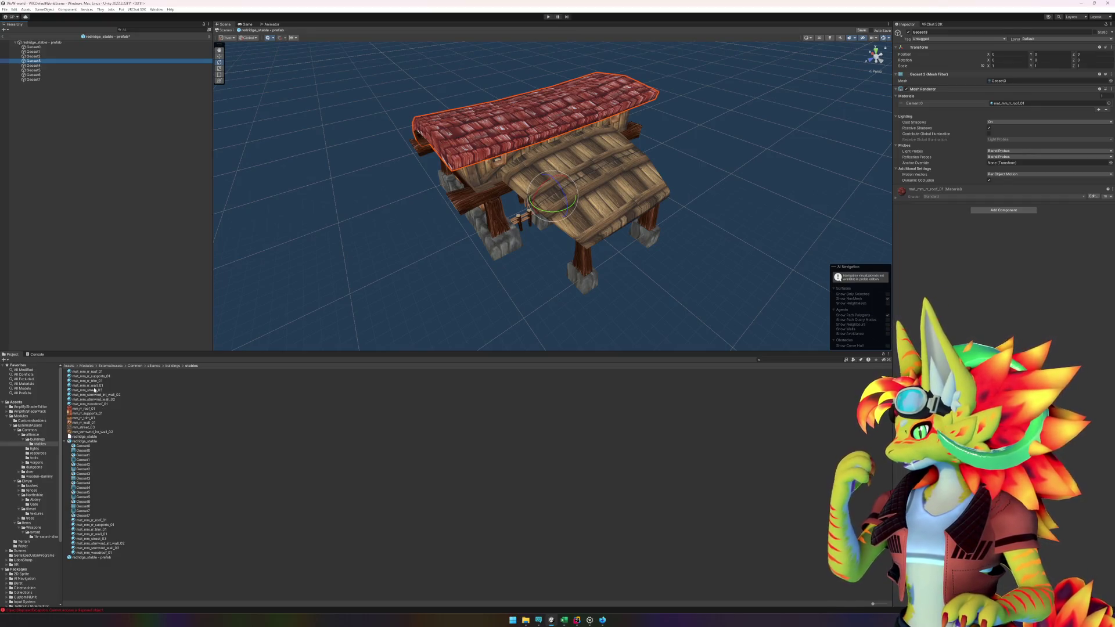
- Drag Poiyomi Toon materials onto Element 0 of roof Geoset3, supports Geoset4 and footings Geoset5
{"action": "left_click_drag", "start_coordinate": [87, 375], "coordinate": [1011, 105]}
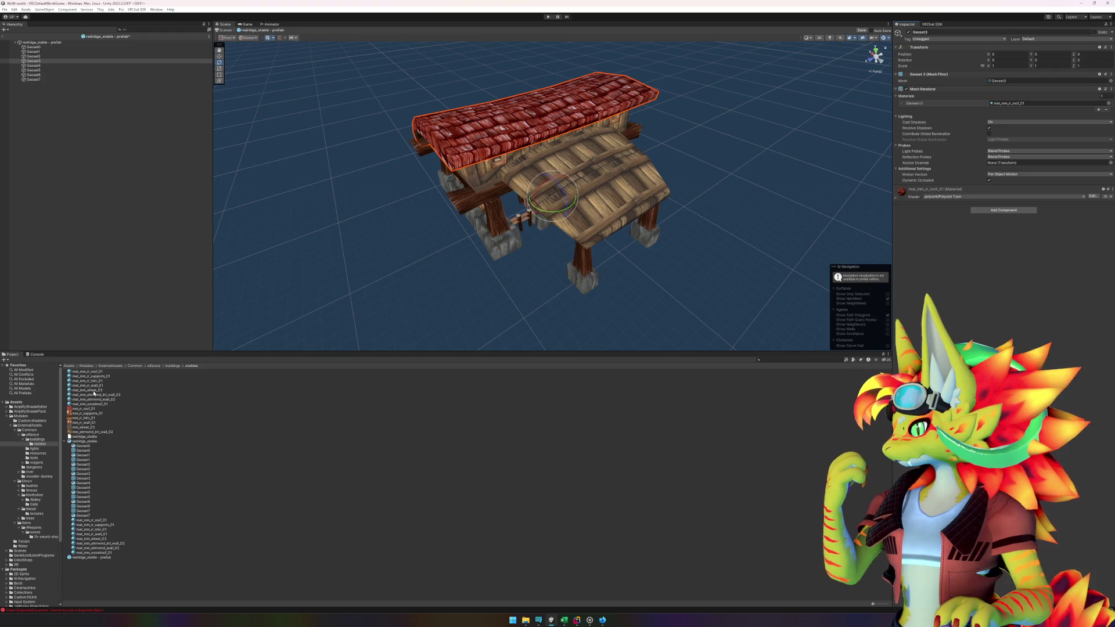
{"action": "left_click", "coordinate": [50, 66]}
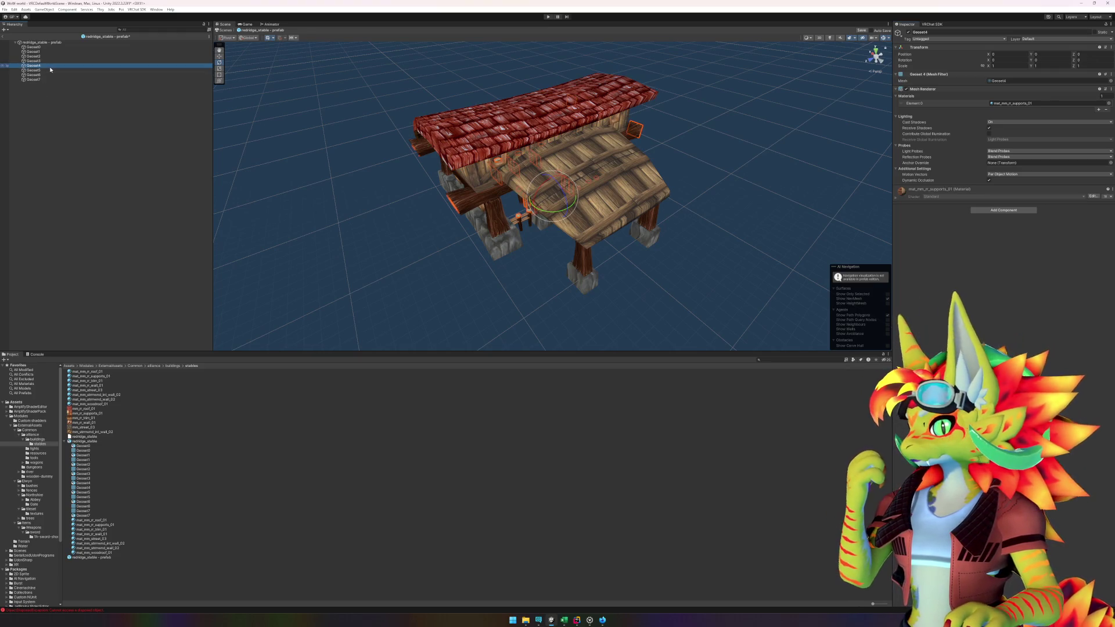
{"action": "mouse_move", "coordinate": [99, 378]}
{"action": "left_mouse_down"}
{"action": "mouse_move", "coordinate": [151, 372]}
{"action": "mouse_move", "coordinate": [639, 204]}
{"action": "mouse_move", "coordinate": [1025, 104]}
{"action": "left_mouse_up"}
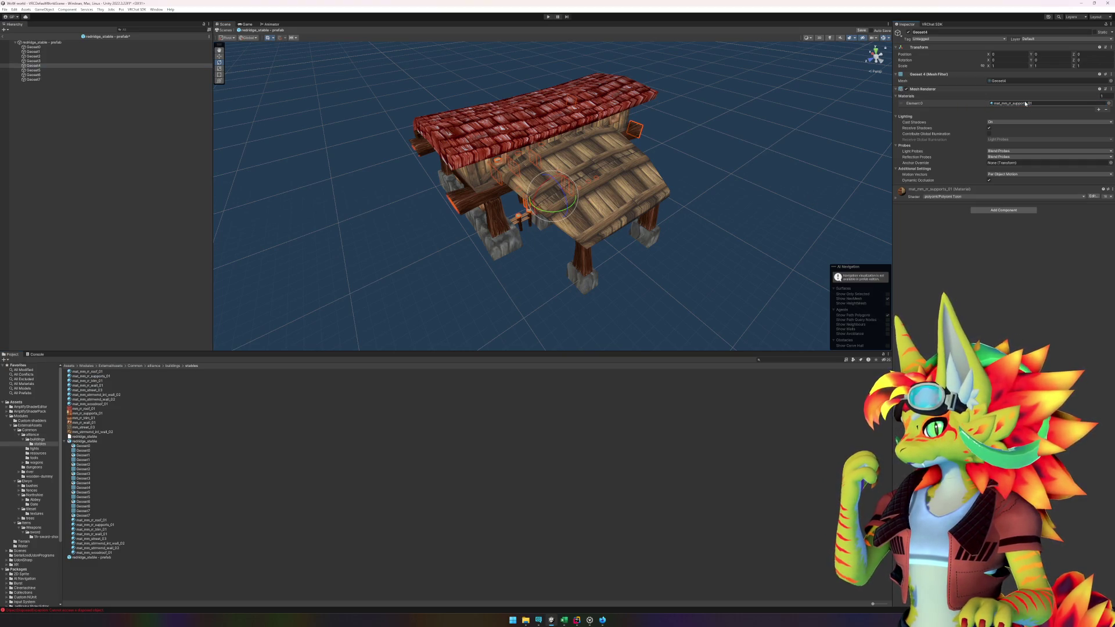
{"action": "left_click", "coordinate": [60, 70]}
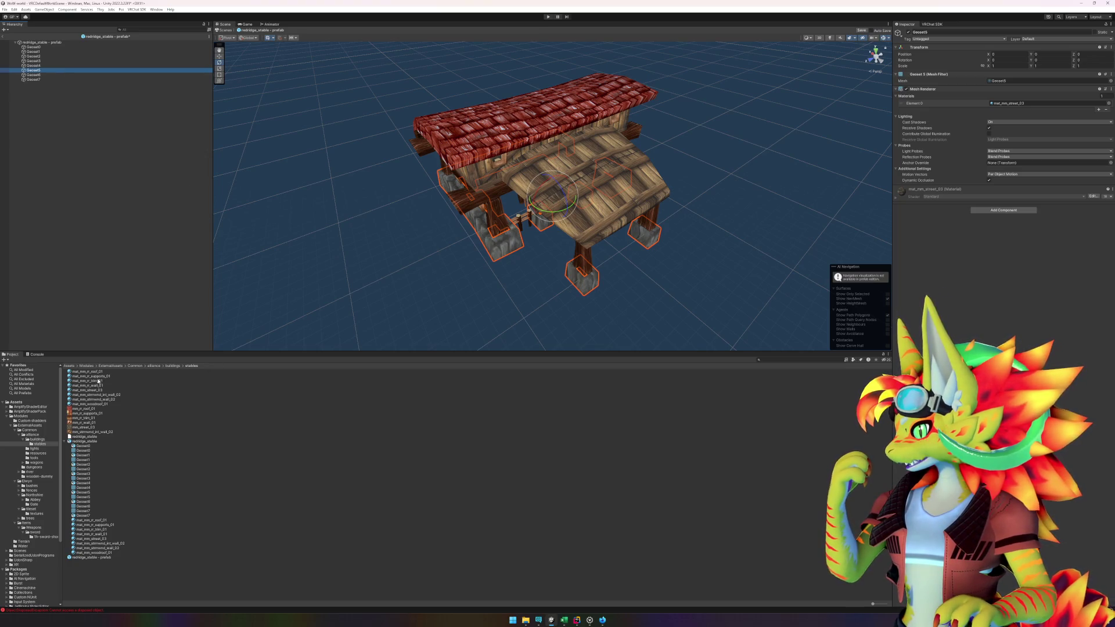
{"action": "left_click_drag", "start_coordinate": [1028, 99], "coordinate": [1028, 100]}
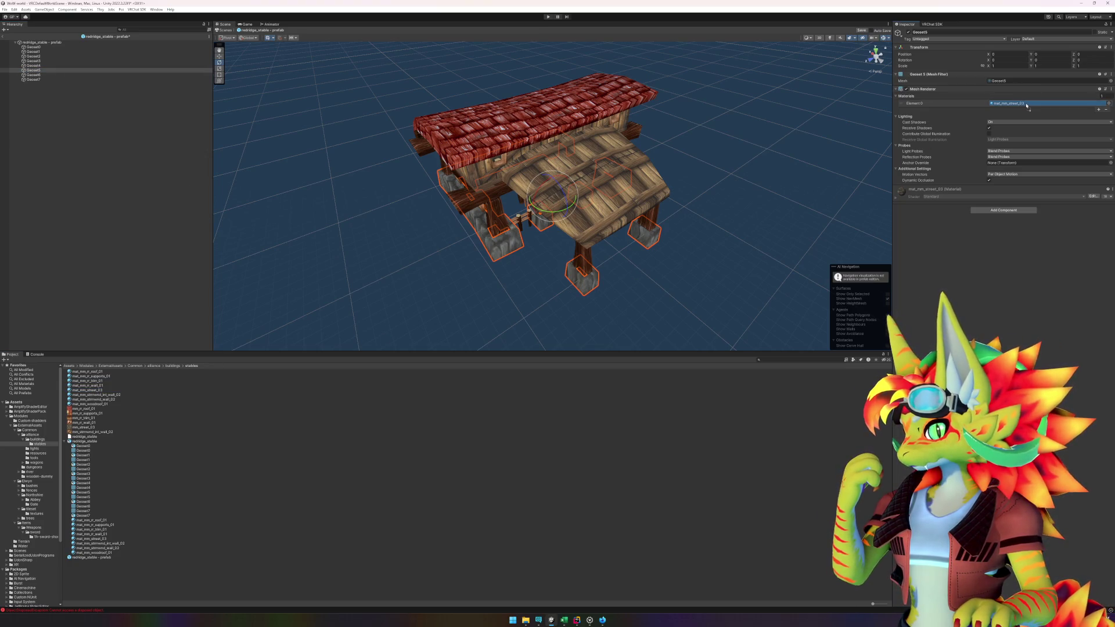
- Select the deck mesh Geoset6, browse its material options, then dismiss the list and deselect
{"action": "left_click", "coordinate": [47, 75]}
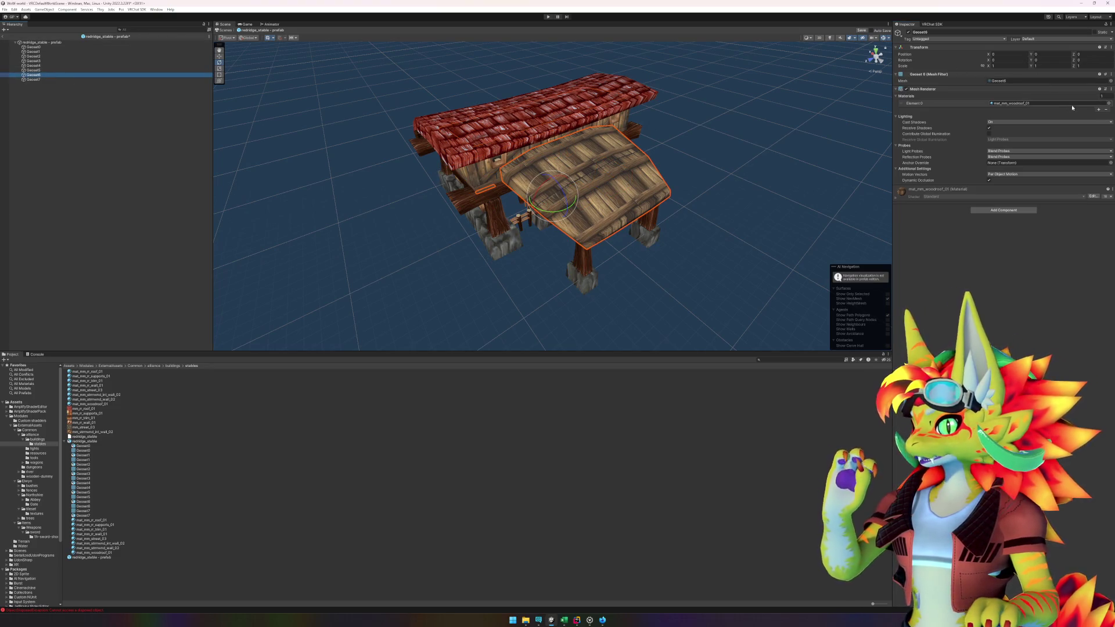
{"action": "left_click", "coordinate": [1108, 104]}
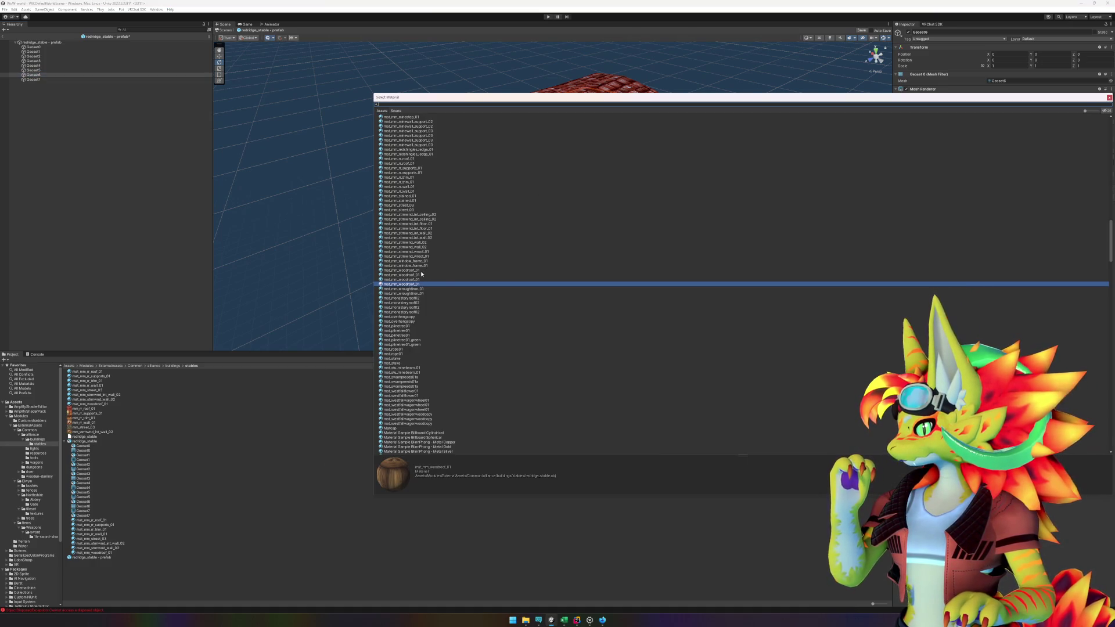
{"action": "left_click", "coordinate": [154, 571]}
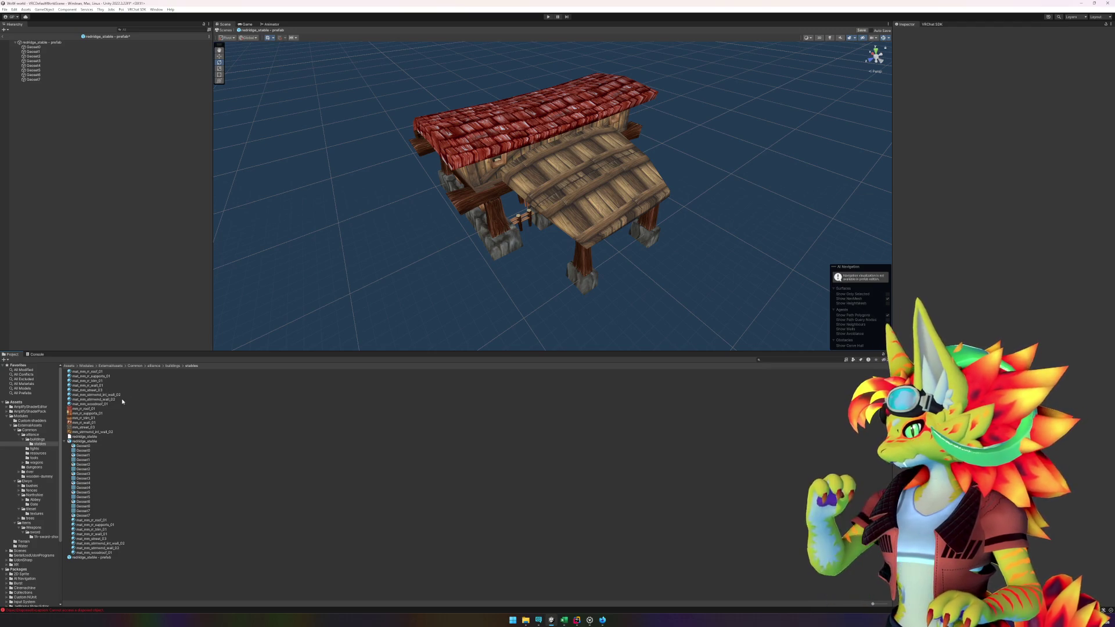
- Drag the Poiyomi Toon material onto Geoset7's Mesh Renderer Element 0, then clear the selection
{"action": "mouse_move", "coordinate": [98, 407]}
{"action": "left_mouse_down"}
{"action": "mouse_move", "coordinate": [182, 385]}
{"action": "mouse_move", "coordinate": [575, 204]}
{"action": "left_mouse_up"}
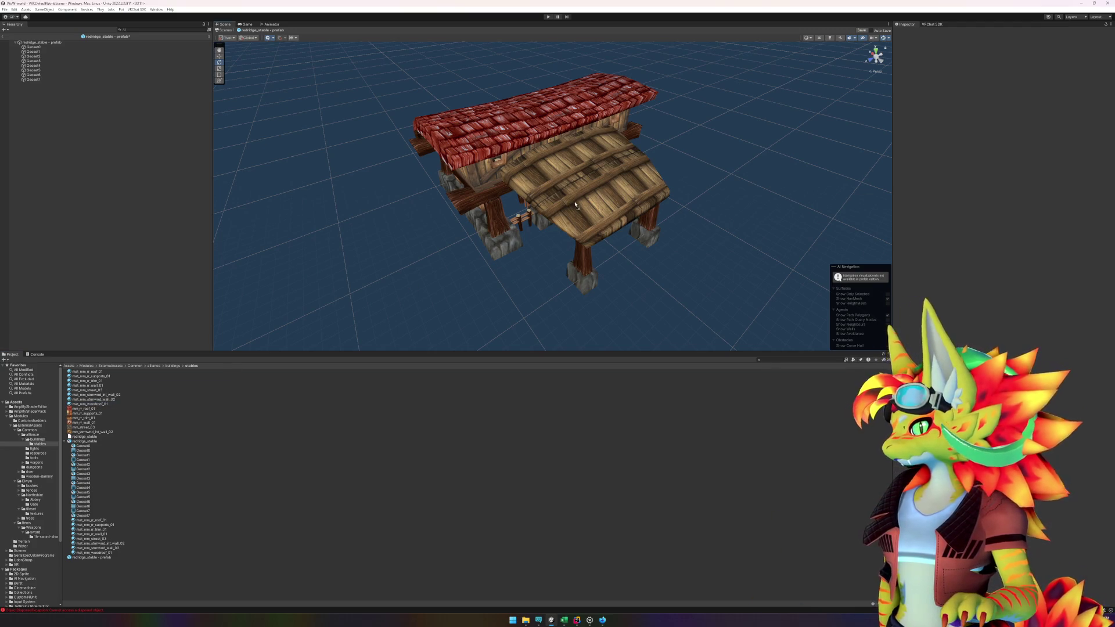
{"action": "left_click", "coordinate": [38, 81]}
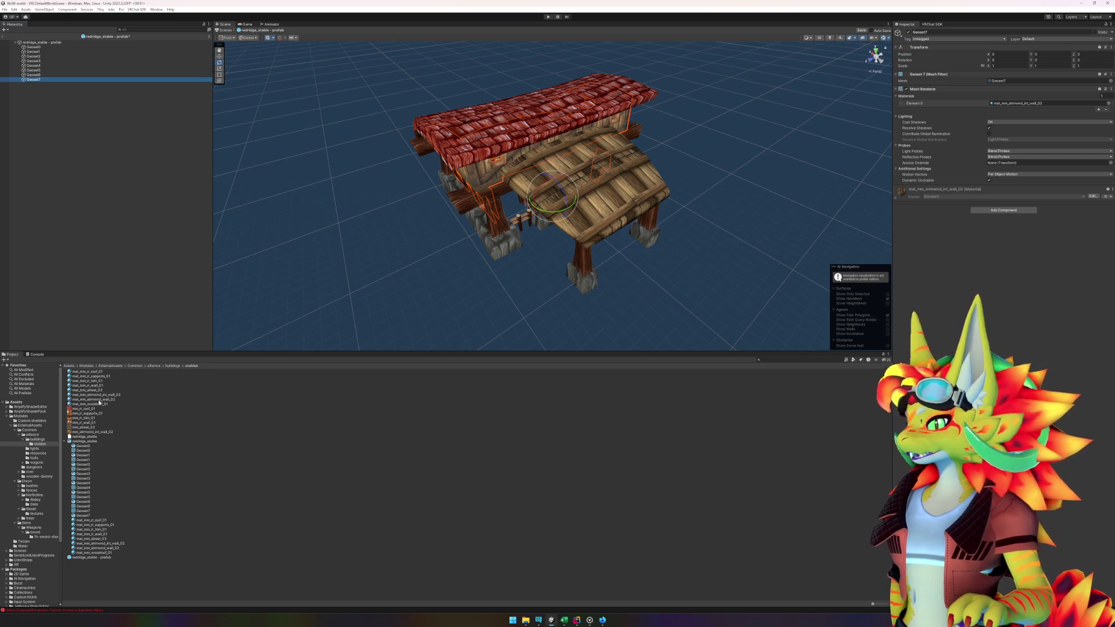
{"action": "mouse_move", "coordinate": [103, 401]}
{"action": "left_mouse_down"}
{"action": "mouse_move", "coordinate": [290, 377]}
{"action": "mouse_move", "coordinate": [1023, 103]}
{"action": "left_mouse_up"}
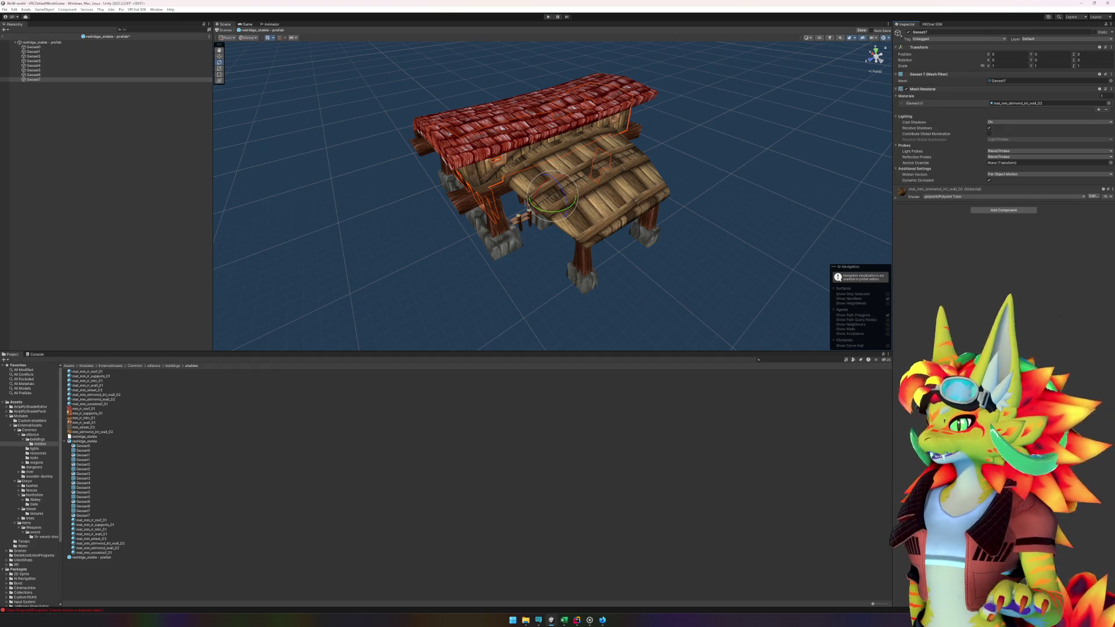
{"action": "left_click", "coordinate": [98, 289]}
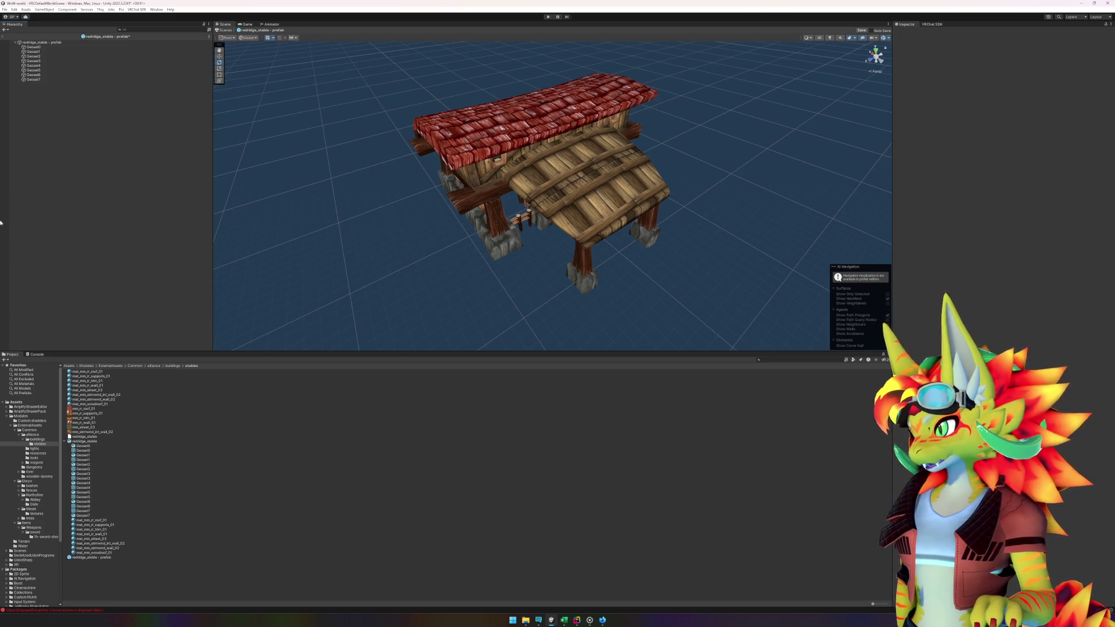
- Exit Prefab Mode and save the stable prefab's changes, returning to the scene
{"action": "left_click", "coordinate": [4, 38]}
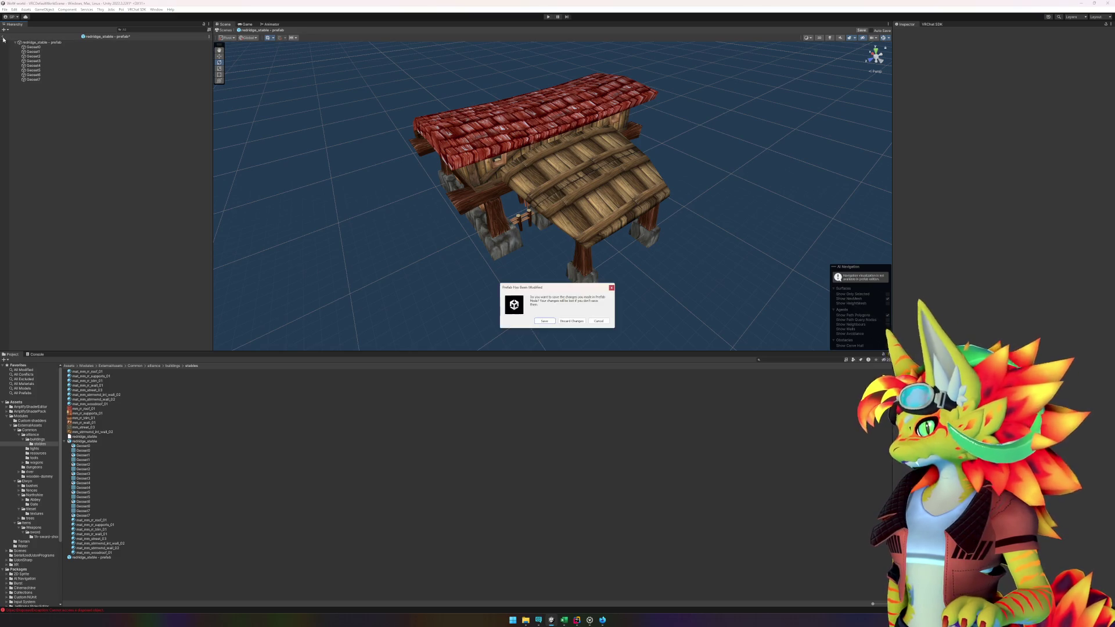
{"action": "left_click", "coordinate": [552, 323]}
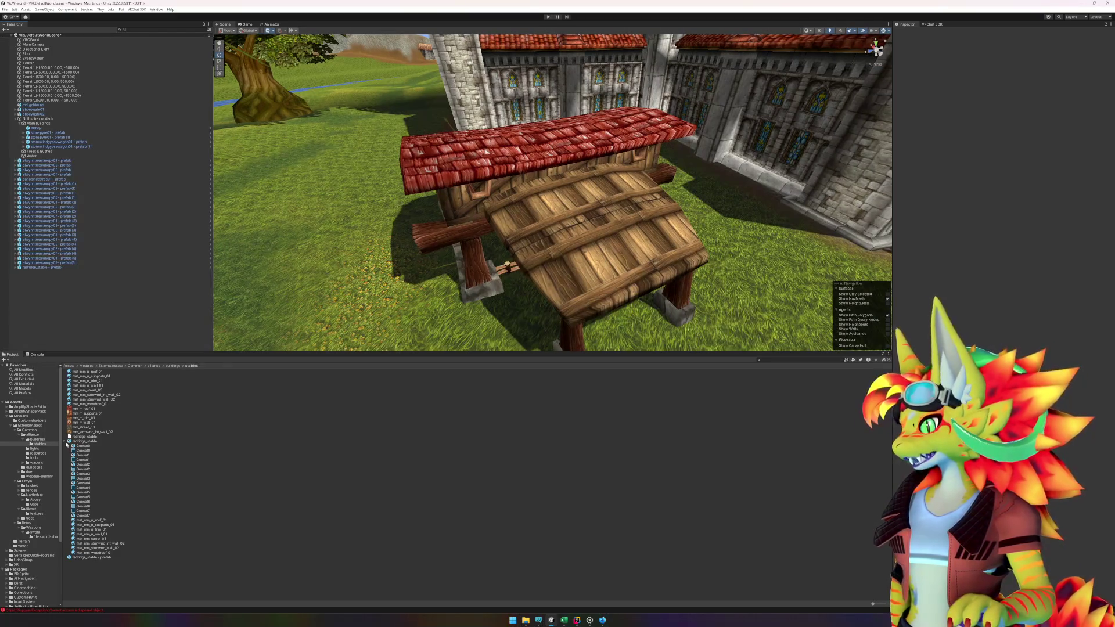
{"action": "left_click", "coordinate": [68, 443]}
- Rotate the stable to Y 98.26 and move it beside the stone building
{"action": "left_click", "coordinate": [544, 239]}
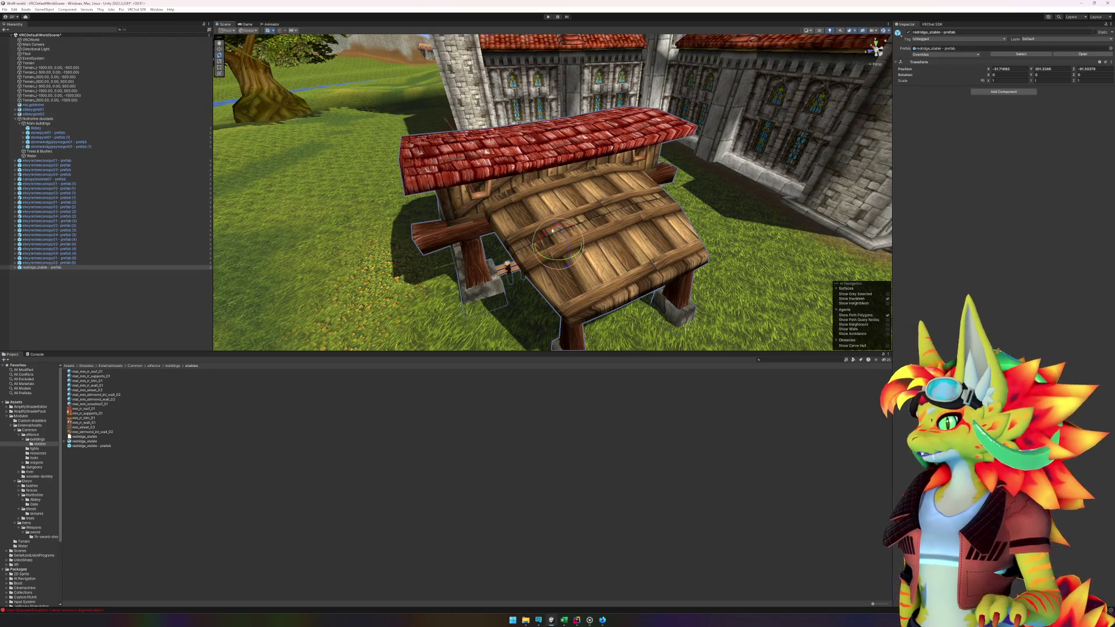
{"action": "mouse_move", "coordinate": [563, 263]}
{"action": "left_mouse_down"}
{"action": "mouse_move", "coordinate": [635, 244]}
{"action": "mouse_move", "coordinate": [591, 243]}
{"action": "left_mouse_up"}
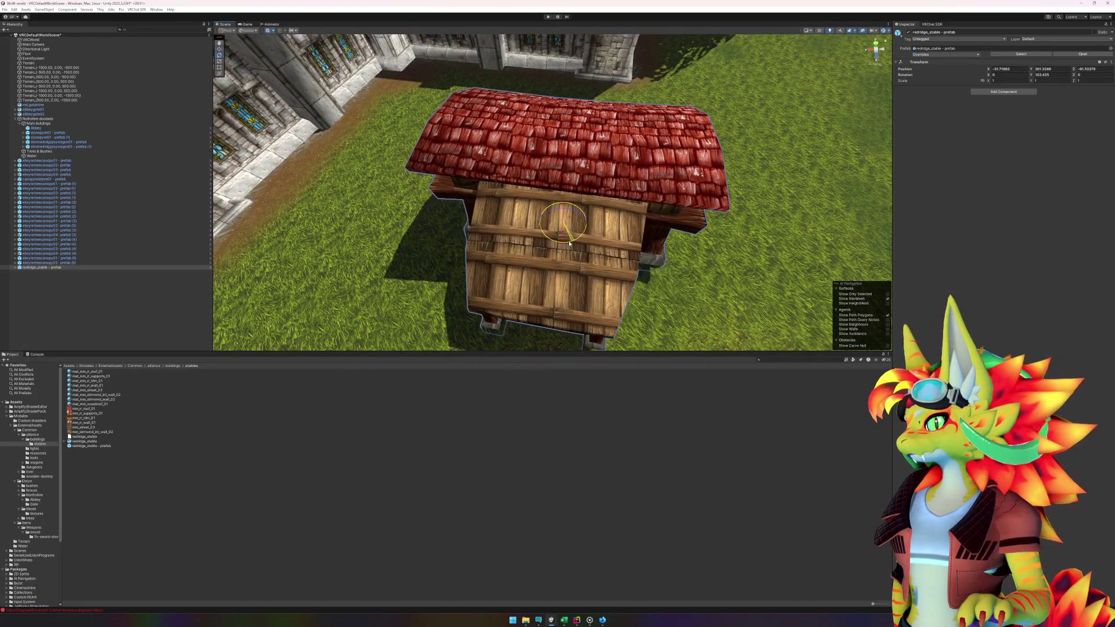
{"action": "key", "text": "w"}
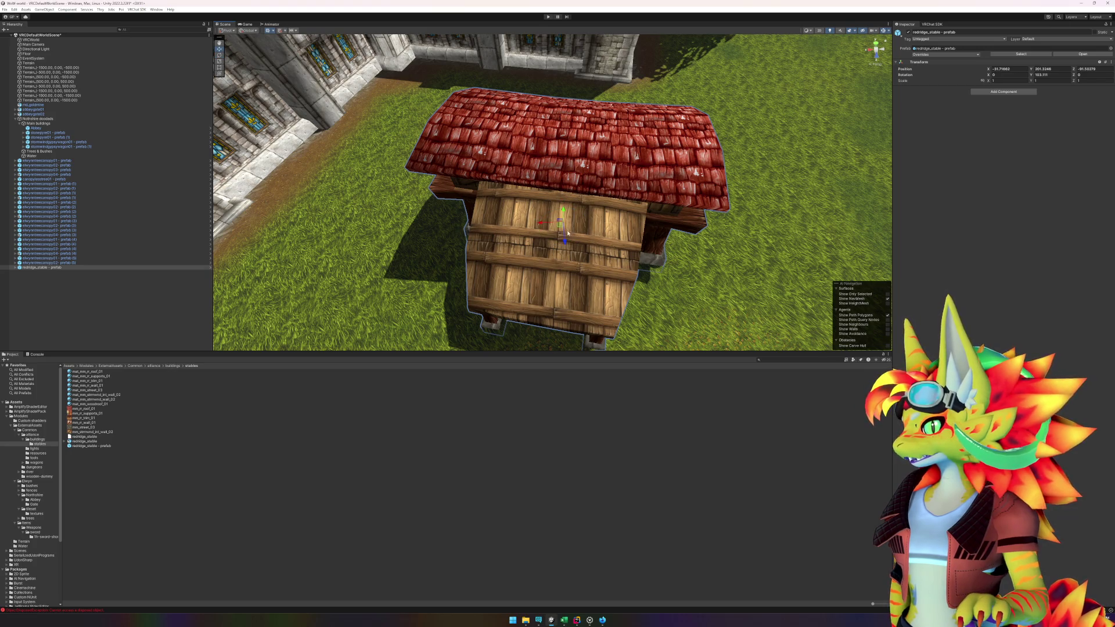
{"action": "mouse_move", "coordinate": [560, 225]}
{"action": "left_mouse_down"}
{"action": "mouse_move", "coordinate": [562, 73]}
{"action": "mouse_move", "coordinate": [629, 126]}
{"action": "mouse_move", "coordinate": [526, 92]}
{"action": "mouse_move", "coordinate": [567, 122]}
{"action": "left_mouse_up"}
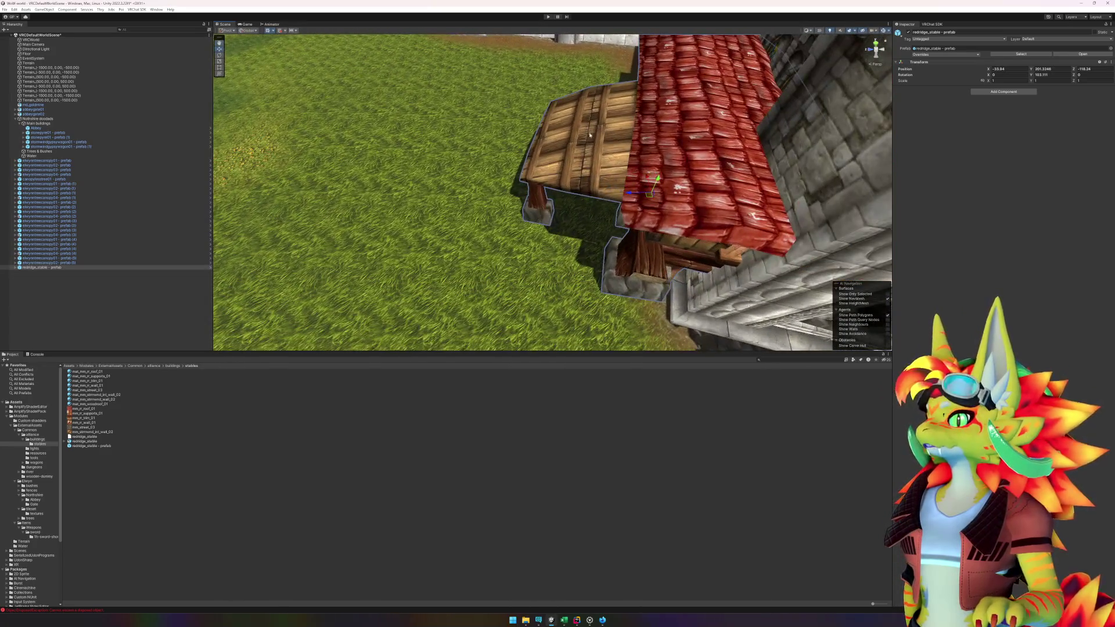
{"action": "mouse_move", "coordinate": [649, 195]}
{"action": "left_mouse_down"}
{"action": "mouse_move", "coordinate": [549, 158]}
{"action": "mouse_move", "coordinate": [631, 125]}
{"action": "mouse_move", "coordinate": [637, 99]}
{"action": "mouse_move", "coordinate": [802, 100]}
{"action": "left_mouse_up"}
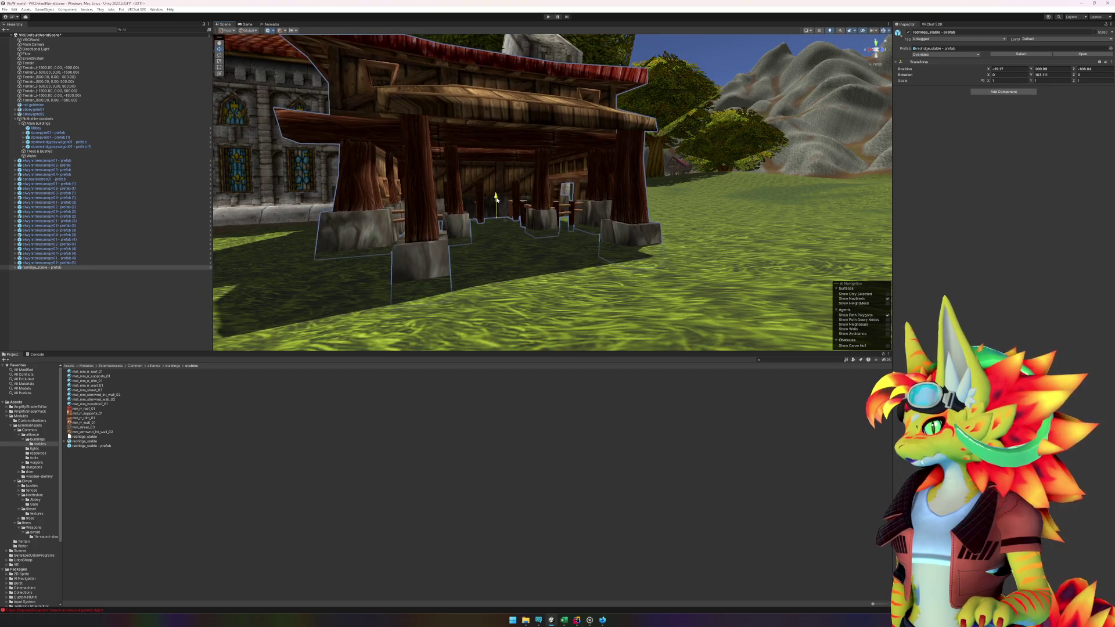
{"action": "mouse_move", "coordinate": [498, 202]}
{"action": "left_mouse_down"}
{"action": "mouse_move", "coordinate": [519, 239]}
{"action": "mouse_move", "coordinate": [512, 206]}
{"action": "mouse_move", "coordinate": [552, 230]}
{"action": "mouse_move", "coordinate": [430, 232]}
{"action": "mouse_move", "coordinate": [516, 106]}
{"action": "left_mouse_up"}
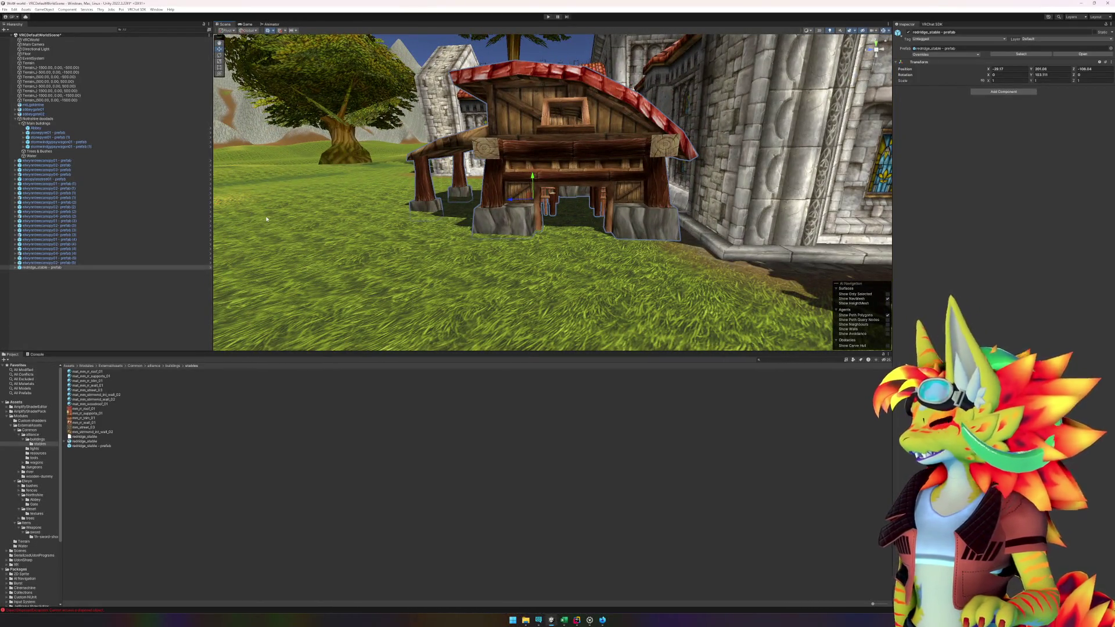
- Frame the stable, reopen its prefab in Prefab Mode and select Geoset0
{"action": "double_click", "coordinate": [40, 267]}
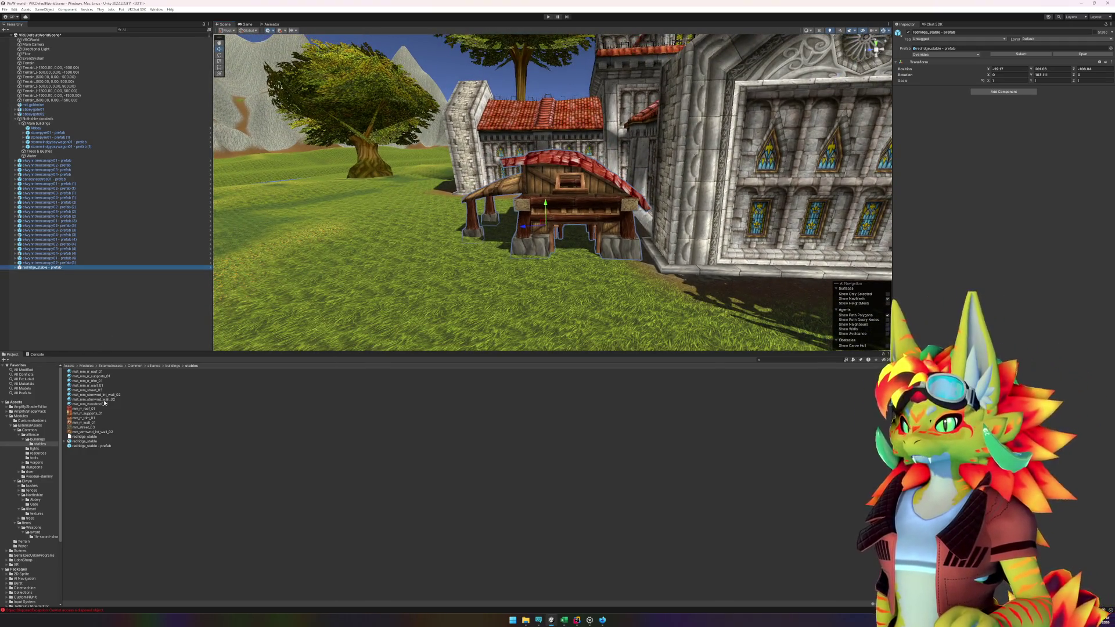
{"action": "double_click", "coordinate": [86, 446]}
{"action": "left_click", "coordinate": [40, 47]}
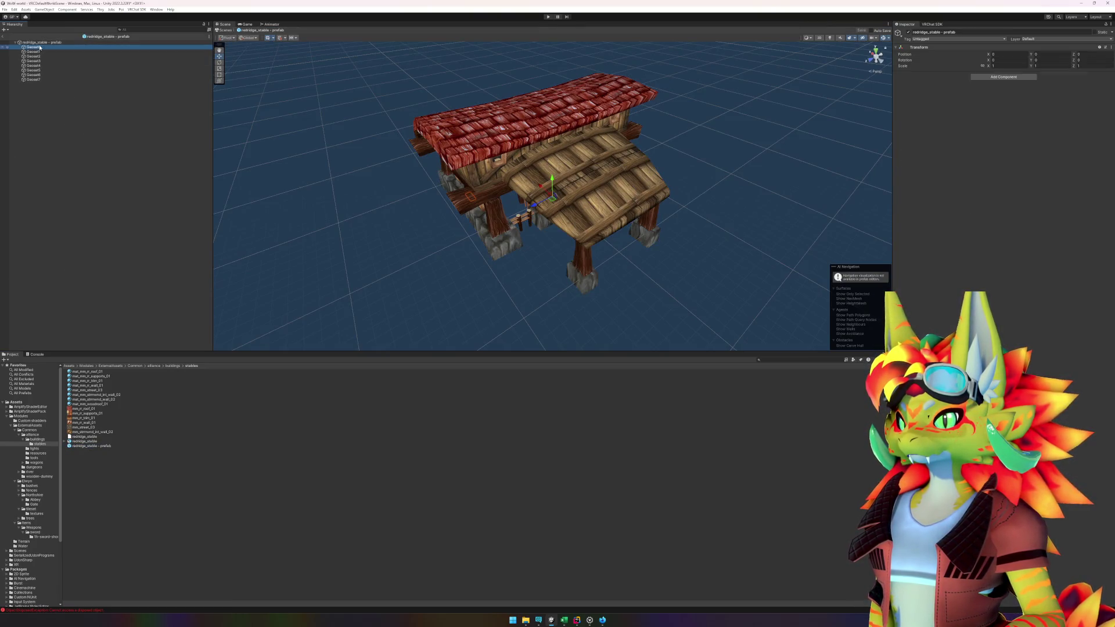
{"action": "mouse_move", "coordinate": [463, 276]}
{"action": "left_mouse_down"}
{"action": "mouse_move", "coordinate": [542, 240]}
{"action": "mouse_move", "coordinate": [395, 232]}
{"action": "mouse_move", "coordinate": [358, 214]}
{"action": "mouse_move", "coordinate": [165, 248]}
{"action": "left_mouse_up"}
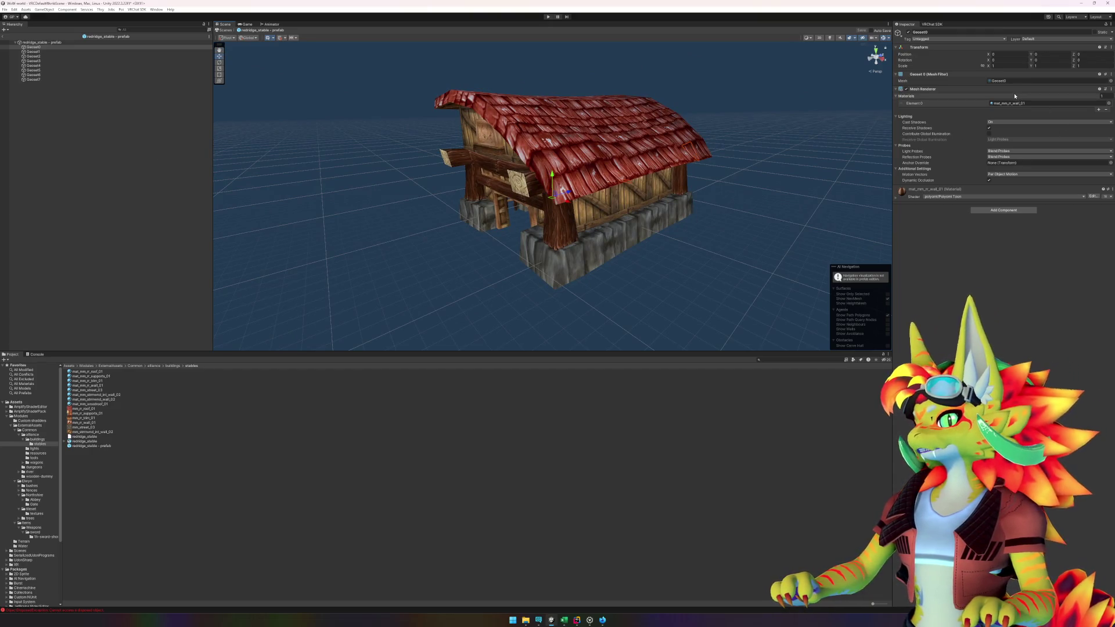
{"action": "mouse_move", "coordinate": [423, 256]}
{"action": "left_mouse_down"}
{"action": "mouse_move", "coordinate": [587, 231]}
{"action": "mouse_move", "coordinate": [595, 243]}
{"action": "mouse_move", "coordinate": [792, 260]}
{"action": "left_mouse_up"}
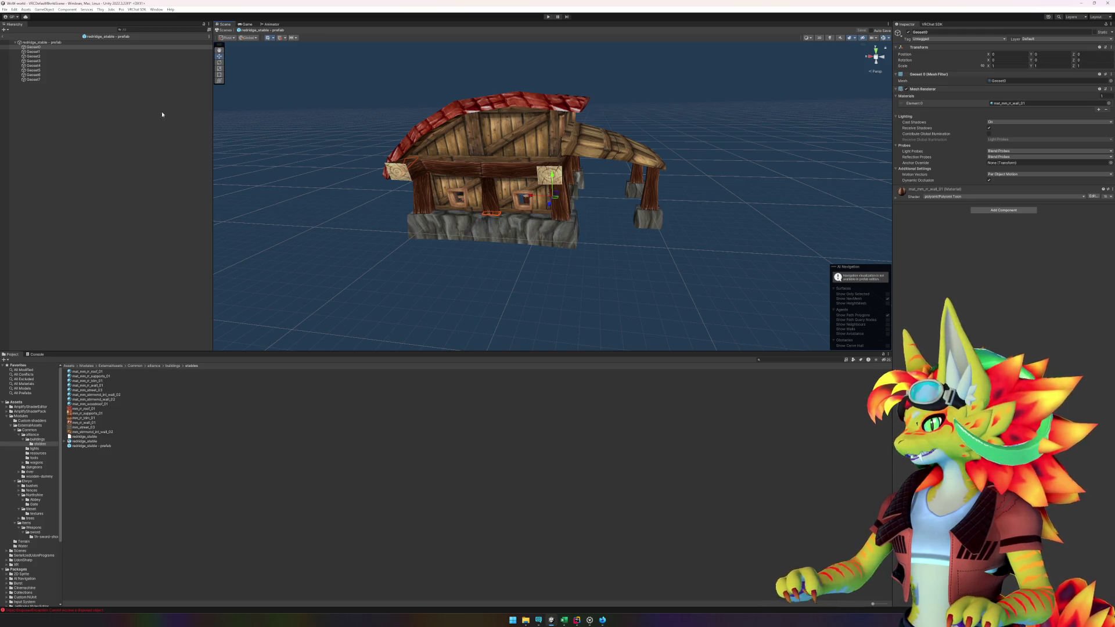
{"action": "left_click", "coordinate": [62, 47]}
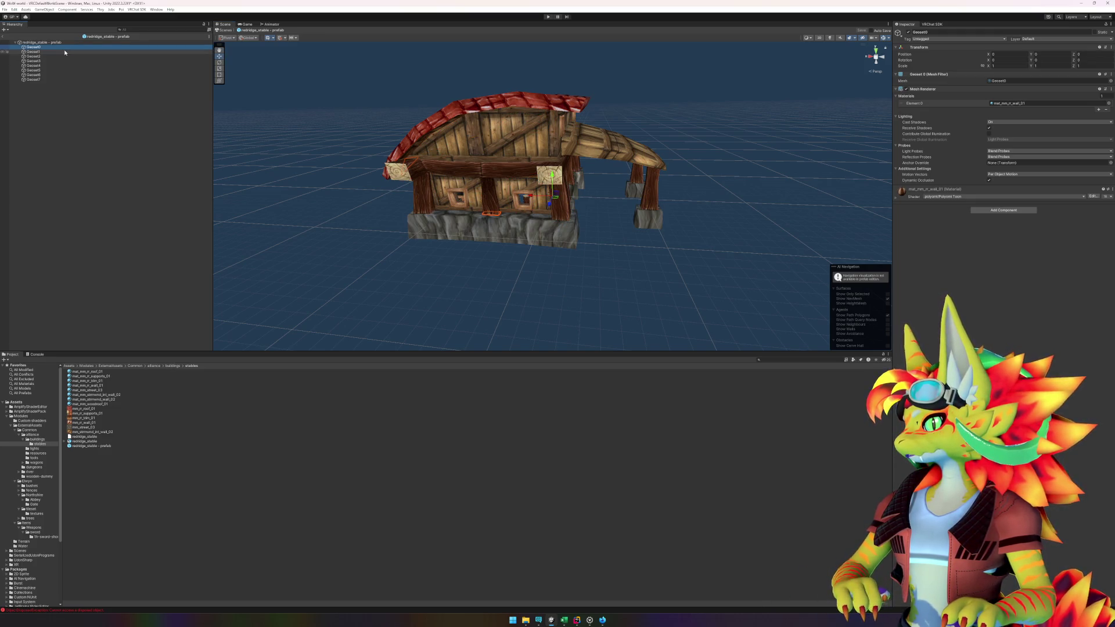
{"action": "key", "text": "Delete"}
{"action": "key", "text": "ctrl+z"}
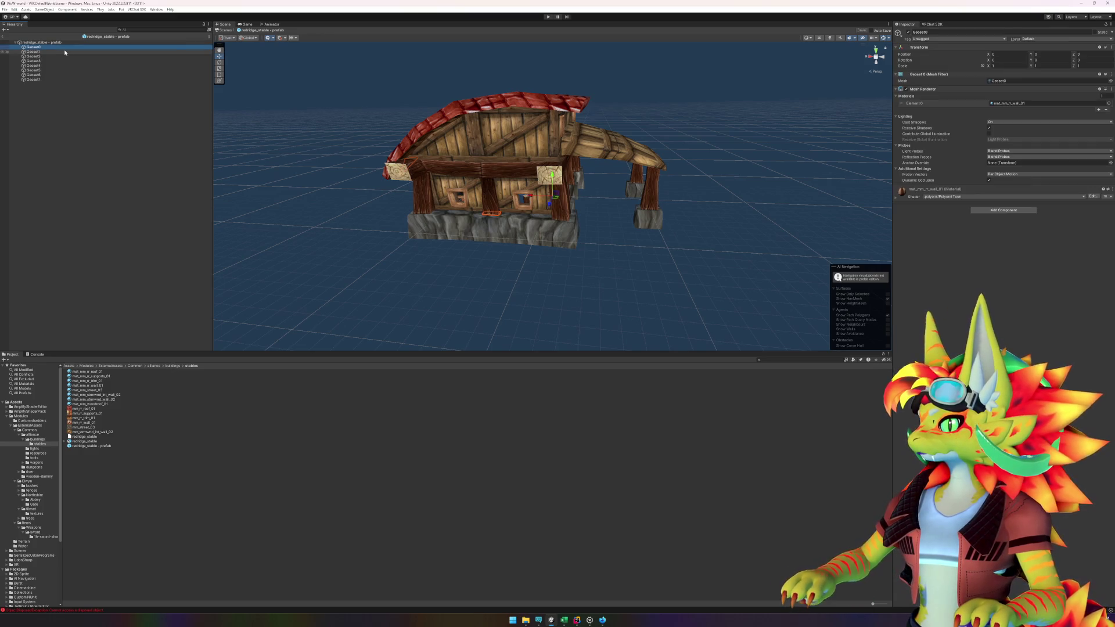
{"action": "left_click_drag", "start_coordinate": [296, 206], "coordinate": [345, 155]}
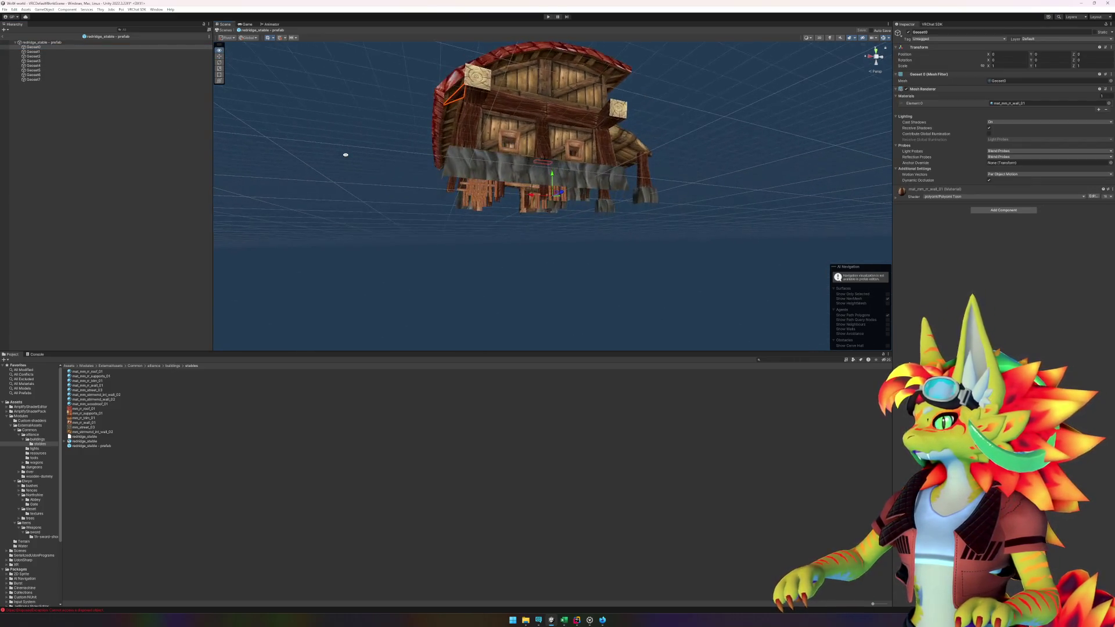
{"action": "key", "text": "Delete"}
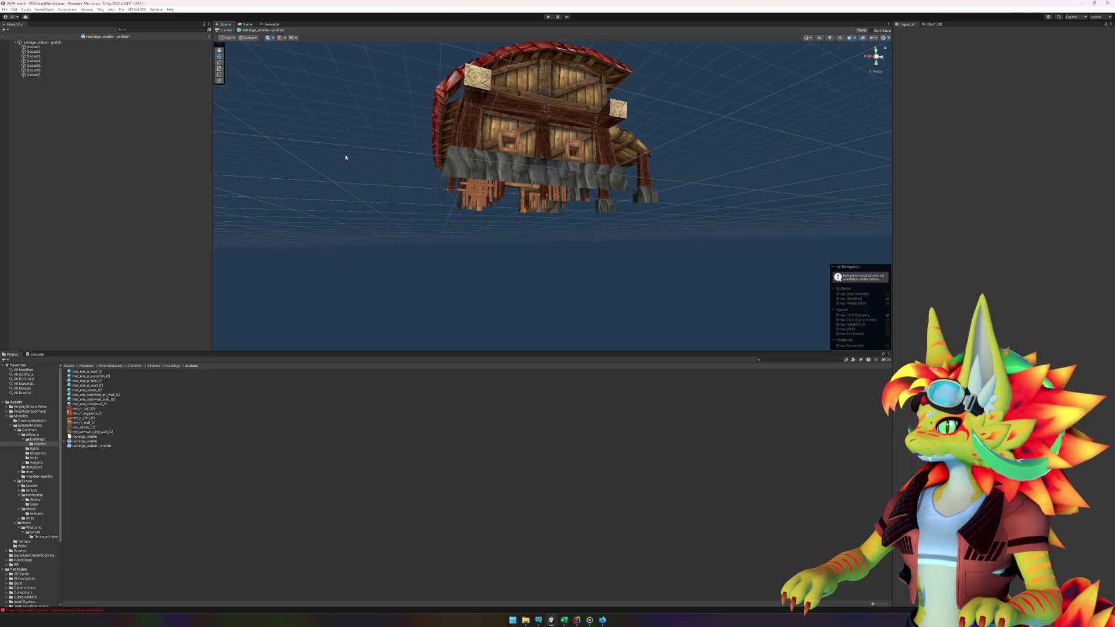
{"action": "key", "text": "ctrl+z"}
{"action": "mouse_move", "coordinate": [449, 221]}
{"action": "left_mouse_down"}
{"action": "mouse_move", "coordinate": [577, 142]}
{"action": "mouse_move", "coordinate": [422, 204]}
{"action": "mouse_move", "coordinate": [408, 234]}
{"action": "mouse_move", "coordinate": [480, 227]}
{"action": "mouse_move", "coordinate": [533, 143]}
{"action": "mouse_move", "coordinate": [576, 141]}
{"action": "mouse_move", "coordinate": [401, 244]}
{"action": "left_mouse_up"}
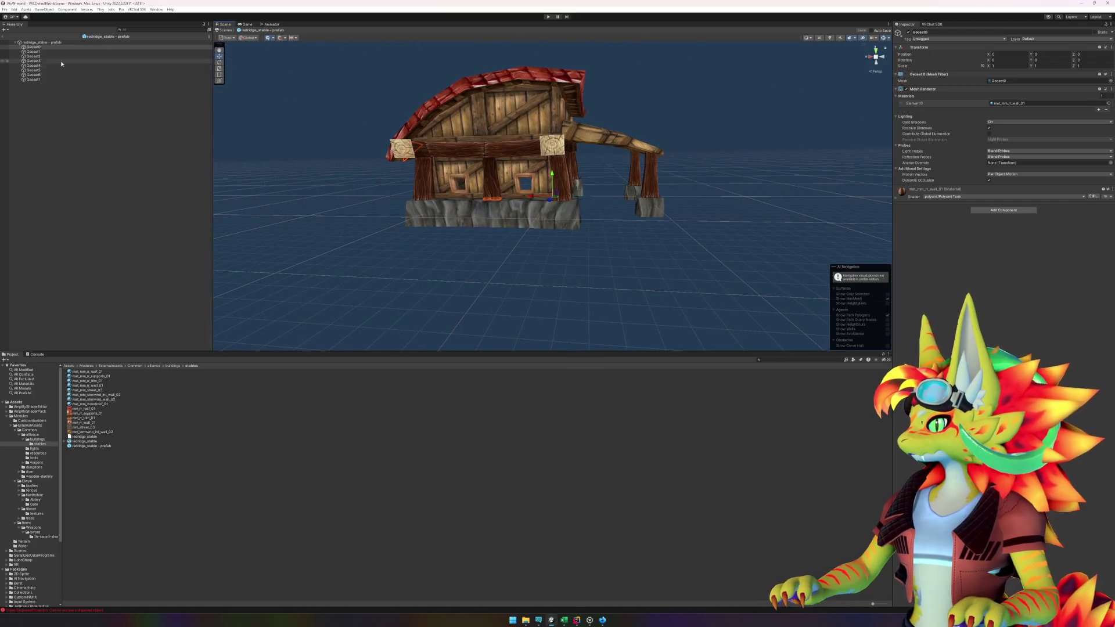
{"action": "left_click", "coordinate": [48, 51]}
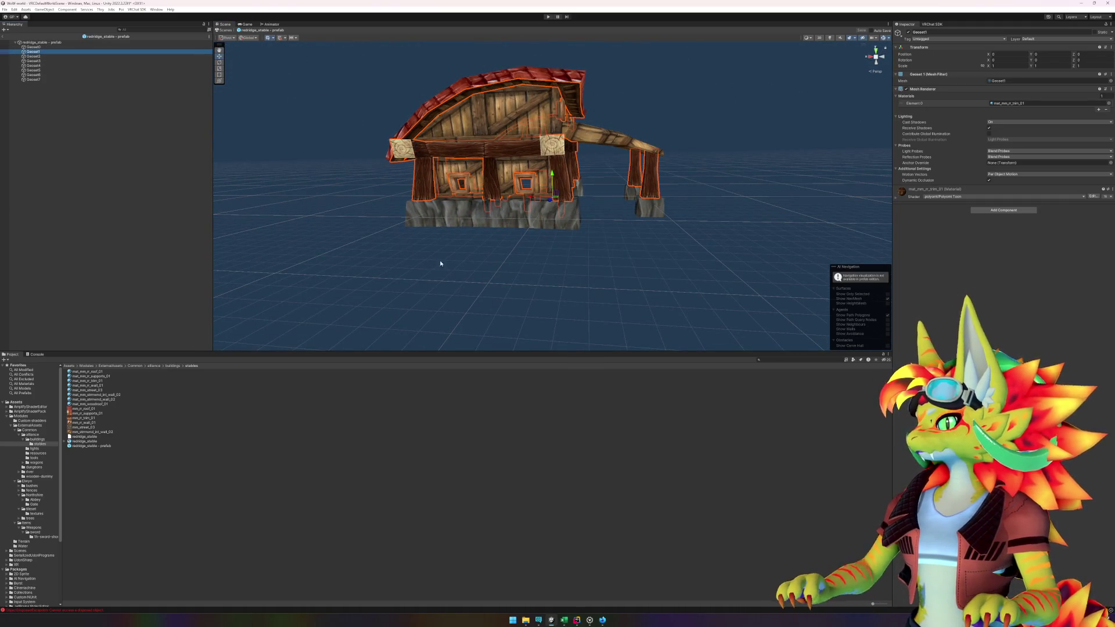
{"action": "left_click_drag", "start_coordinate": [435, 262], "coordinate": [499, 270]}
{"action": "left_click", "coordinate": [688, 107]}
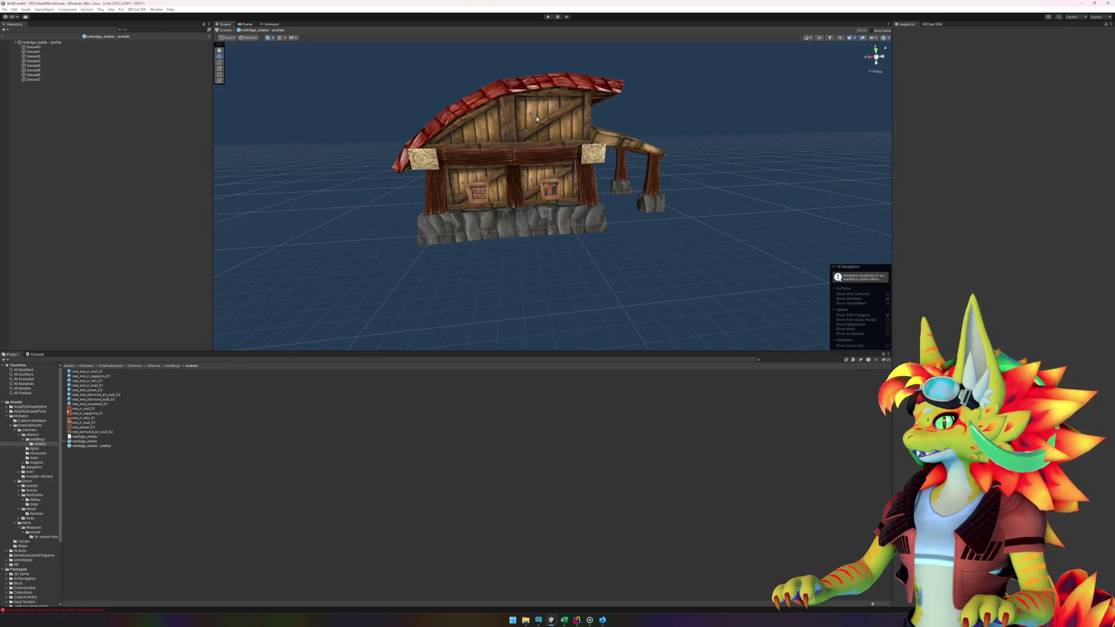
{"action": "left_click", "coordinate": [537, 119]}
{"action": "left_click", "coordinate": [1017, 103]}
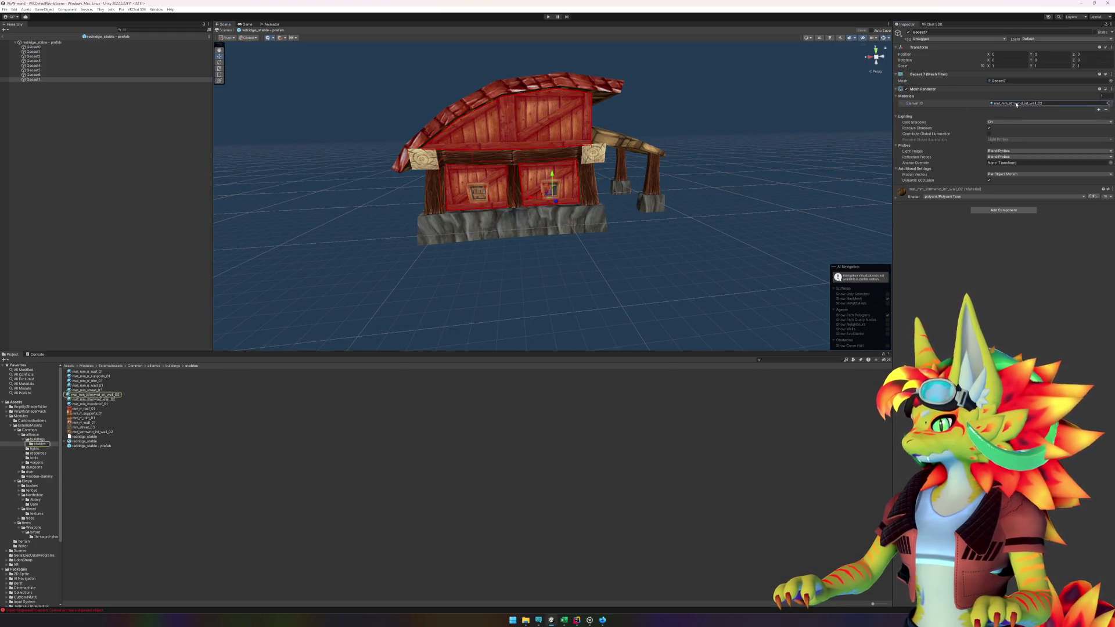
{"action": "left_click", "coordinate": [722, 106]}
{"action": "mouse_move", "coordinate": [691, 170]}
{"action": "left_mouse_down"}
{"action": "mouse_move", "coordinate": [579, 158]}
{"action": "mouse_move", "coordinate": [560, 123]}
{"action": "left_mouse_up"}
{"action": "left_click", "coordinate": [560, 124]}
{"action": "mouse_move", "coordinate": [691, 144]}
{"action": "left_mouse_down"}
{"action": "mouse_move", "coordinate": [704, 157]}
{"action": "mouse_move", "coordinate": [537, 153]}
{"action": "mouse_move", "coordinate": [518, 173]}
{"action": "left_mouse_up"}
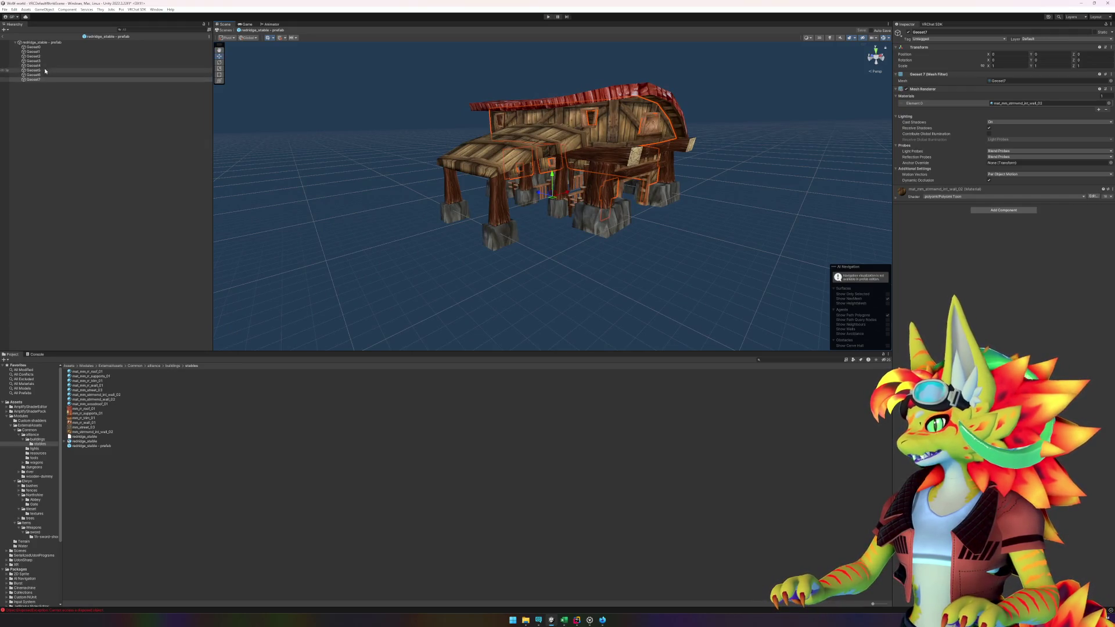
{"action": "left_click", "coordinate": [50, 47]}
{"action": "key", "text": "Down"}
{"action": "key", "text": "Up"}
{"action": "key", "text": "Down"}
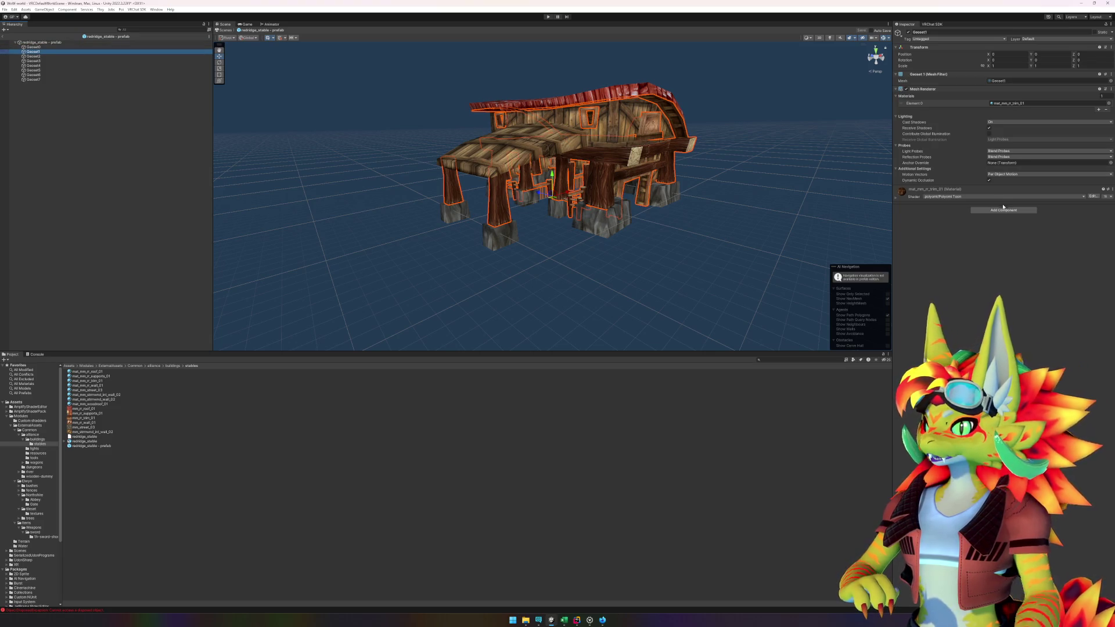
{"action": "left_click", "coordinate": [1003, 210]}
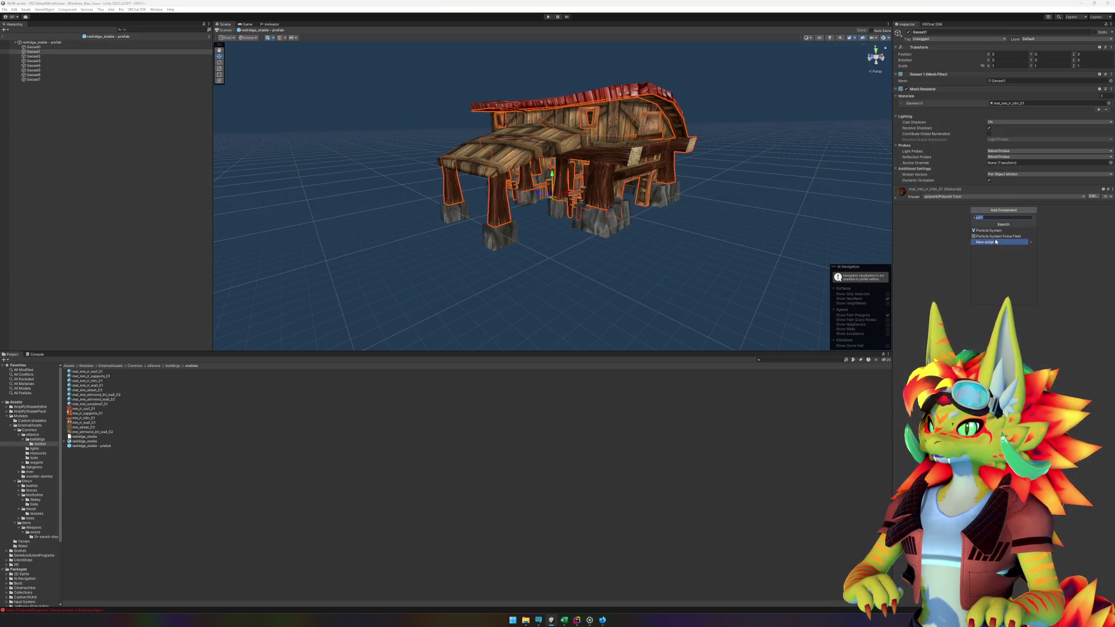
- Add a Mesh Collider component to Geoset1 and Geoset3 via the 'mesh collider' search
{"action": "type", "text": "coll"}
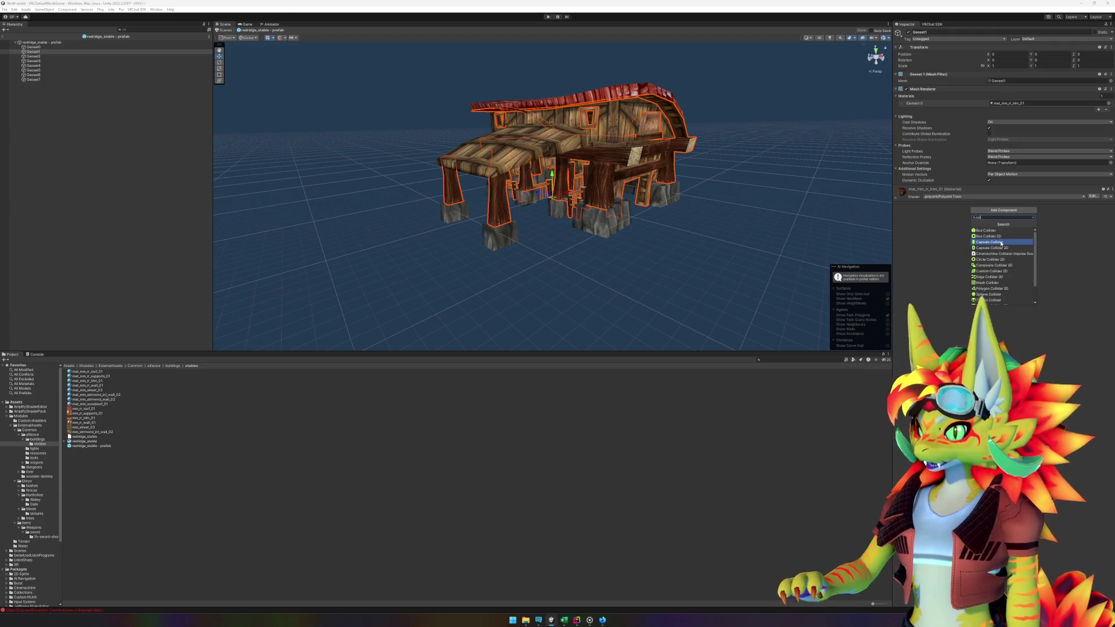
{"action": "type", "text": "ider"}
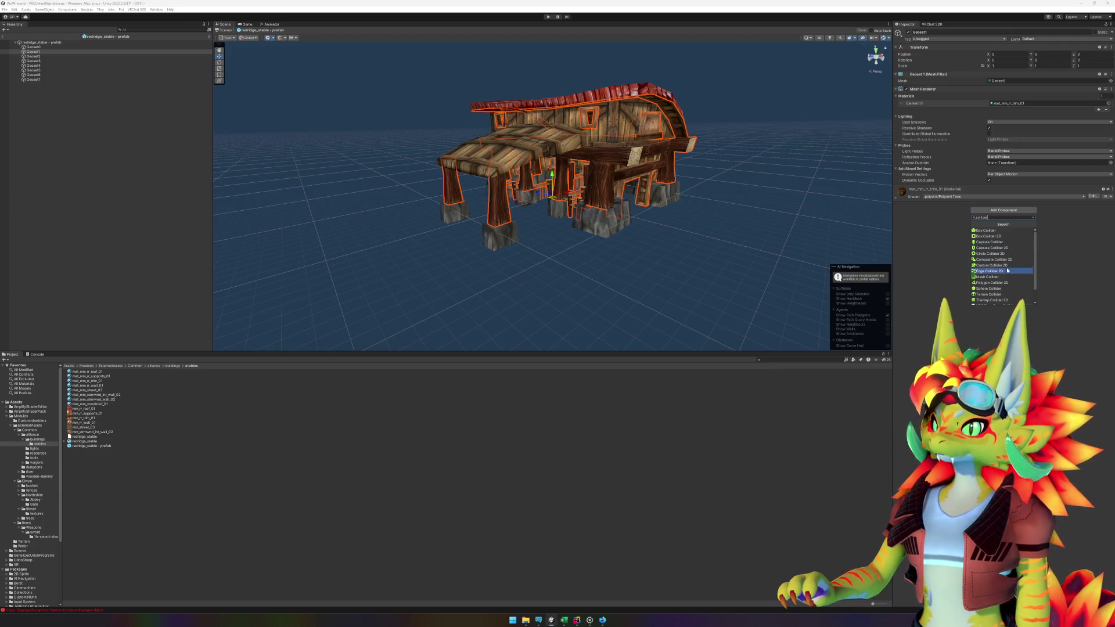
{"action": "key", "text": "Home"}
{"action": "type", "text": "mesh"}
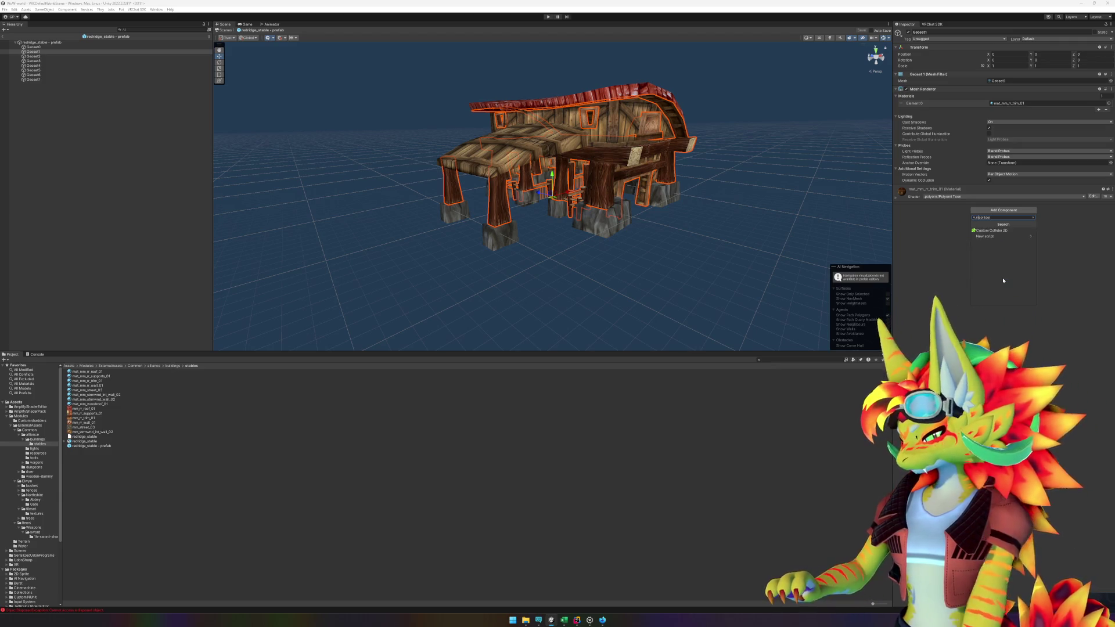
{"action": "key", "text": "Return"}
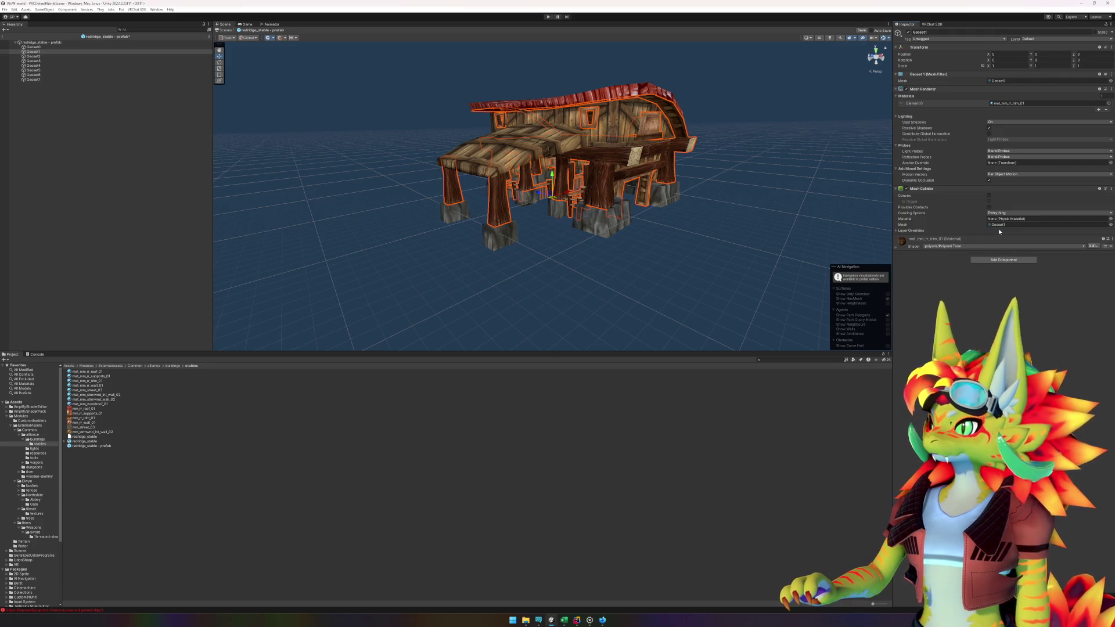
{"action": "left_click", "coordinate": [157, 55]}
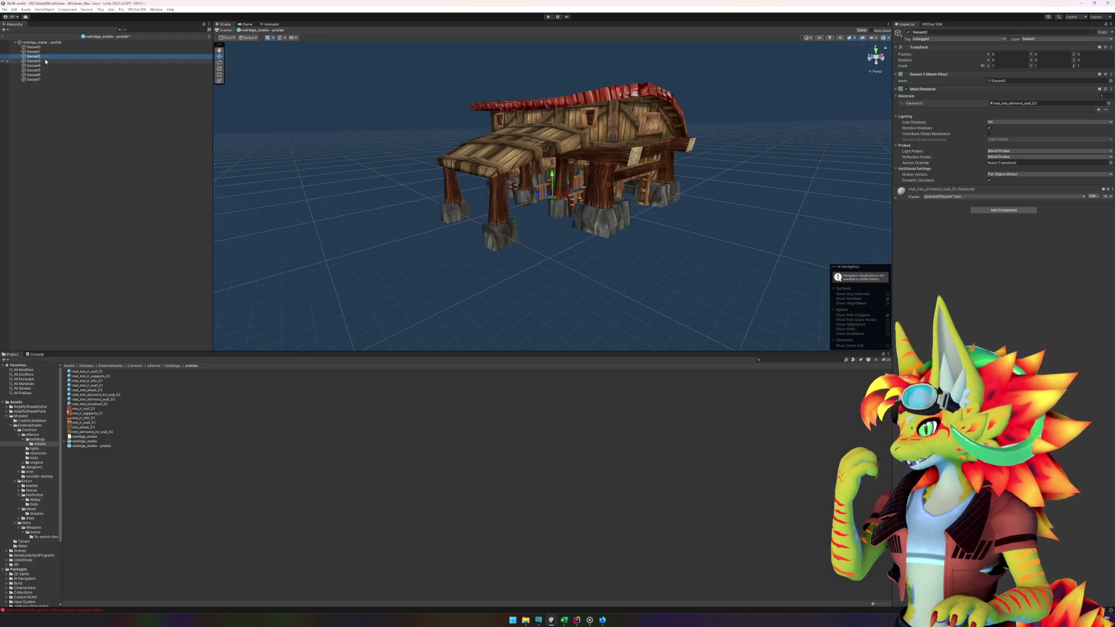
{"action": "left_click", "coordinate": [145, 61]}
{"action": "key", "text": "ctrl+shift+a"}
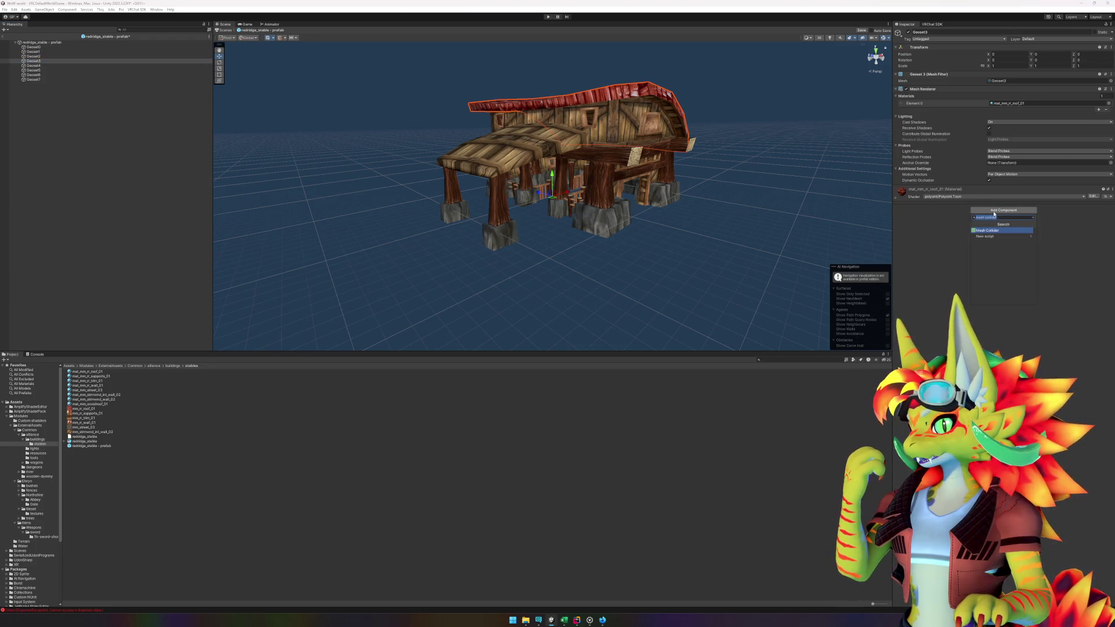
{"action": "key", "text": "Return"}
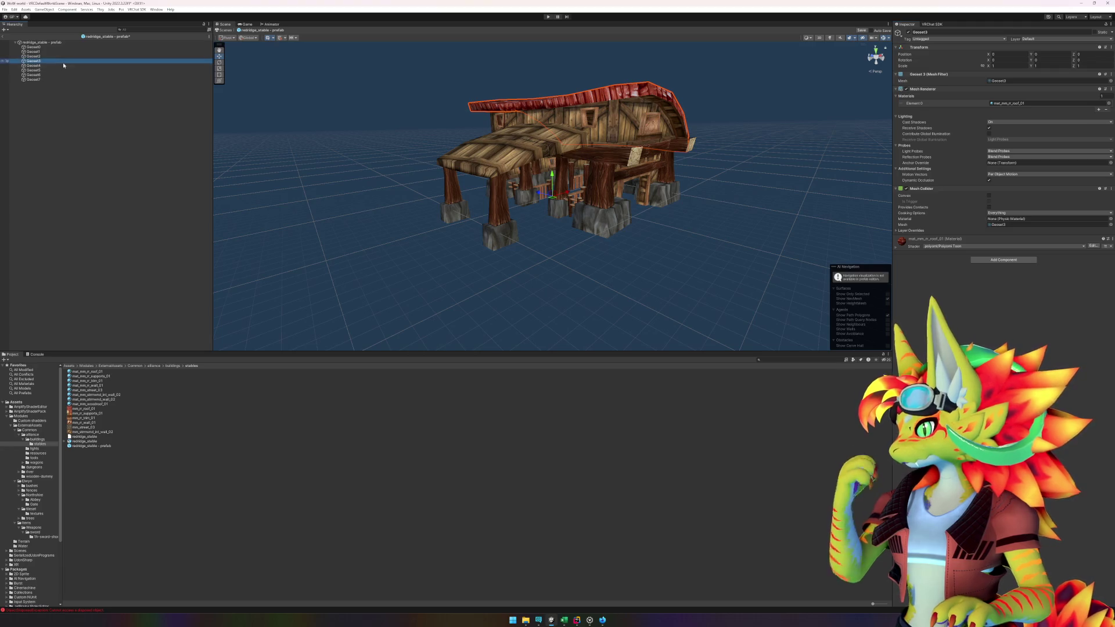
- Add Mesh Colliders to Geoset4, Geoset5 and Geoset6 from the Add Component list
{"action": "left_click", "coordinate": [64, 65]}
{"action": "left_click", "coordinate": [1003, 210]}
{"action": "left_click", "coordinate": [999, 229]}
{"action": "left_click", "coordinate": [45, 70]}
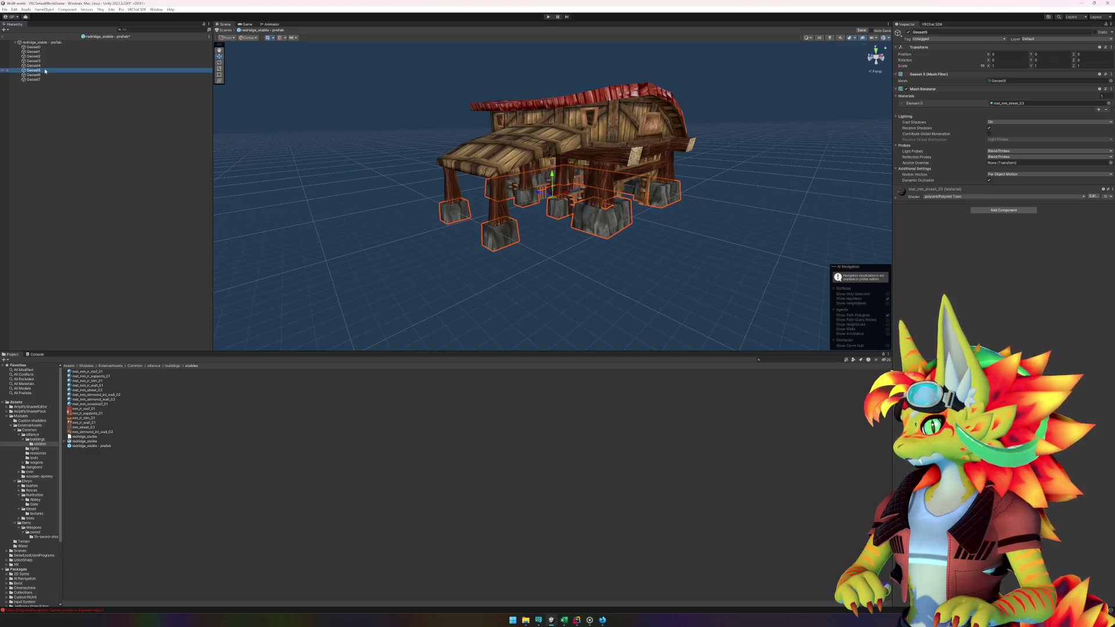
{"action": "left_click", "coordinate": [1004, 209]}
{"action": "left_click", "coordinate": [999, 228]}
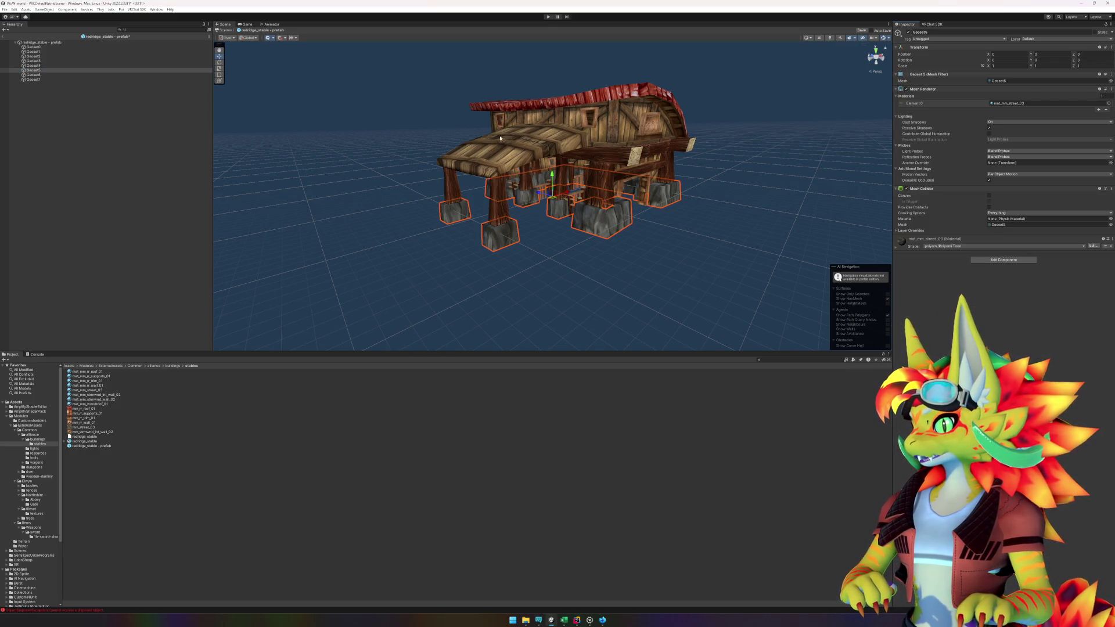
{"action": "left_click", "coordinate": [64, 75]}
{"action": "left_click", "coordinate": [1003, 210]}
{"action": "left_click", "coordinate": [999, 229]}
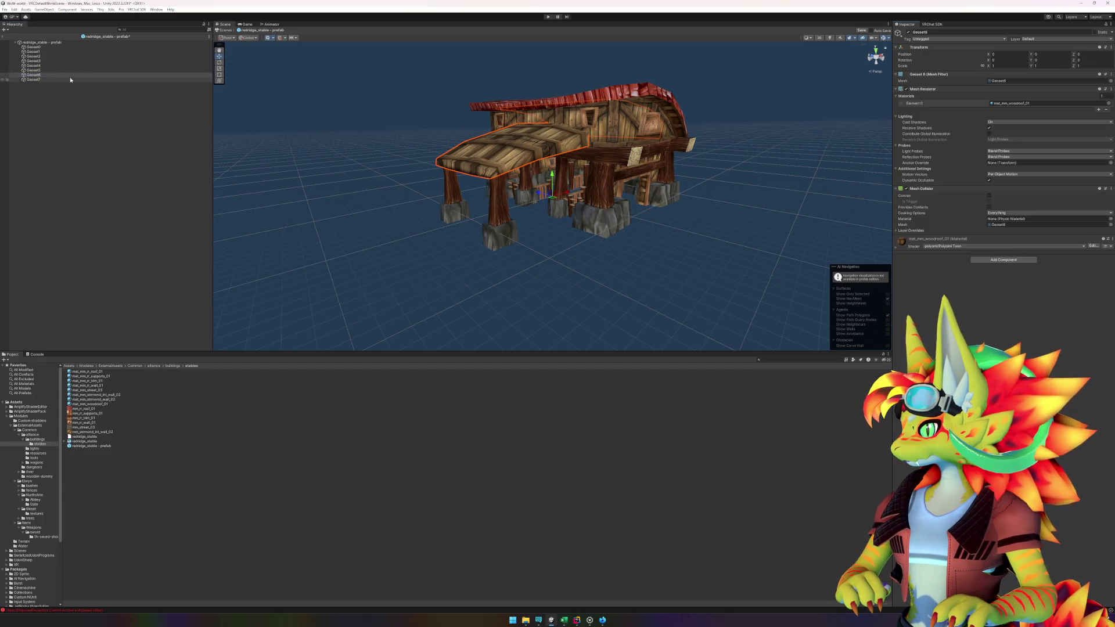
- Confirm Geoset1's collider, then add a Mesh Collider to Geoset7
{"action": "left_click", "coordinate": [70, 81]}
{"action": "left_click", "coordinate": [1004, 210]}
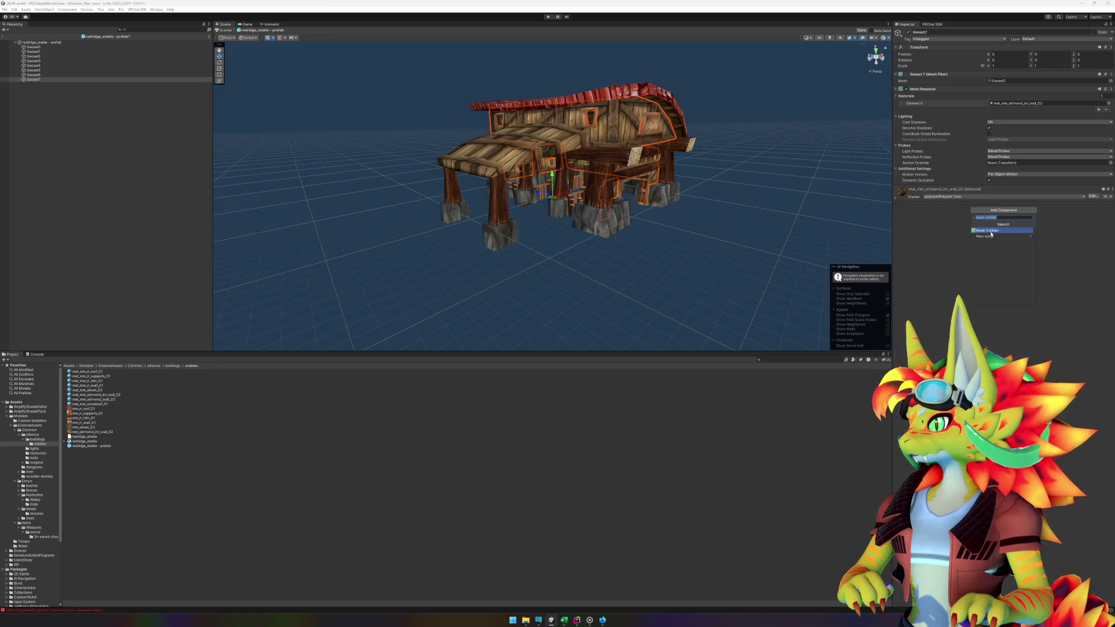
{"action": "key", "text": "Return"}
{"action": "key", "text": "Up"}
{"action": "key", "text": "Up"}
{"action": "key", "text": "Up"}
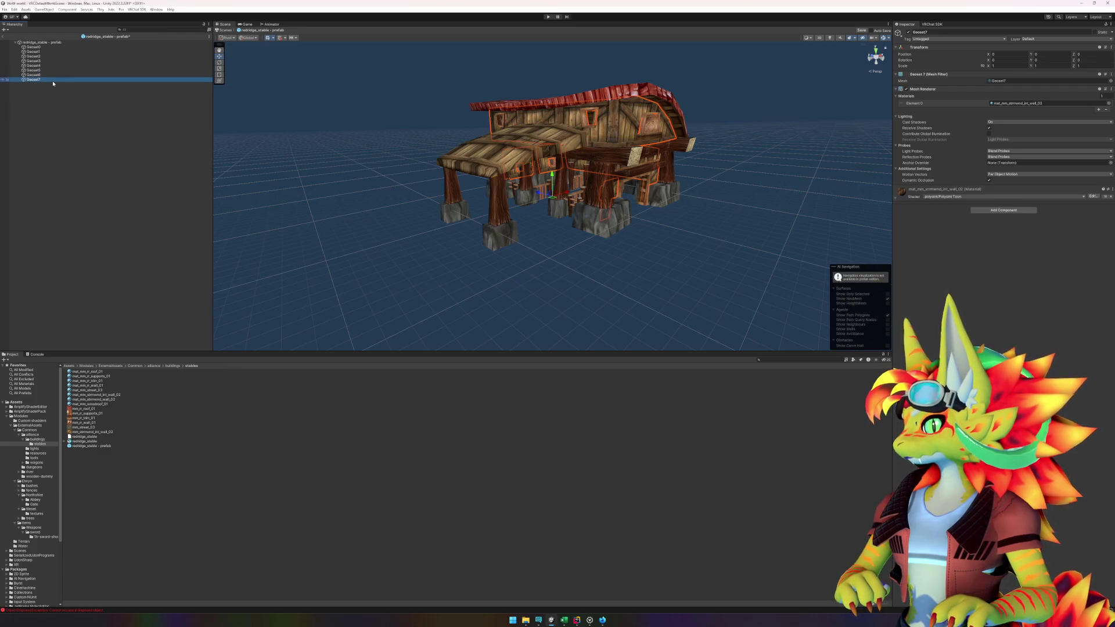
{"action": "key", "text": "Up"}
{"action": "key", "text": "Up"}
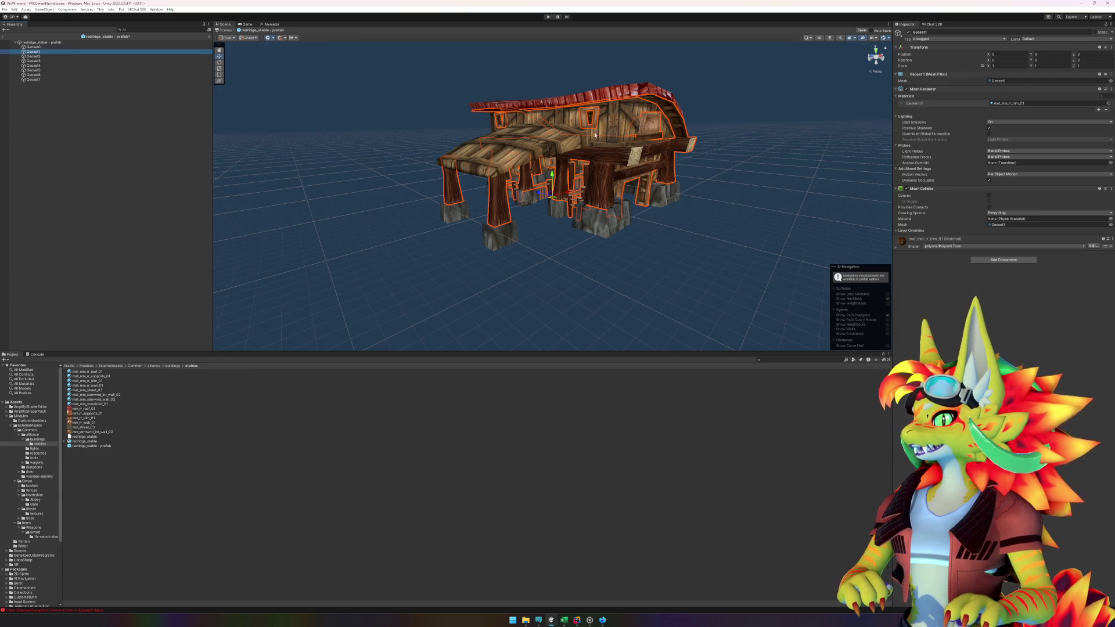
{"action": "left_click_drag", "start_coordinate": [684, 204], "coordinate": [616, 216]}
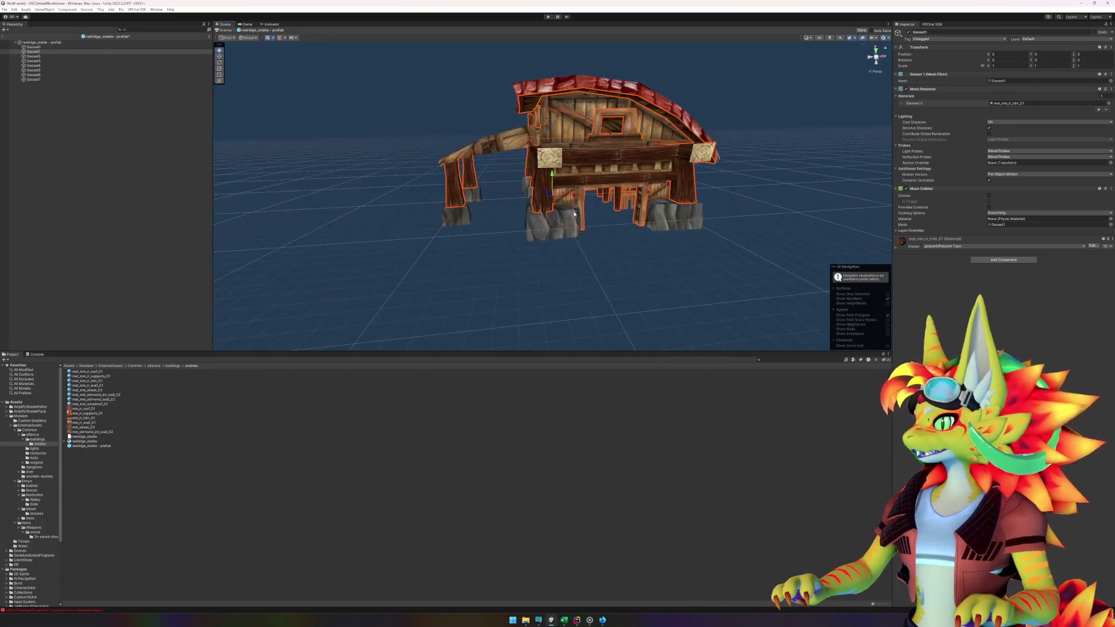
{"action": "left_click", "coordinate": [62, 79]}
{"action": "left_click", "coordinate": [1004, 210]}
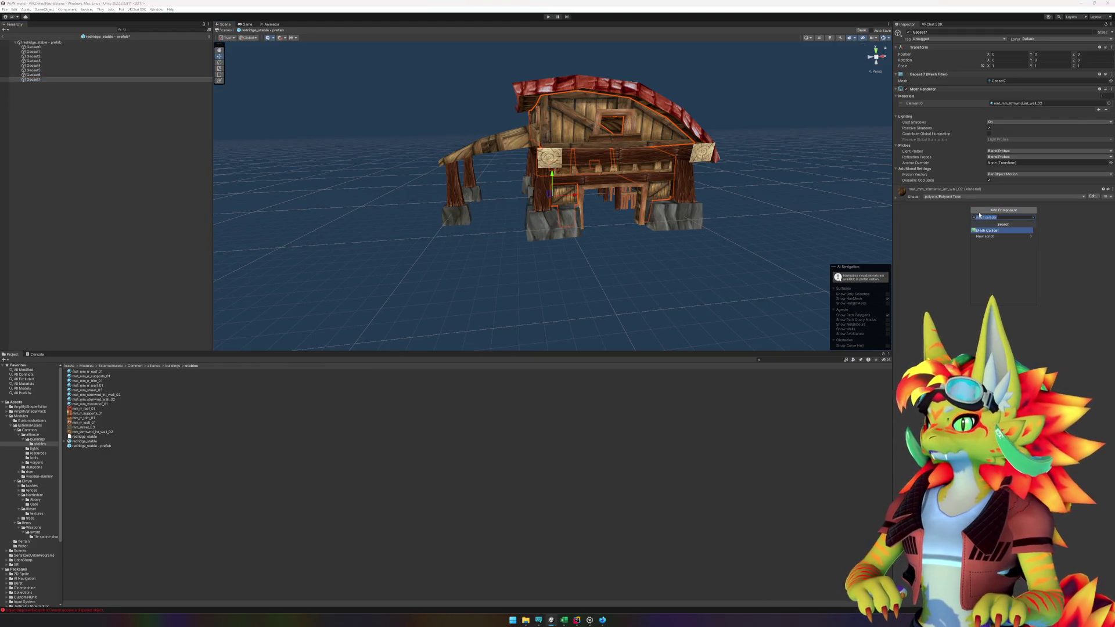
{"action": "left_click", "coordinate": [987, 230]}
{"action": "left_click", "coordinate": [1004, 259]}
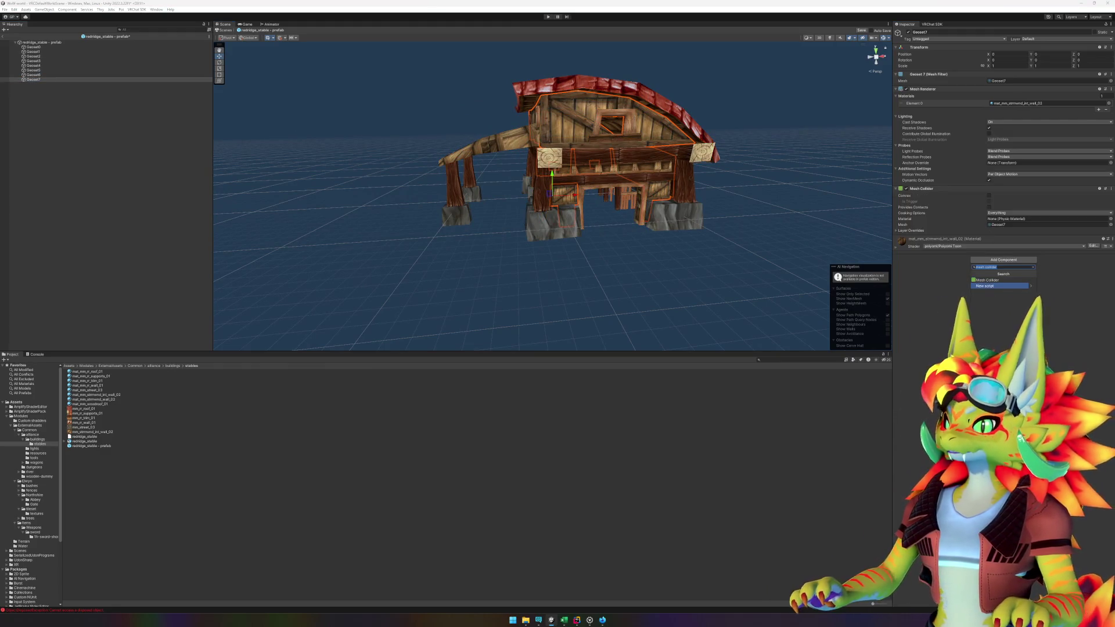
{"action": "key", "text": "Escape"}
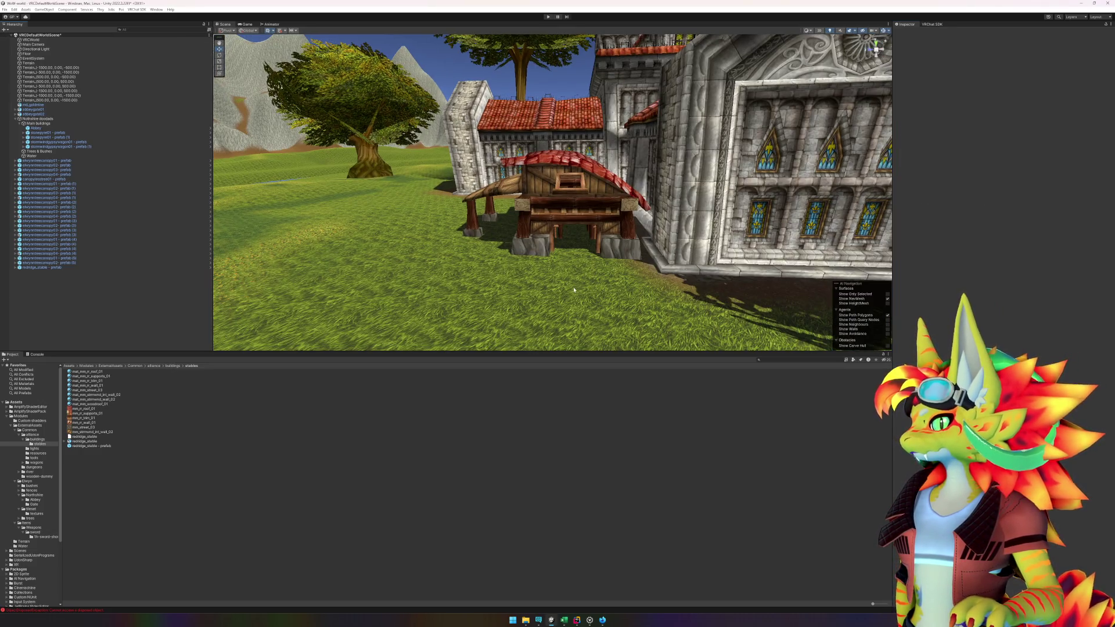
- Zoom toward the placed stable and start a Play-mode test in the VRChat Client Simulator
{"action": "mouse_move", "coordinate": [562, 312]}
{"action": "left_mouse_down"}
{"action": "mouse_move", "coordinate": [644, 291]}
{"action": "mouse_move", "coordinate": [642, 171]}
{"action": "left_mouse_up"}
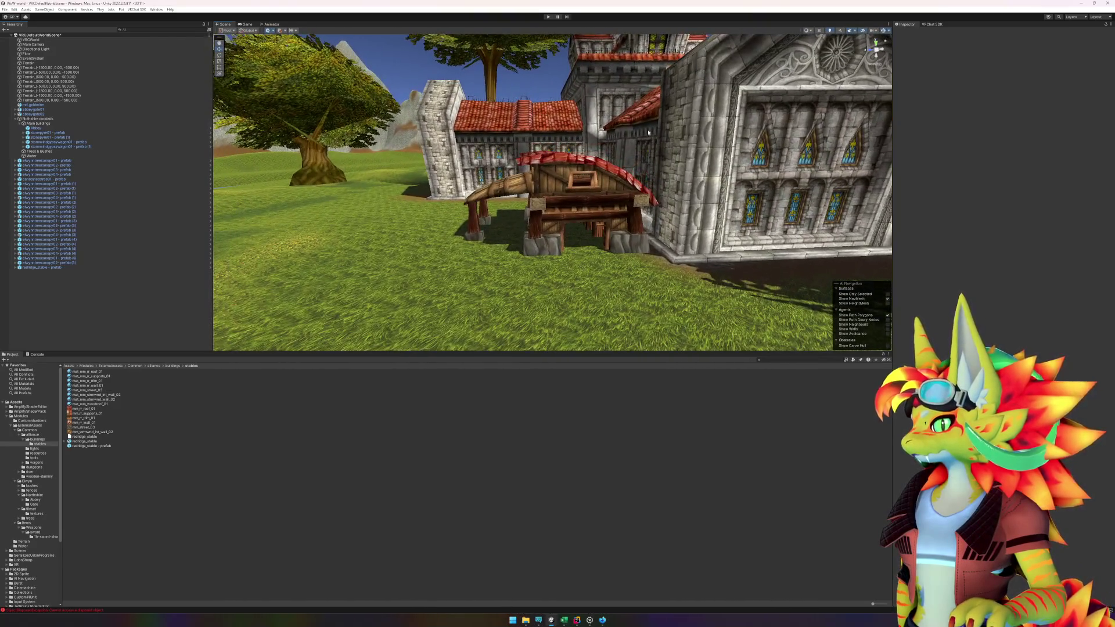
{"action": "left_click", "coordinate": [547, 17]}
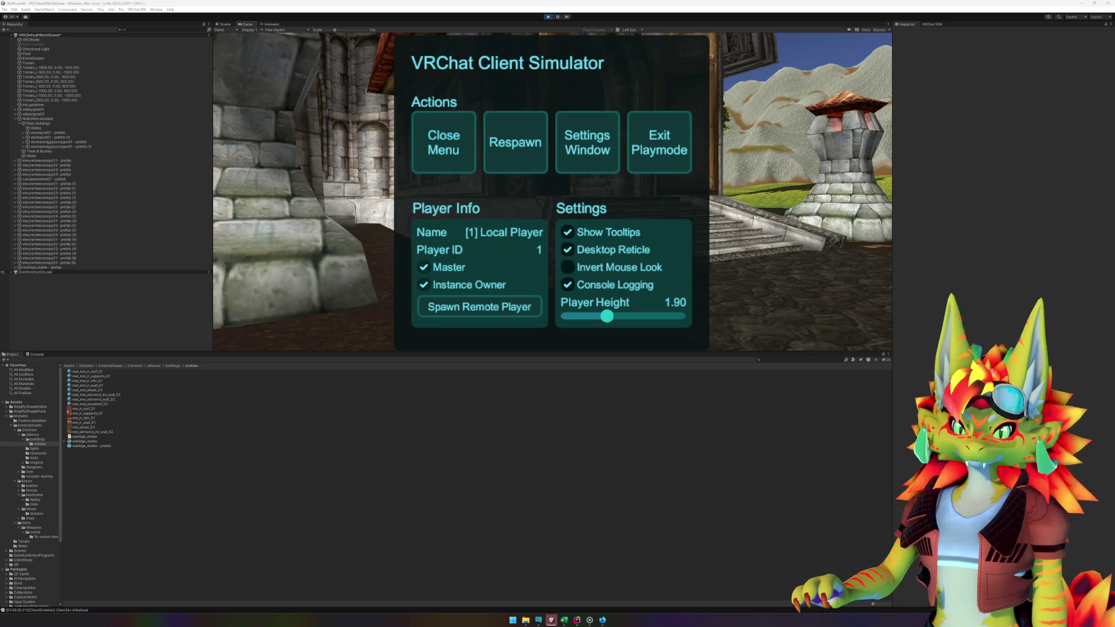
- Walk along the abbey wall around the stable to test collisions, then stop the play-test
{"action": "key", "text": "Escape"}
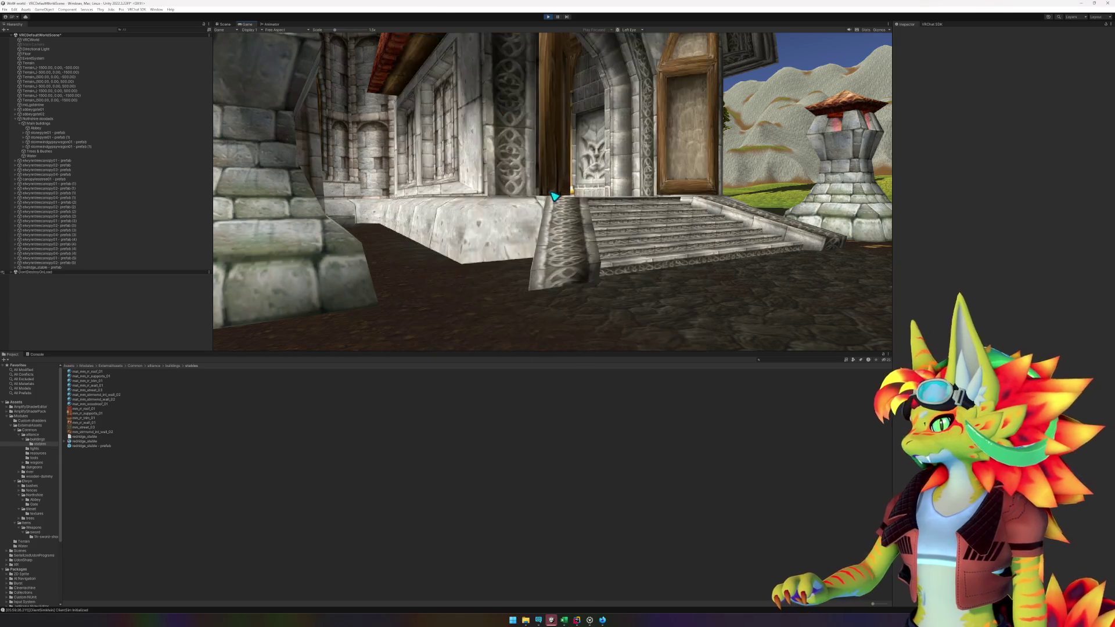
{"action": "key", "text": "w"}
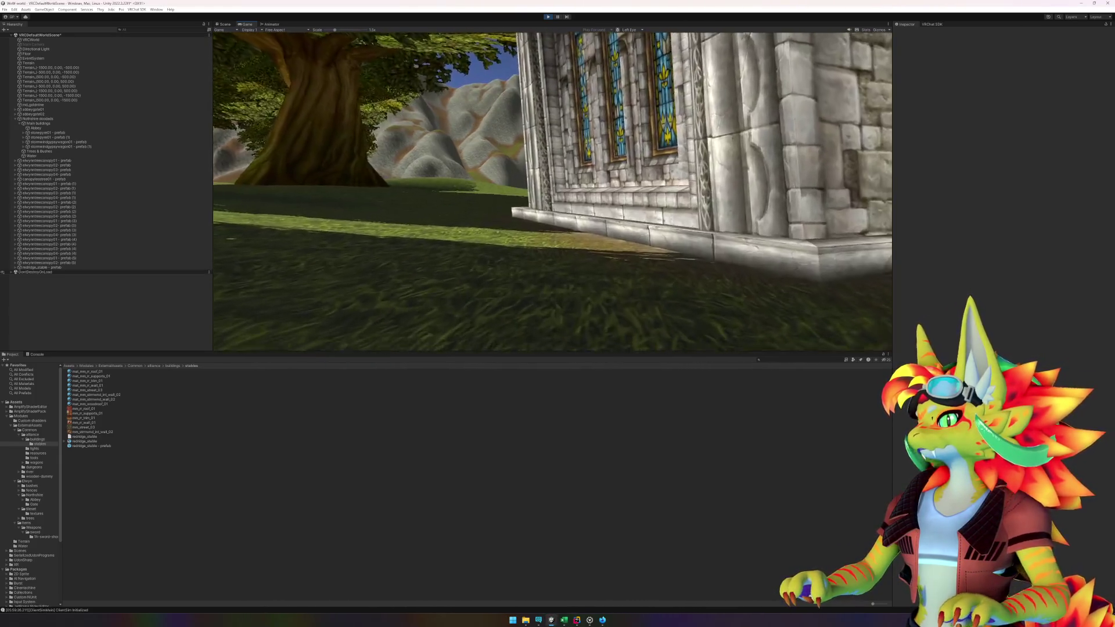
{"action": "key", "text": "w"}
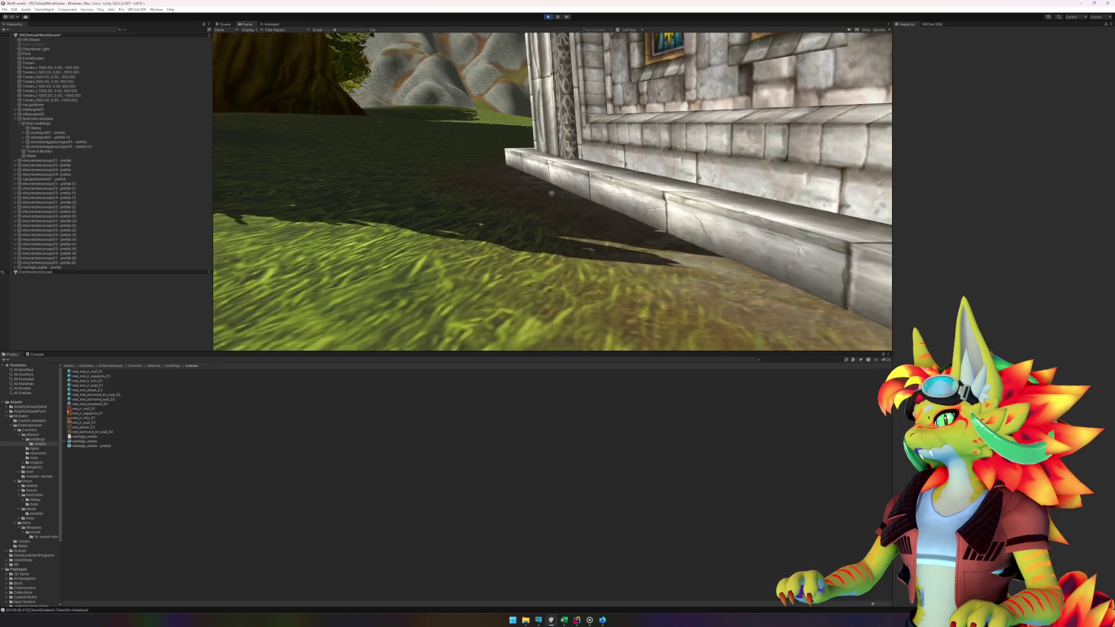
{"action": "key", "text": "w"}
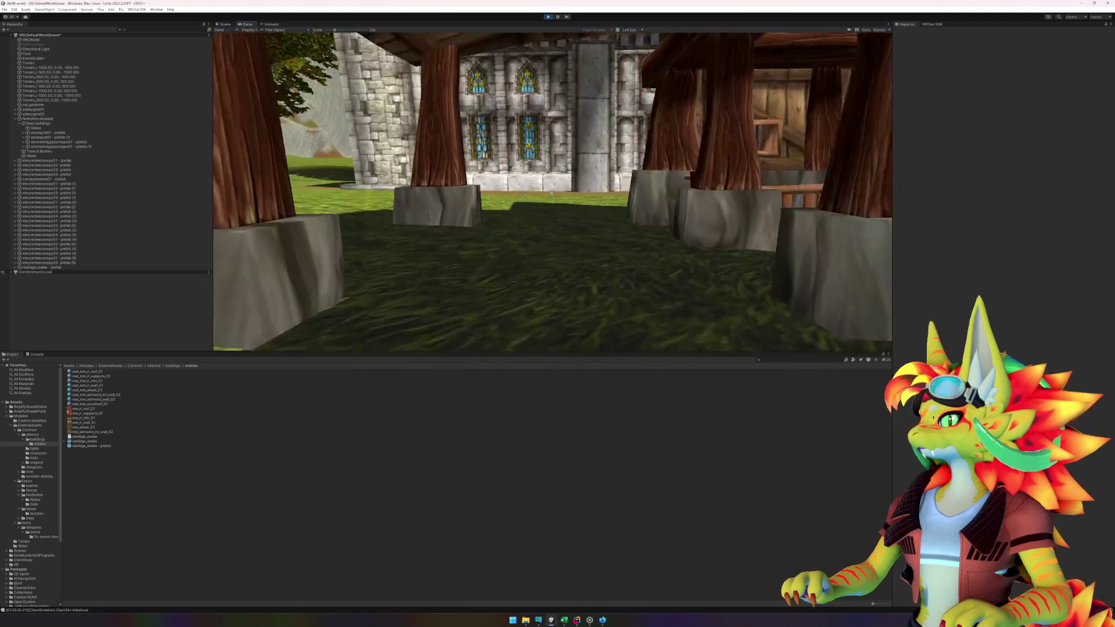
{"action": "key", "text": "Escape"}
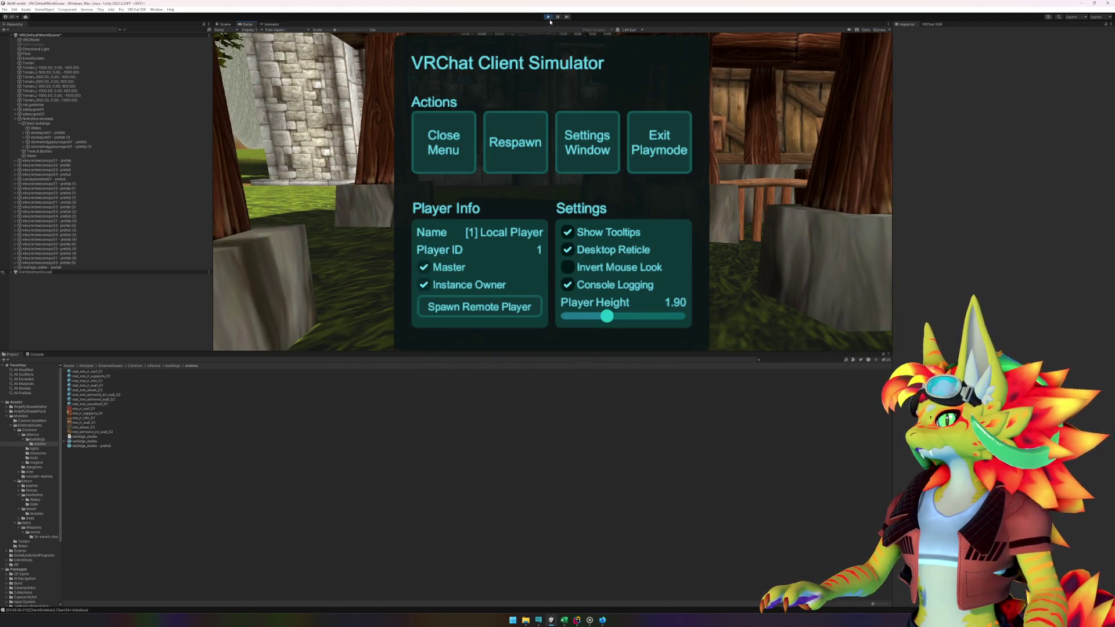
{"action": "left_click", "coordinate": [549, 16]}
{"action": "scroll", "coordinate": [562, 176], "scroll_direction": "down", "scroll_amount": 3}
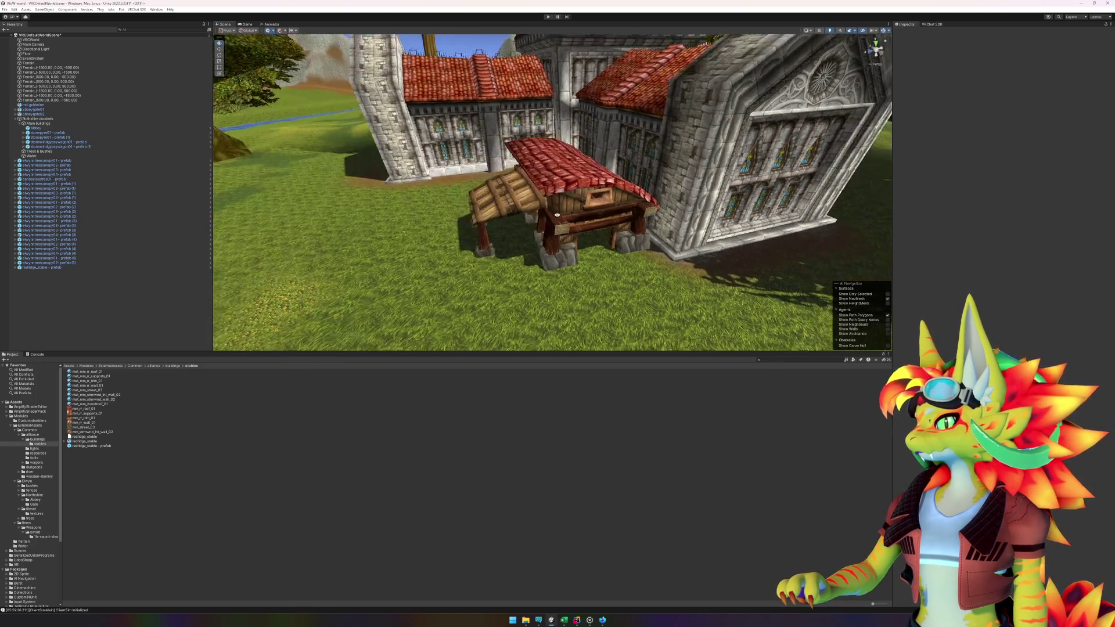
- Select the terrain and paint dirt texture around the stable's base with Paint Texture
{"action": "left_click", "coordinate": [511, 286]}
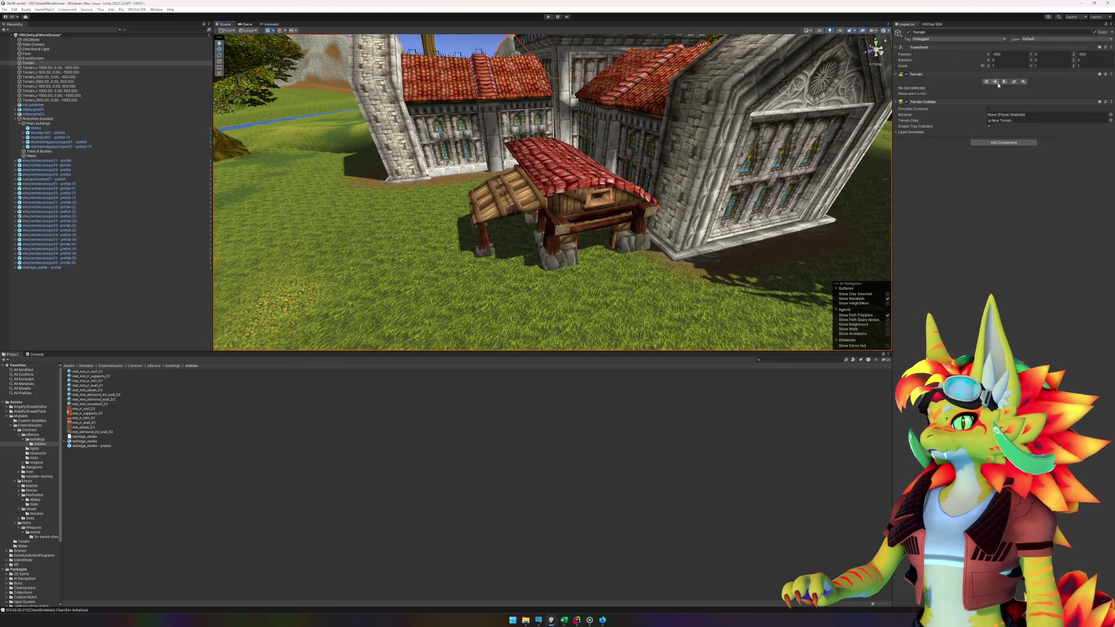
{"action": "left_click", "coordinate": [995, 82]}
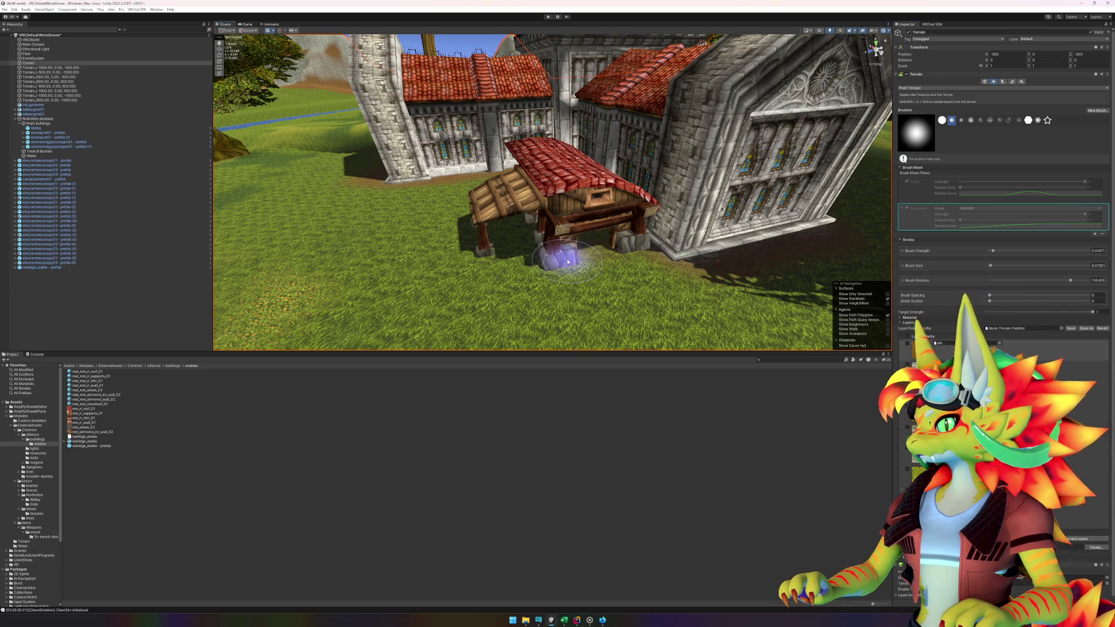
{"action": "left_click", "coordinate": [995, 251]}
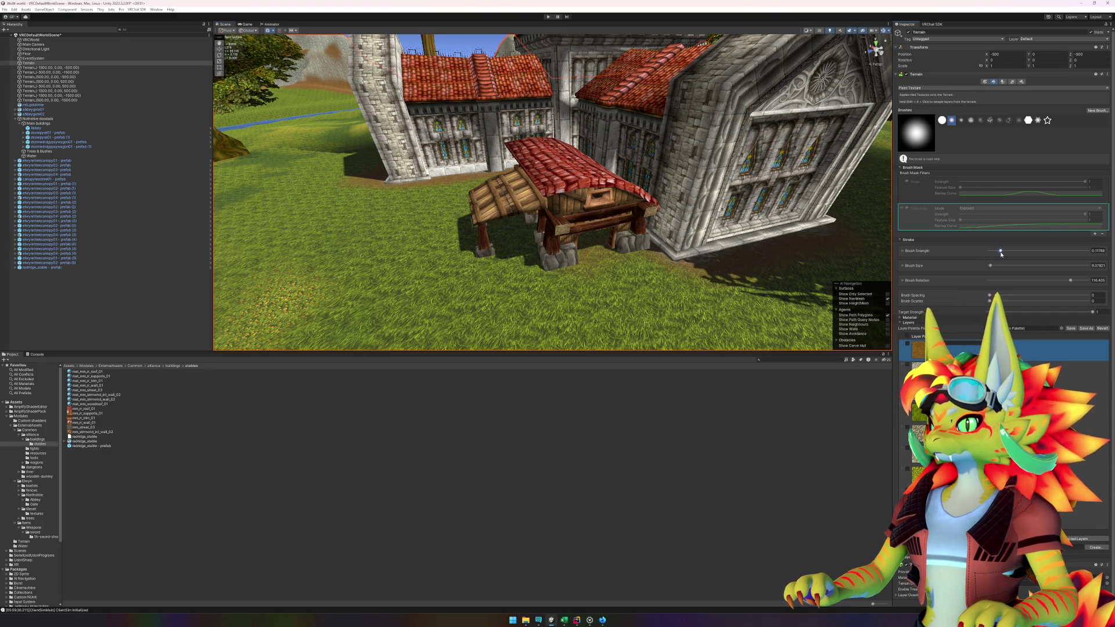
{"action": "mouse_move", "coordinate": [722, 261]}
{"action": "left_mouse_down"}
{"action": "mouse_move", "coordinate": [580, 262]}
{"action": "mouse_move", "coordinate": [568, 250]}
{"action": "mouse_move", "coordinate": [623, 248]}
{"action": "left_mouse_up"}
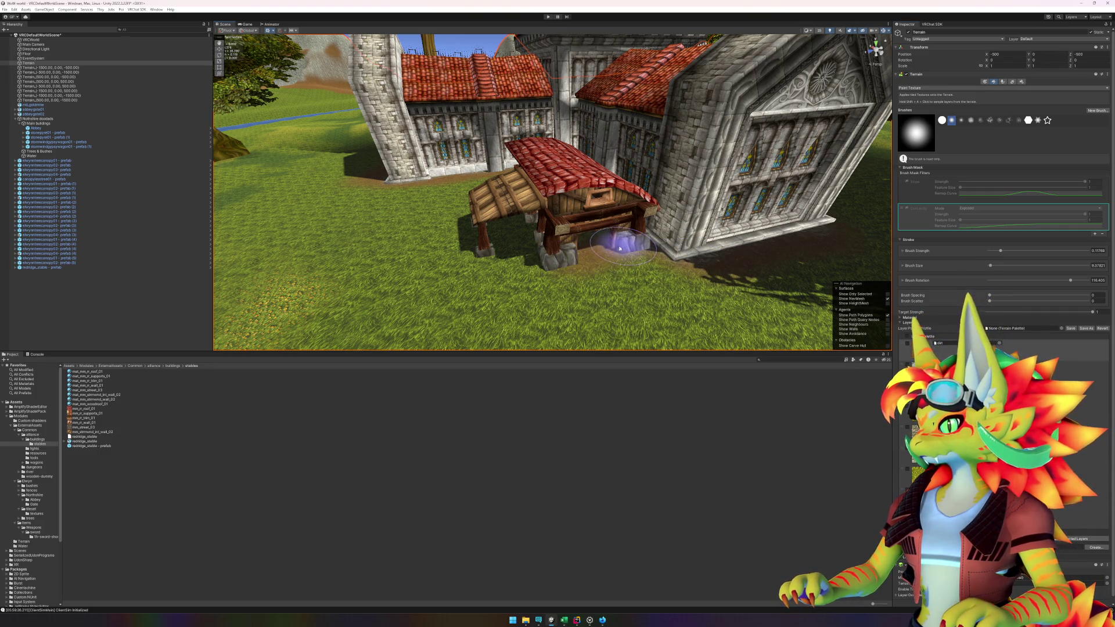
{"action": "mouse_move", "coordinate": [536, 254]}
{"action": "left_mouse_down"}
{"action": "mouse_move", "coordinate": [612, 253]}
{"action": "mouse_move", "coordinate": [573, 244]}
{"action": "left_mouse_up"}
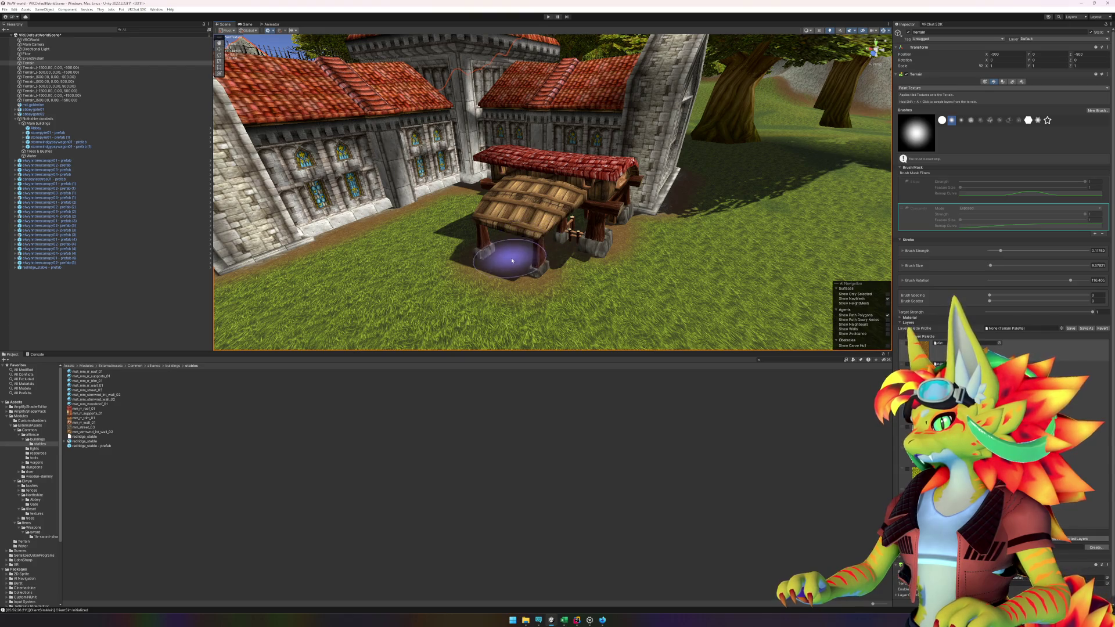
{"action": "mouse_move", "coordinate": [511, 251]}
{"action": "left_mouse_down"}
{"action": "mouse_move", "coordinate": [598, 254]}
{"action": "mouse_move", "coordinate": [523, 261]}
{"action": "left_mouse_up"}
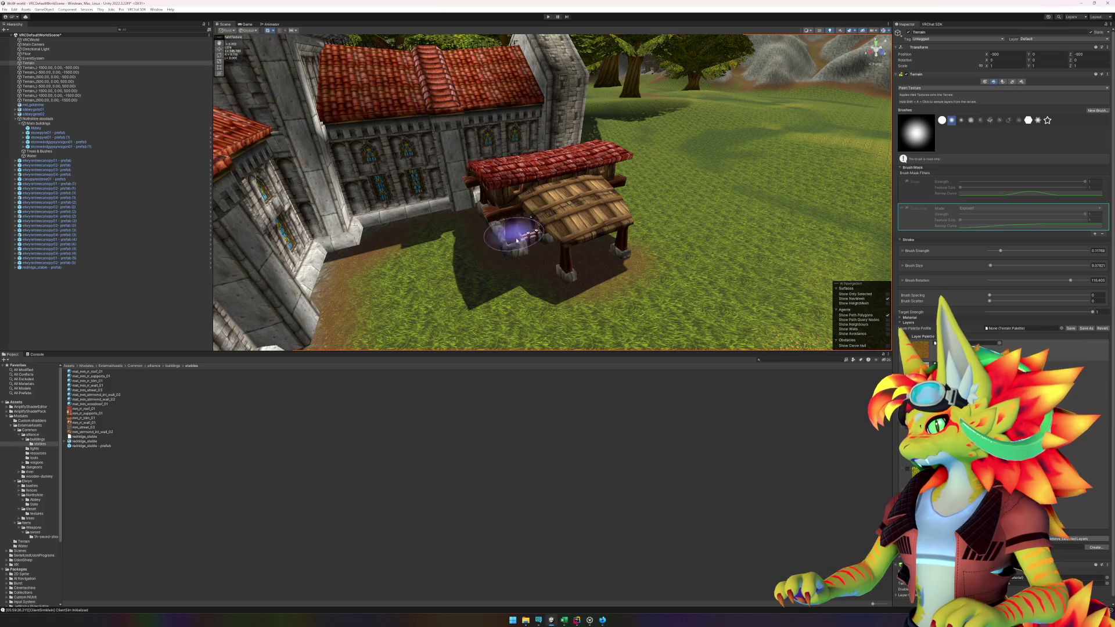
- Raise Brush Strength to 0.255 and inspect the painted ground around the stable
{"action": "left_click_drag", "start_coordinate": [1008, 252], "coordinate": [1015, 252]}
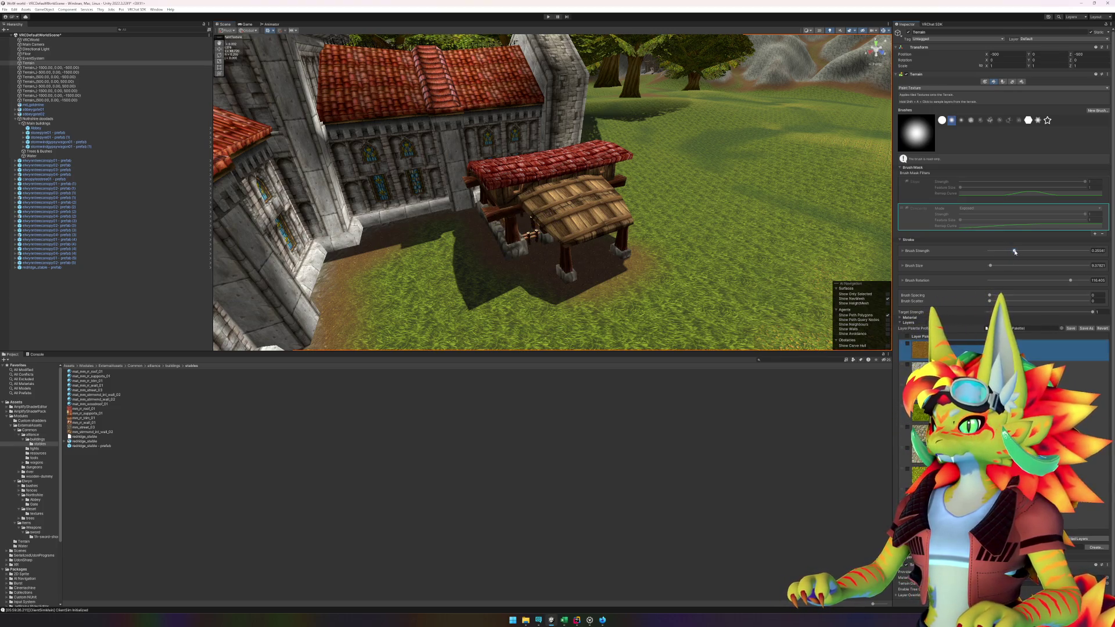
{"action": "left_click", "coordinate": [543, 249]}
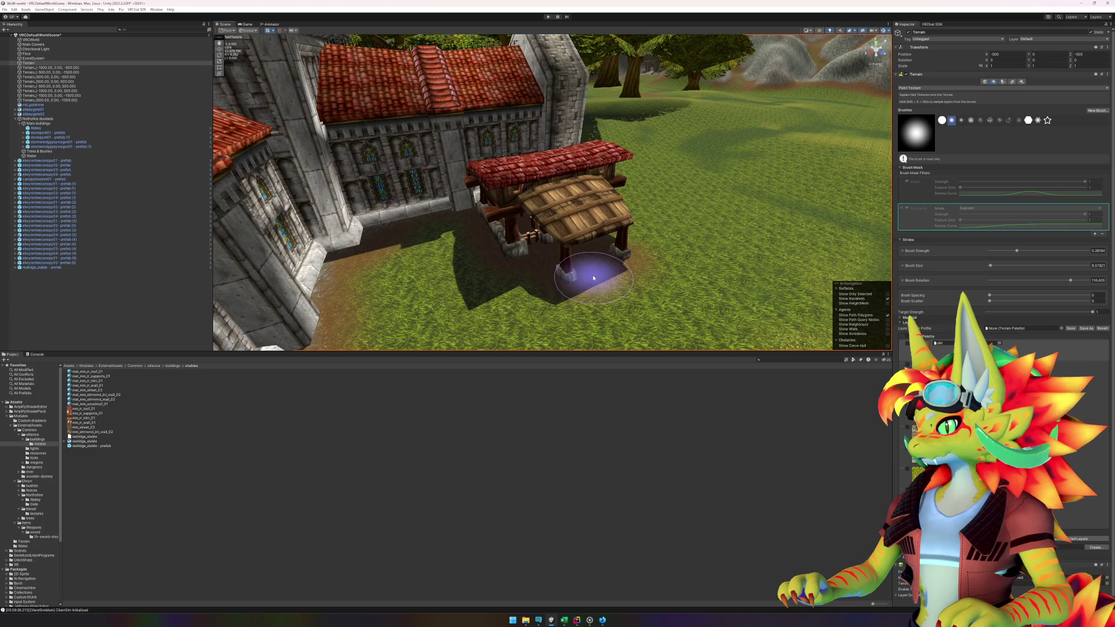
{"action": "mouse_move", "coordinate": [555, 235]}
{"action": "left_mouse_down"}
{"action": "mouse_move", "coordinate": [498, 225]}
{"action": "mouse_move", "coordinate": [522, 225]}
{"action": "left_mouse_up"}
{"action": "mouse_move", "coordinate": [590, 236]}
{"action": "left_mouse_down"}
{"action": "mouse_move", "coordinate": [511, 248]}
{"action": "mouse_move", "coordinate": [545, 244]}
{"action": "left_mouse_up"}
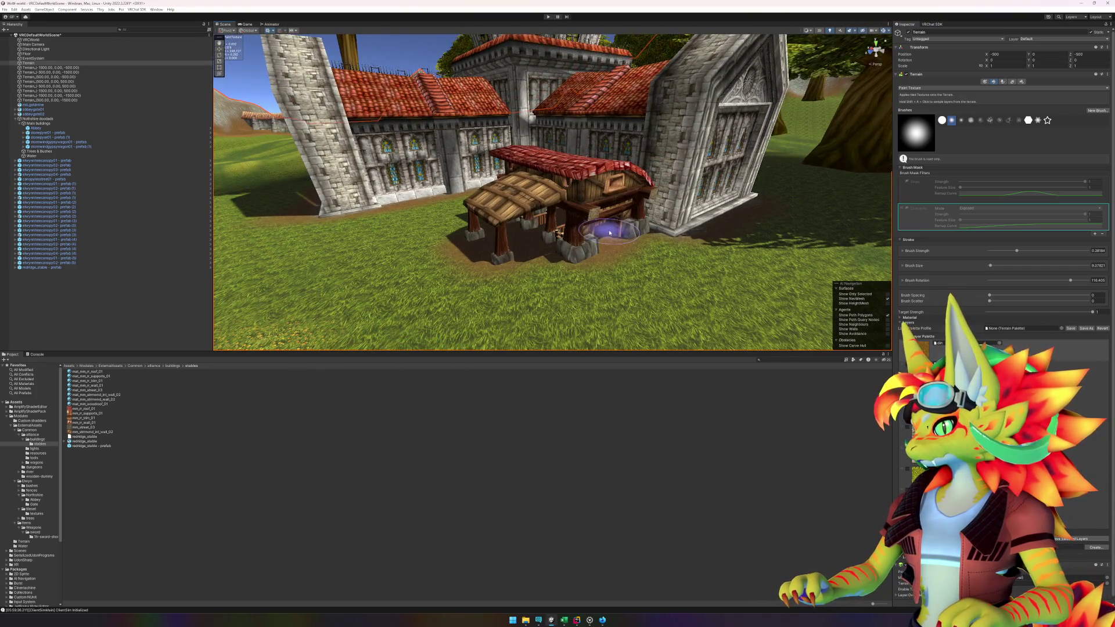
{"action": "scroll", "coordinate": [581, 229], "scroll_direction": "up", "scroll_amount": 8}
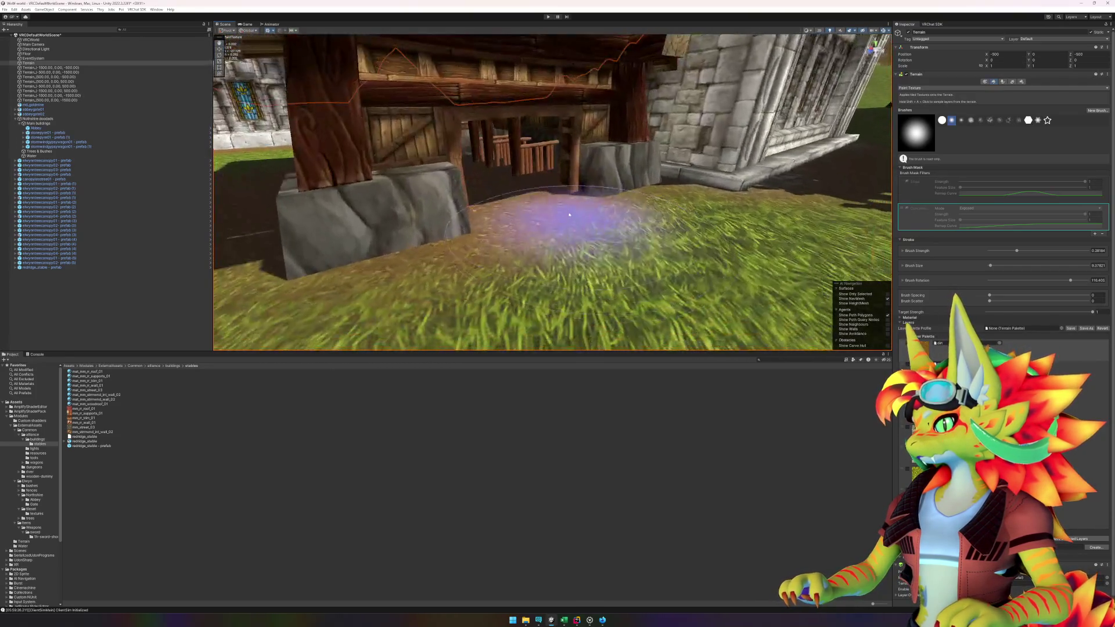
{"action": "scroll", "coordinate": [523, 192], "scroll_direction": "up", "scroll_amount": 2}
{"action": "scroll", "coordinate": [524, 187], "scroll_direction": "up", "scroll_amount": 10}
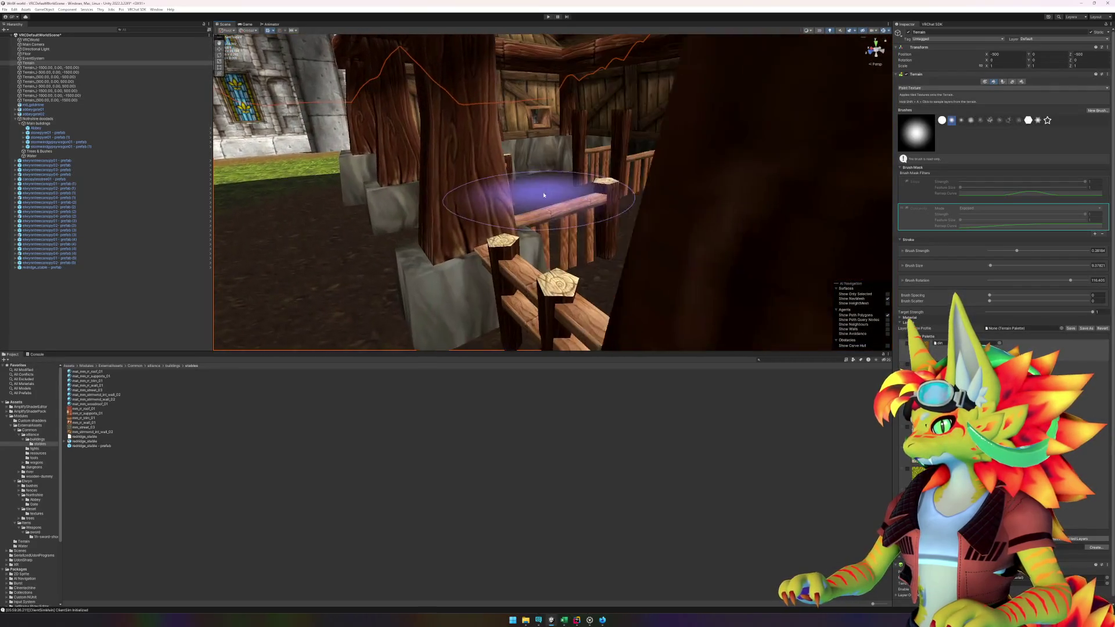
{"action": "scroll", "coordinate": [557, 167], "scroll_direction": "down", "scroll_amount": 10}
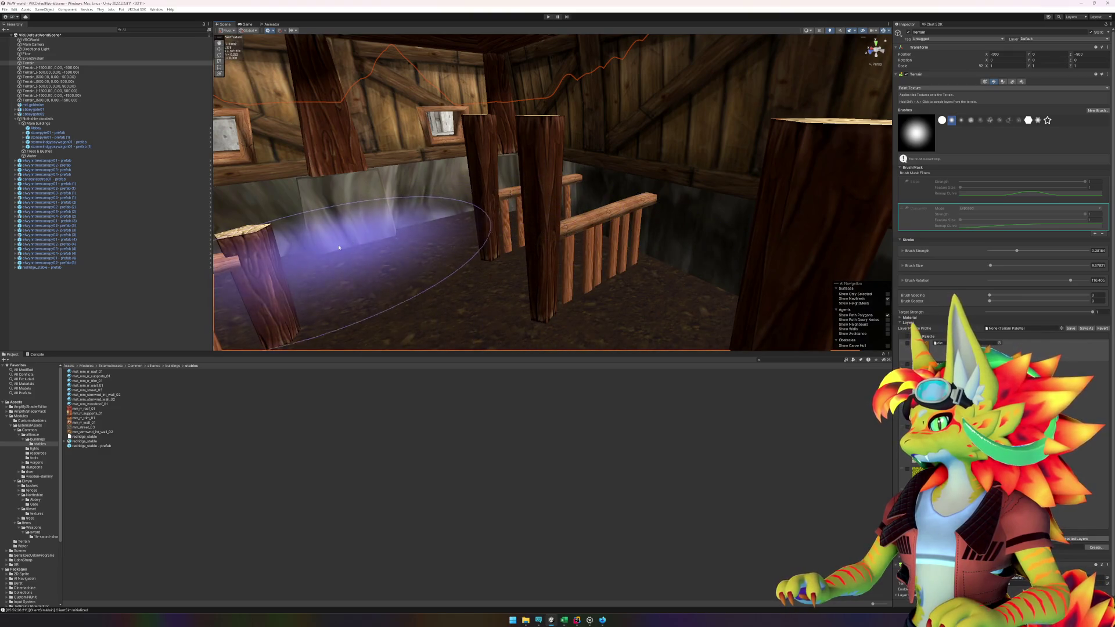
{"action": "scroll", "coordinate": [553, 220], "scroll_direction": "up", "scroll_amount": 5}
{"action": "scroll", "coordinate": [553, 219], "scroll_direction": "down", "scroll_amount": 10}
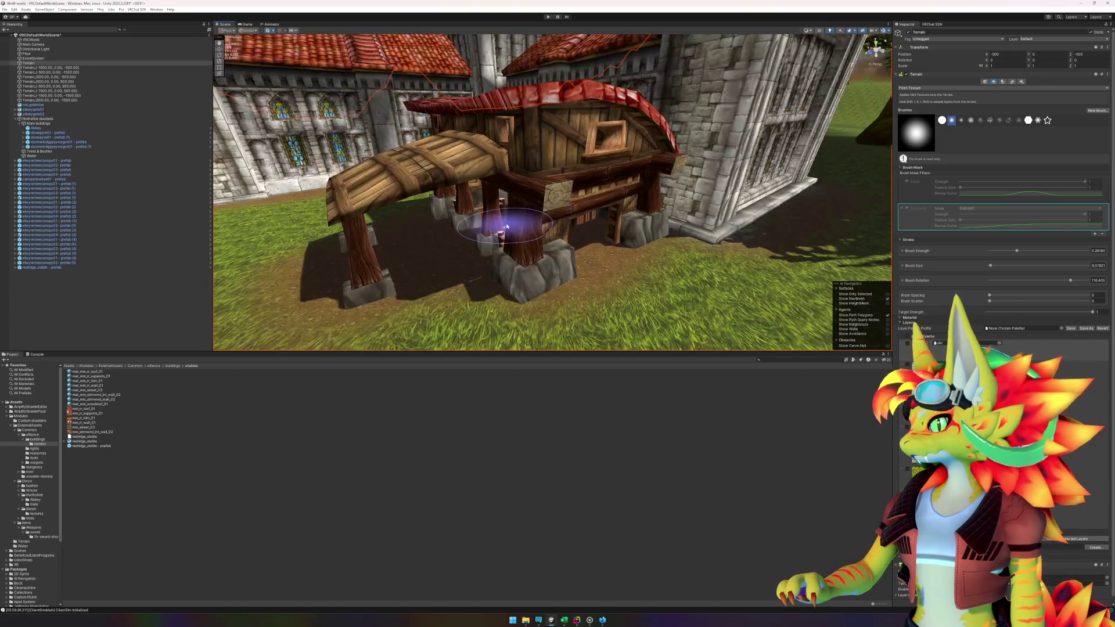
- Stop terrain painting, look closely at the stable, and select the tree canopy above the abbey
{"action": "key", "text": "q"}
{"action": "mouse_move", "coordinate": [543, 222]}
{"action": "left_mouse_down"}
{"action": "mouse_move", "coordinate": [647, 186]}
{"action": "mouse_move", "coordinate": [589, 163]}
{"action": "mouse_move", "coordinate": [599, 151]}
{"action": "mouse_move", "coordinate": [652, 231]}
{"action": "left_mouse_up"}
{"action": "left_click", "coordinate": [601, 150]}
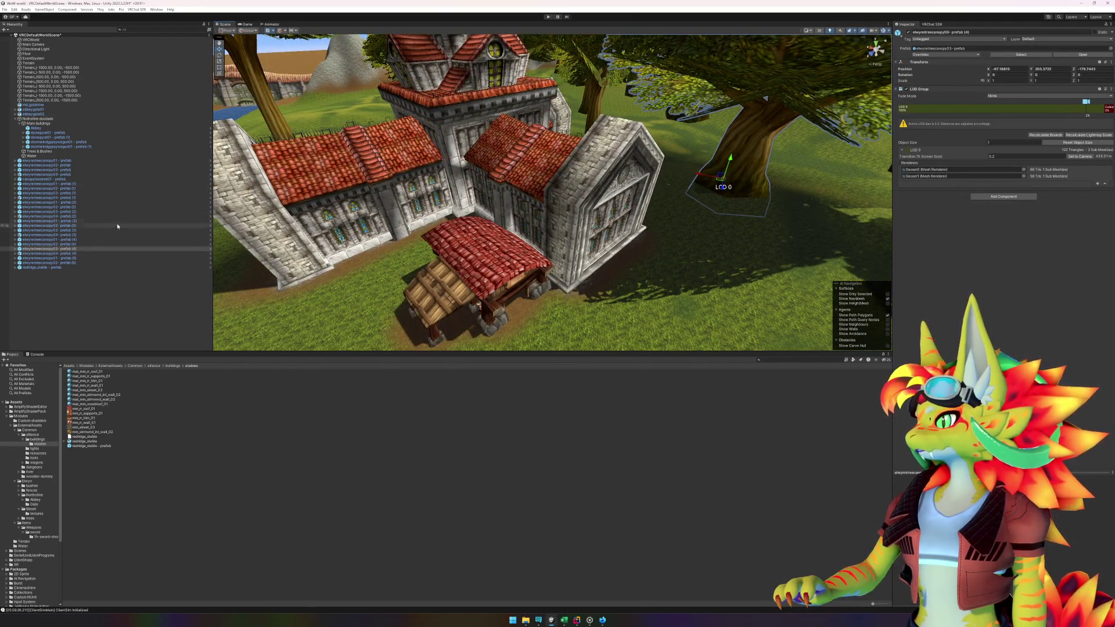
- Inspect Poiyomi shader settings on canopy Geoset0 and Geoset1, including Add Pass and Global Masks
{"action": "left_click", "coordinate": [16, 249]}
{"action": "left_click", "coordinate": [33, 254]}
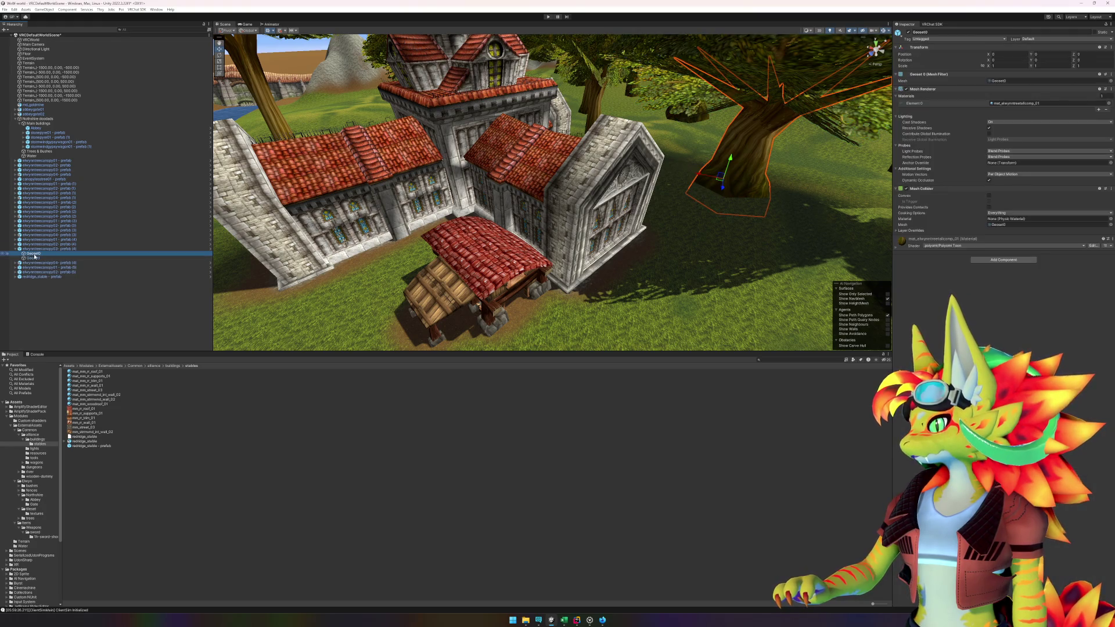
{"action": "left_click", "coordinate": [897, 250]}
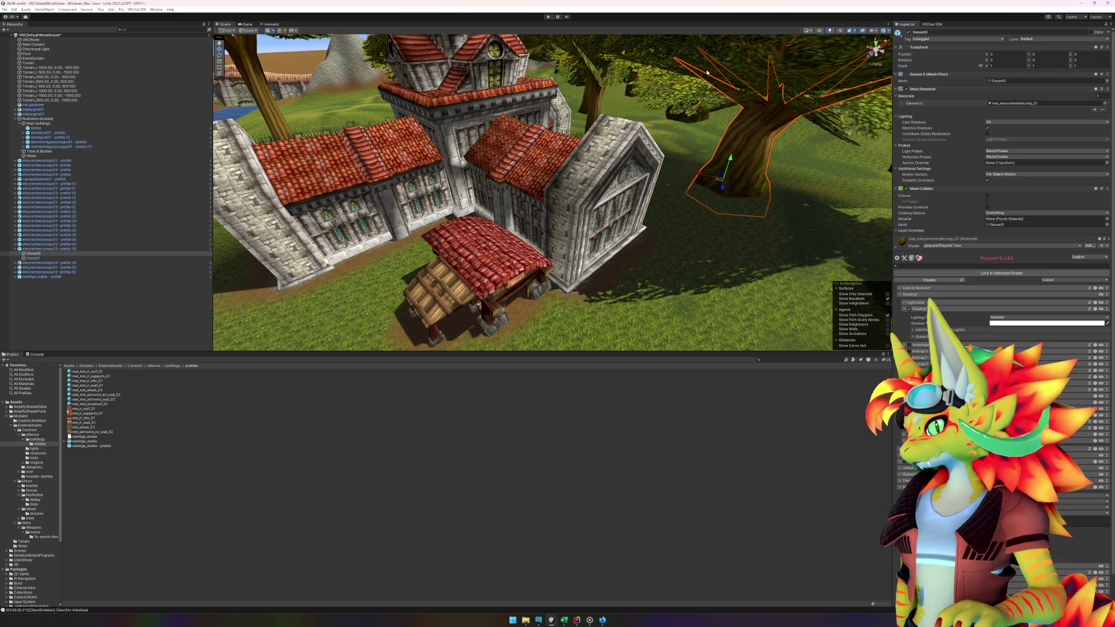
{"action": "left_click", "coordinate": [759, 159]}
{"action": "left_click", "coordinate": [681, 123]}
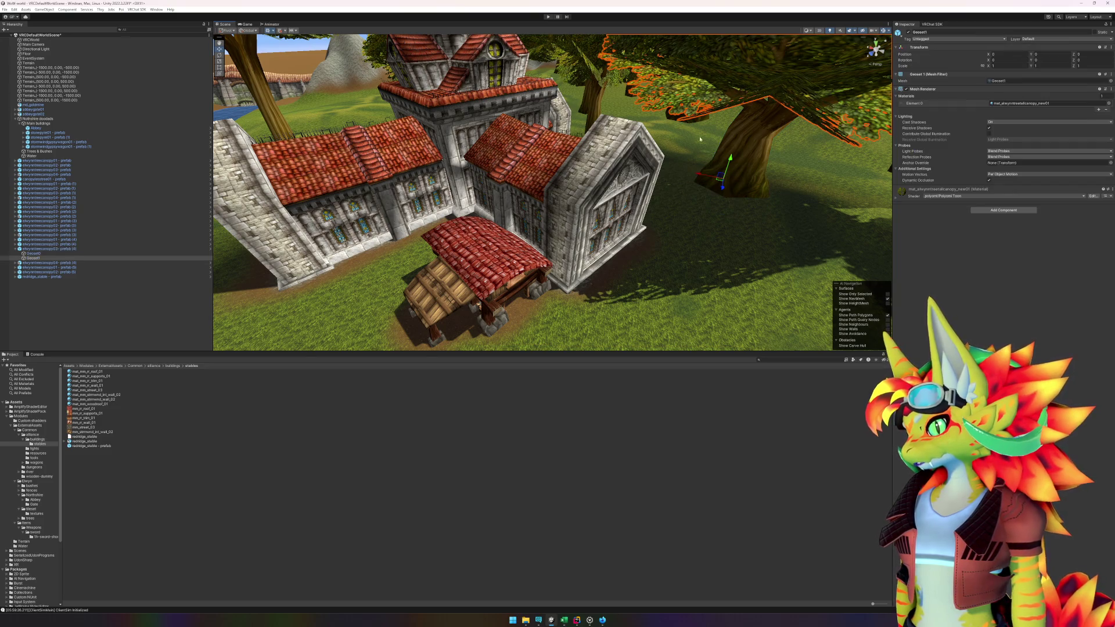
{"action": "left_click", "coordinate": [897, 200]}
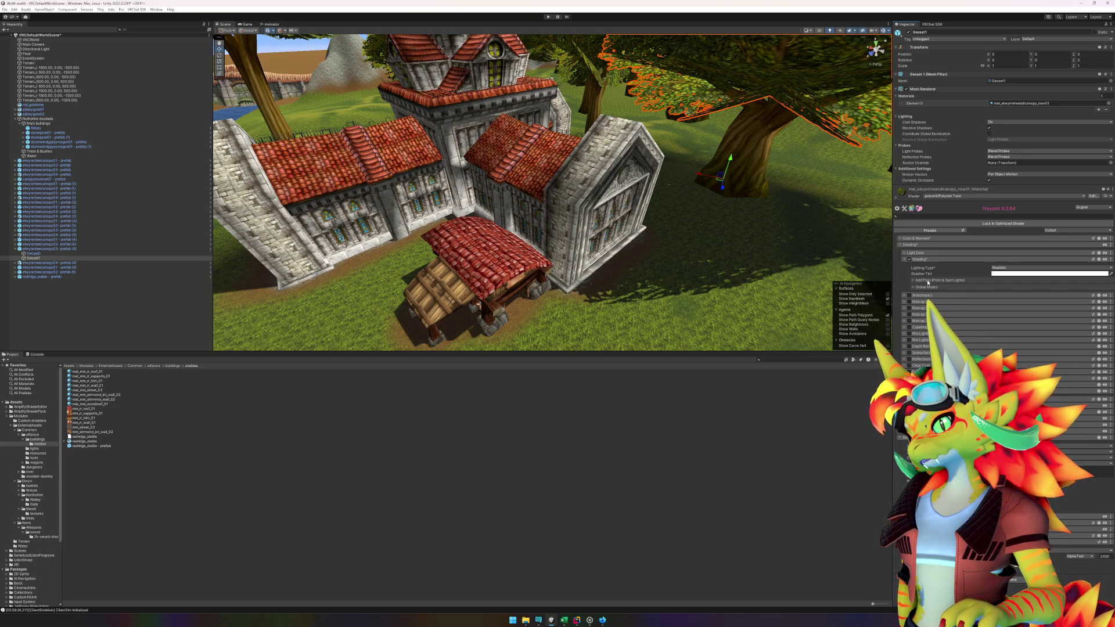
{"action": "left_click", "coordinate": [913, 280]}
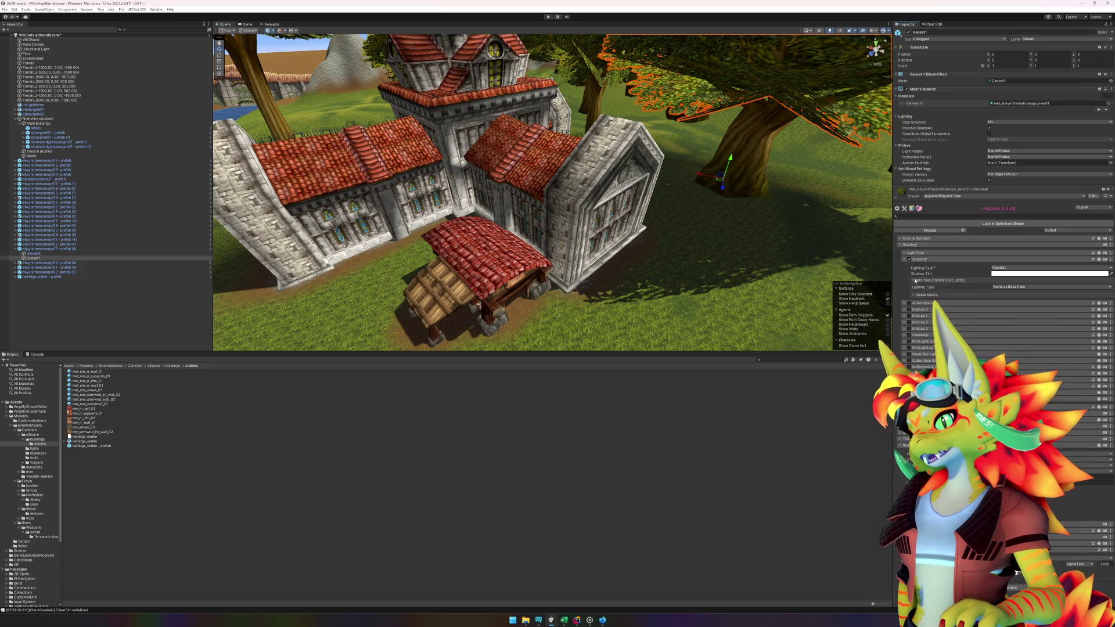
{"action": "left_click", "coordinate": [915, 280]}
{"action": "left_click", "coordinate": [912, 288]}
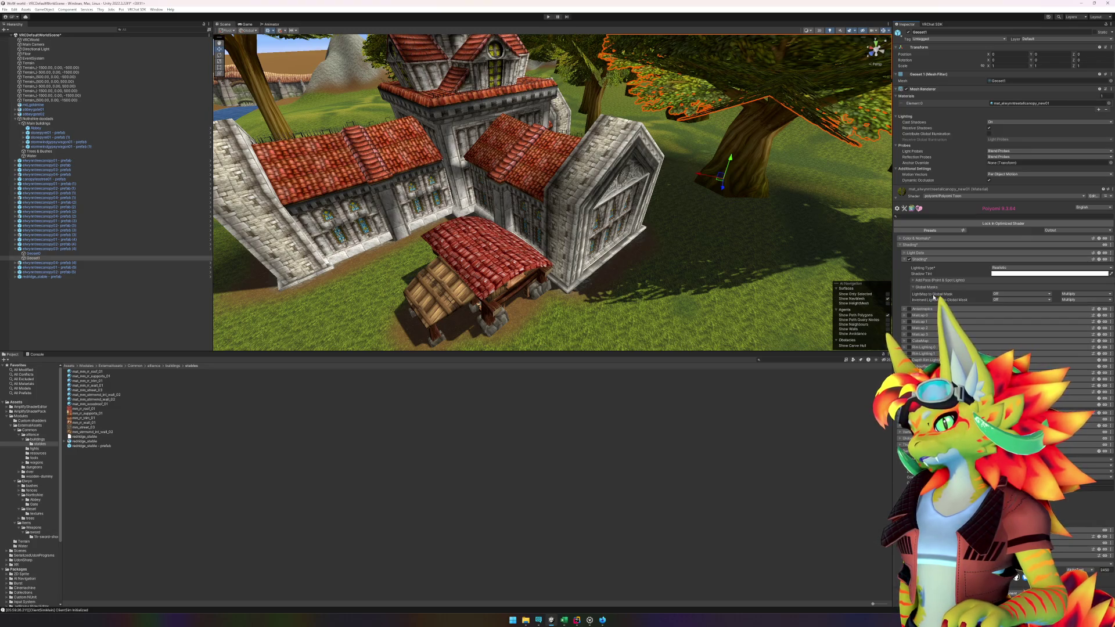
- Select the Abbey building, frame it with F, and fly toward the red-roofed stable
{"action": "mouse_move", "coordinate": [698, 207]}
{"action": "left_mouse_down"}
{"action": "mouse_move", "coordinate": [662, 194]}
{"action": "mouse_move", "coordinate": [672, 204]}
{"action": "mouse_move", "coordinate": [649, 252]}
{"action": "mouse_move", "coordinate": [701, 226]}
{"action": "left_mouse_up"}
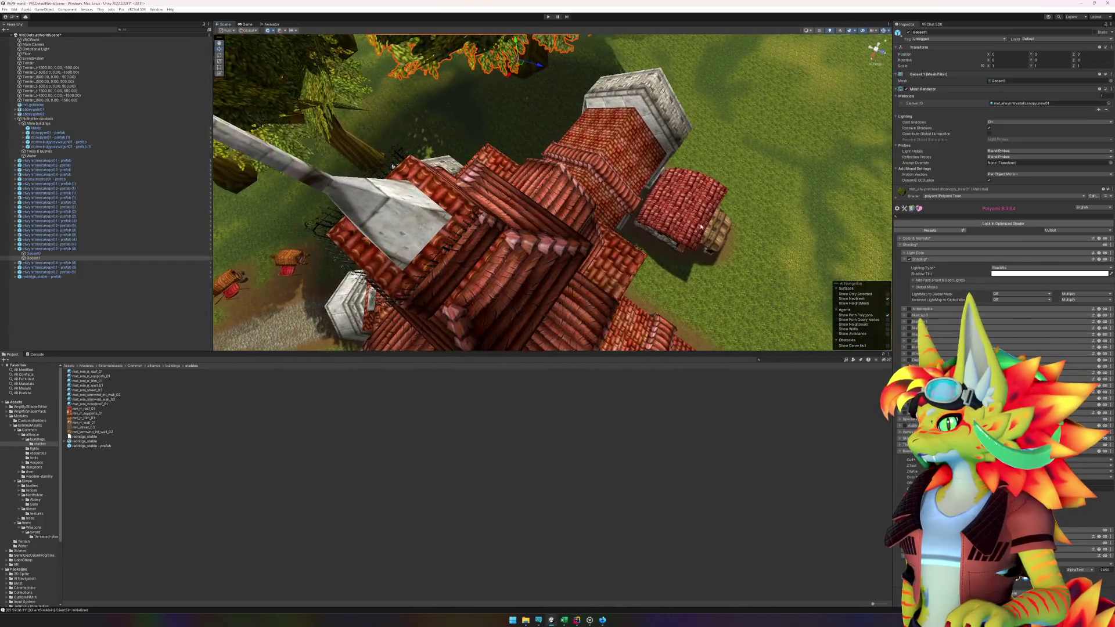
{"action": "left_click", "coordinate": [632, 222]}
{"action": "key", "text": "f"}
{"action": "mouse_move", "coordinate": [605, 255]}
{"action": "left_mouse_down"}
{"action": "mouse_move", "coordinate": [621, 244]}
{"action": "mouse_move", "coordinate": [581, 246]}
{"action": "left_mouse_up"}
- Nudge the stable in X and Z, then view roof Geoset3's Poiyomi Lighting Type options
{"action": "left_click", "coordinate": [542, 248]}
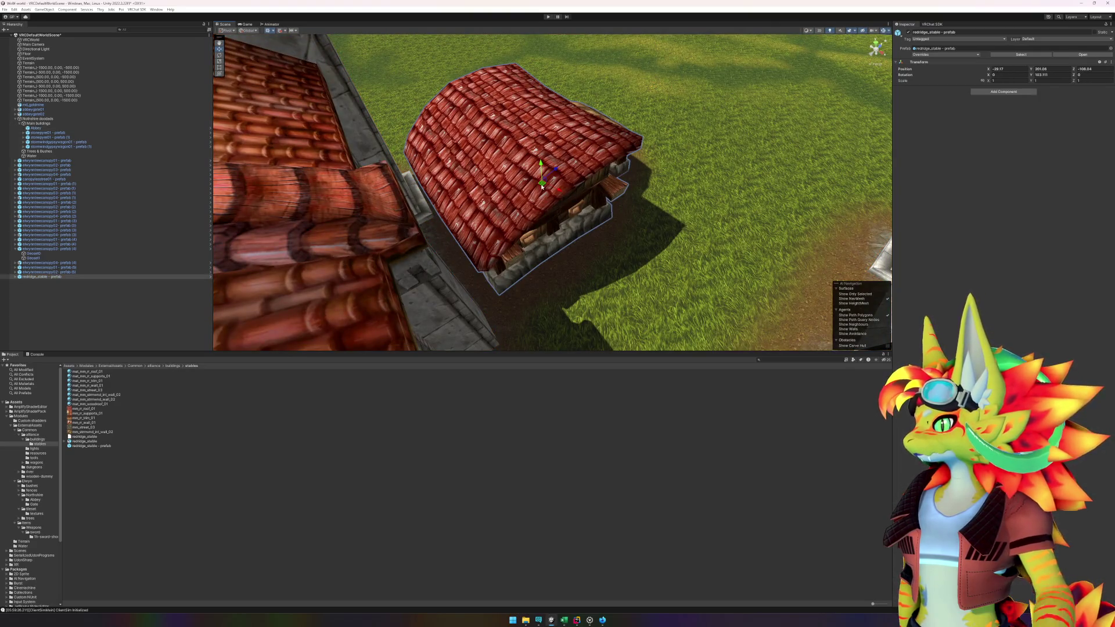
{"action": "left_click_drag", "start_coordinate": [541, 184], "coordinate": [582, 214]}
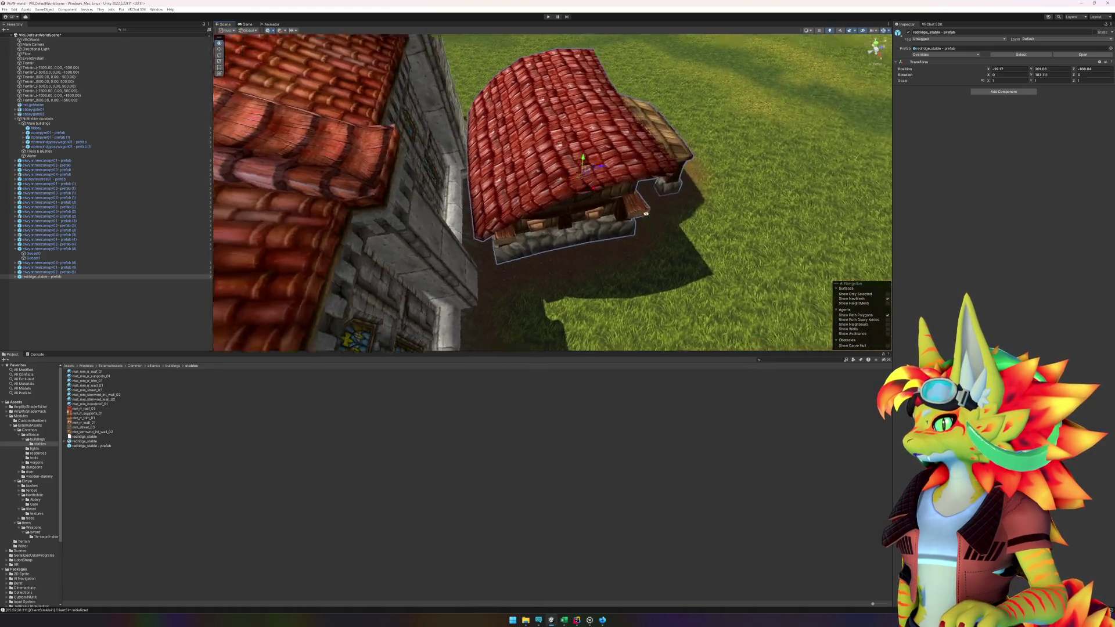
{"action": "left_click", "coordinate": [589, 165]}
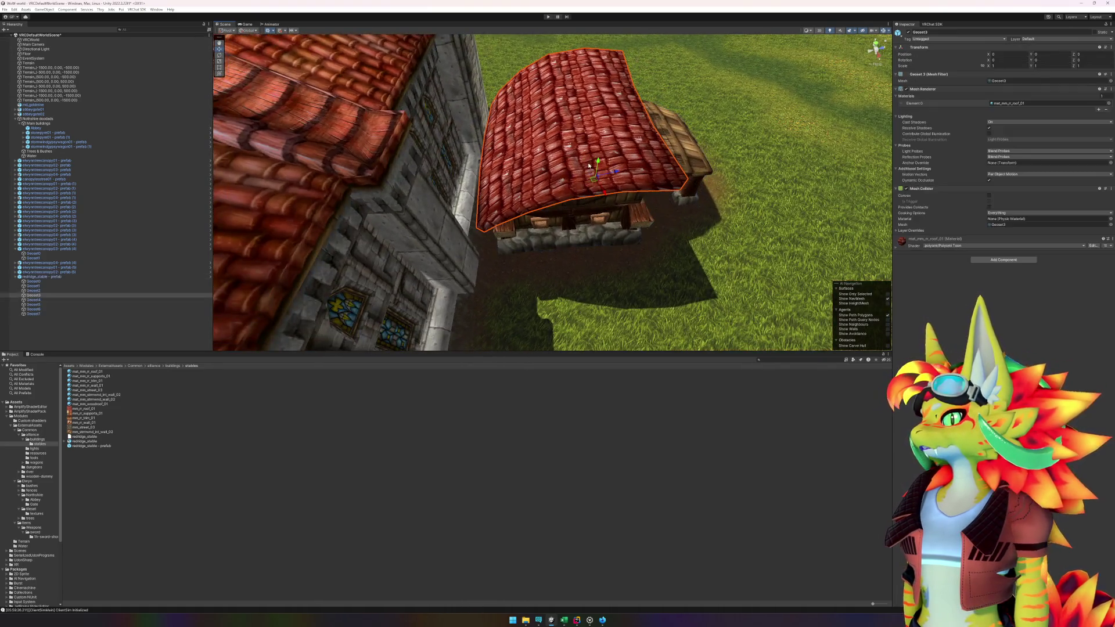
{"action": "left_click", "coordinate": [899, 246]}
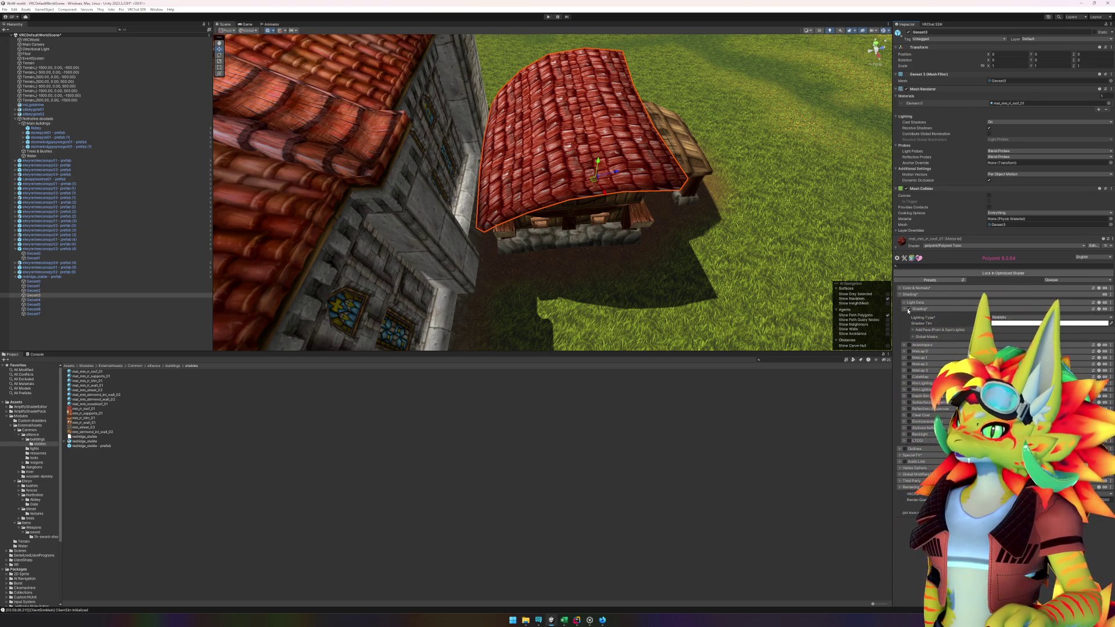
{"action": "left_click", "coordinate": [1005, 318]}
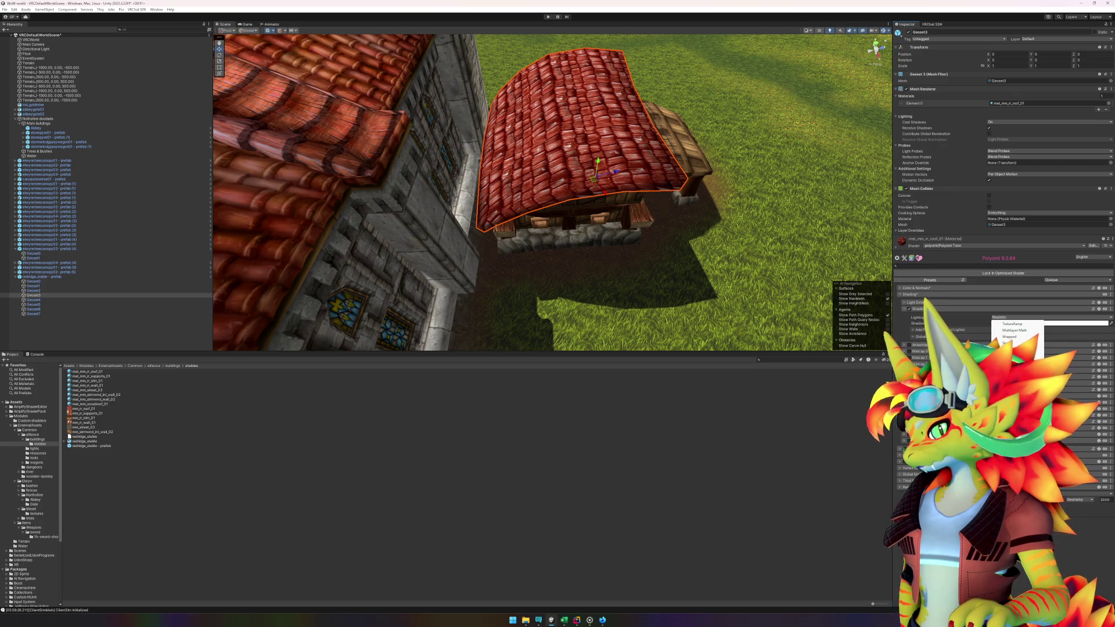
{"action": "key", "text": "Escape"}
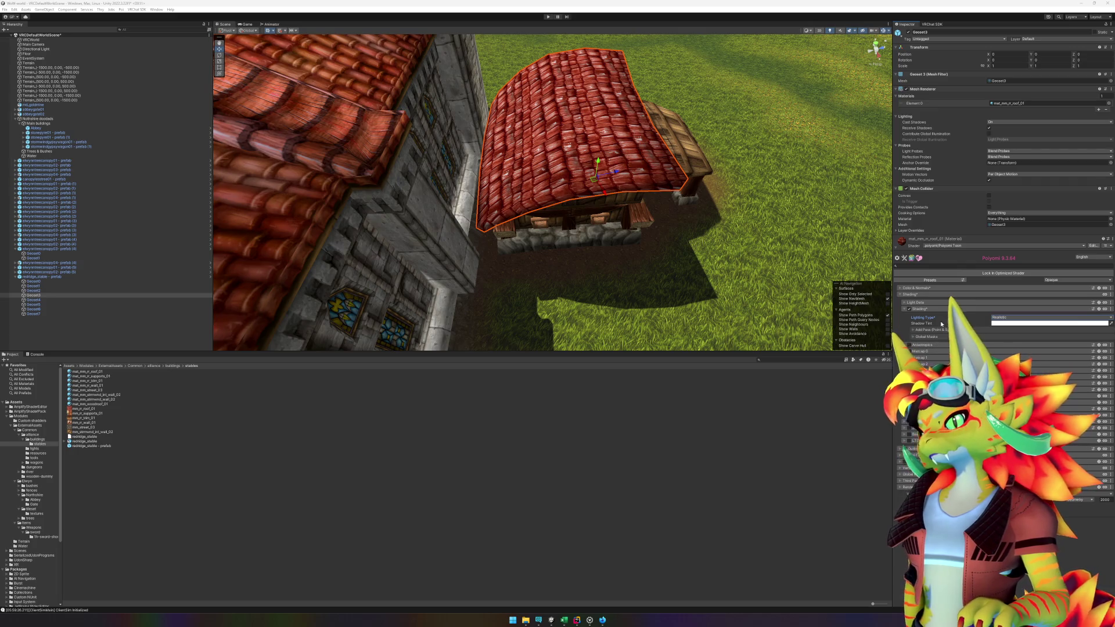
{"action": "left_click", "coordinate": [1030, 318]}
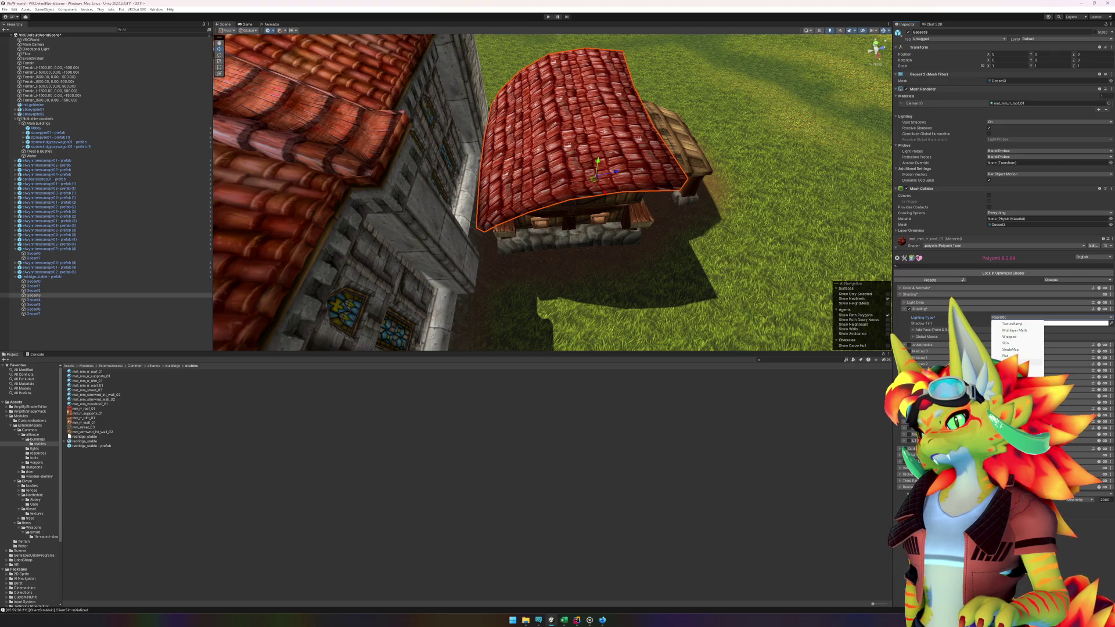
{"action": "key", "text": "Escape"}
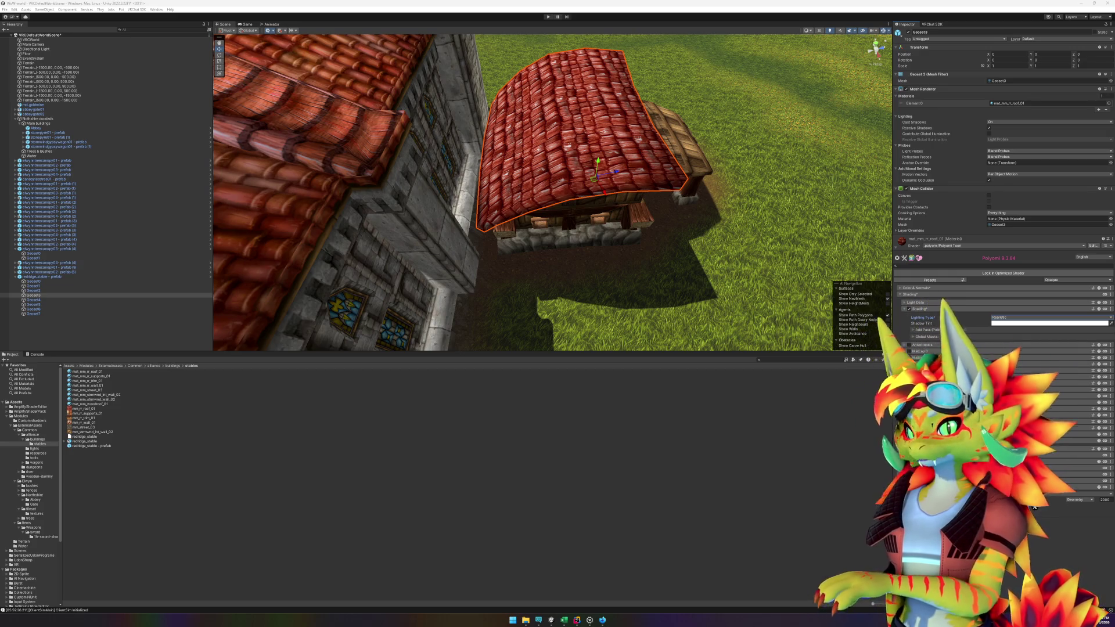
- Ping the Abbey's Element 6 material mat_mm_abbey_roof_01 in Project and scroll to its material sections
{"action": "left_click", "coordinate": [374, 134]}
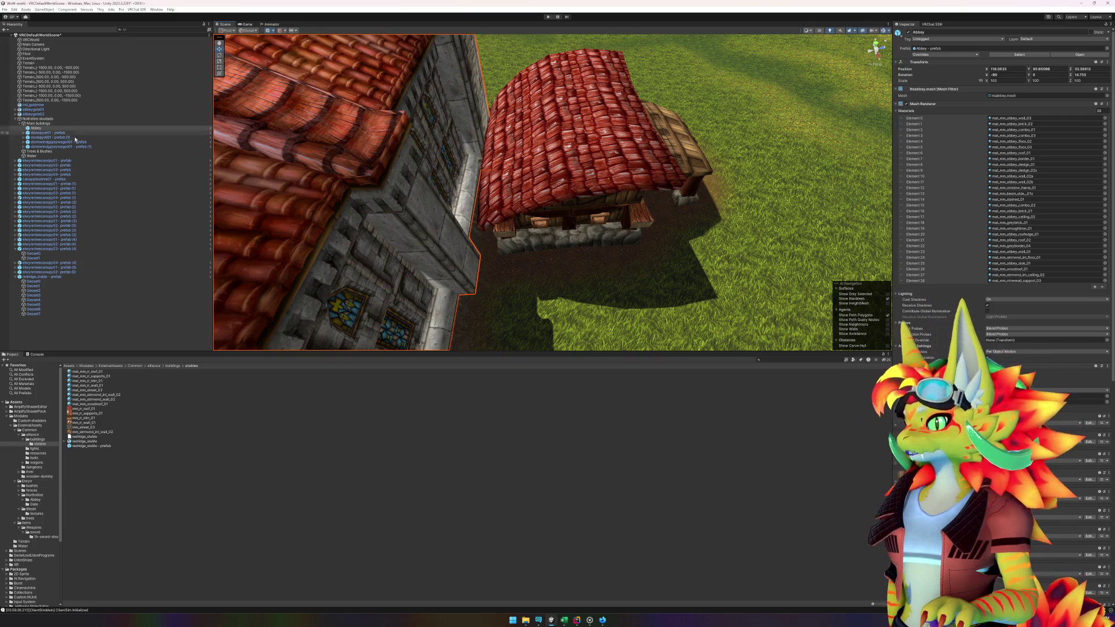
{"action": "left_click", "coordinate": [1037, 152]}
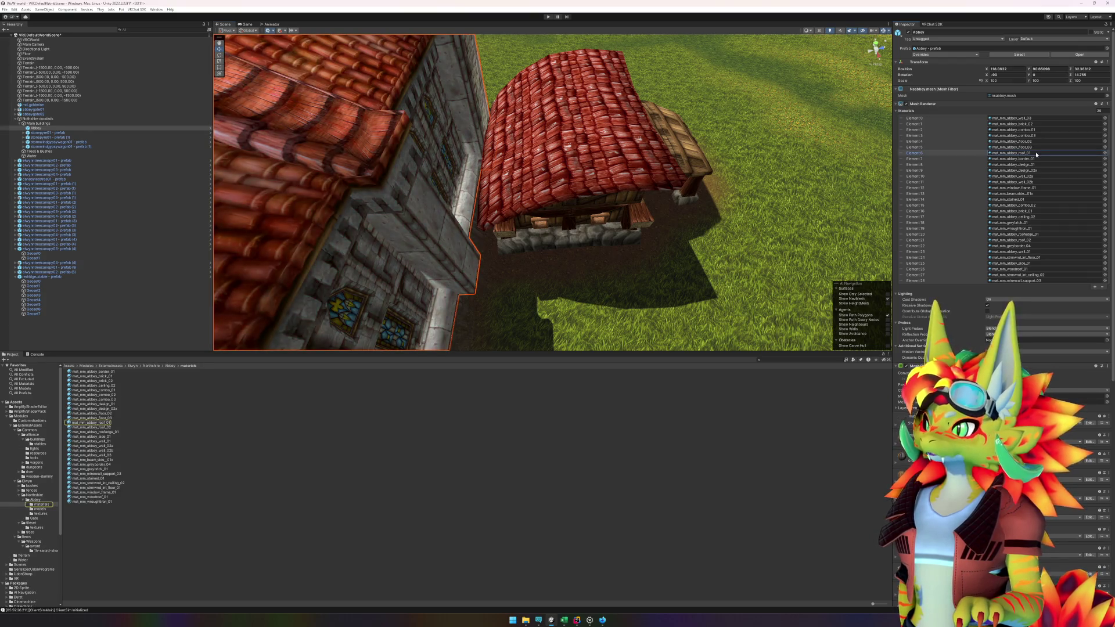
{"action": "left_click", "coordinate": [1037, 153]}
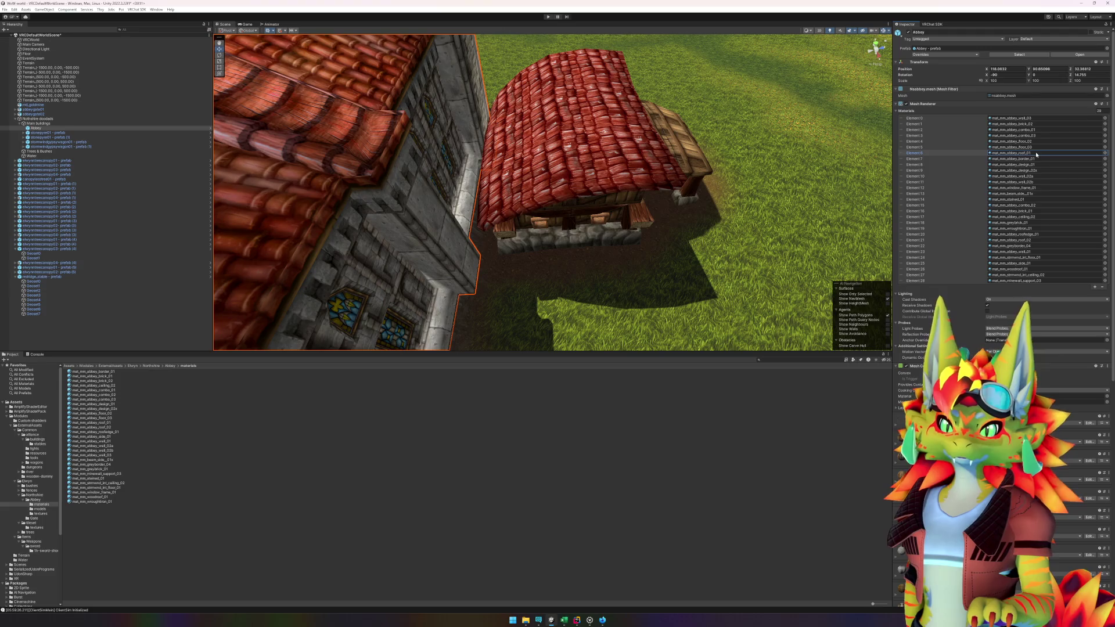
{"action": "left_click", "coordinate": [1036, 153]}
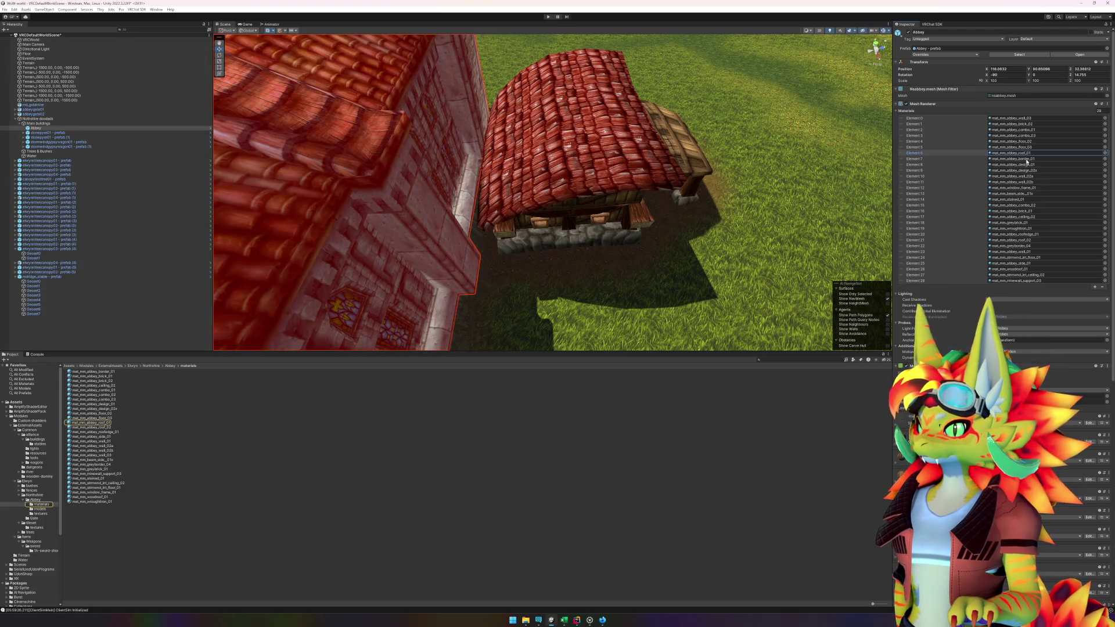
{"action": "scroll", "coordinate": [1002, 156], "scroll_direction": "down", "scroll_amount": 5}
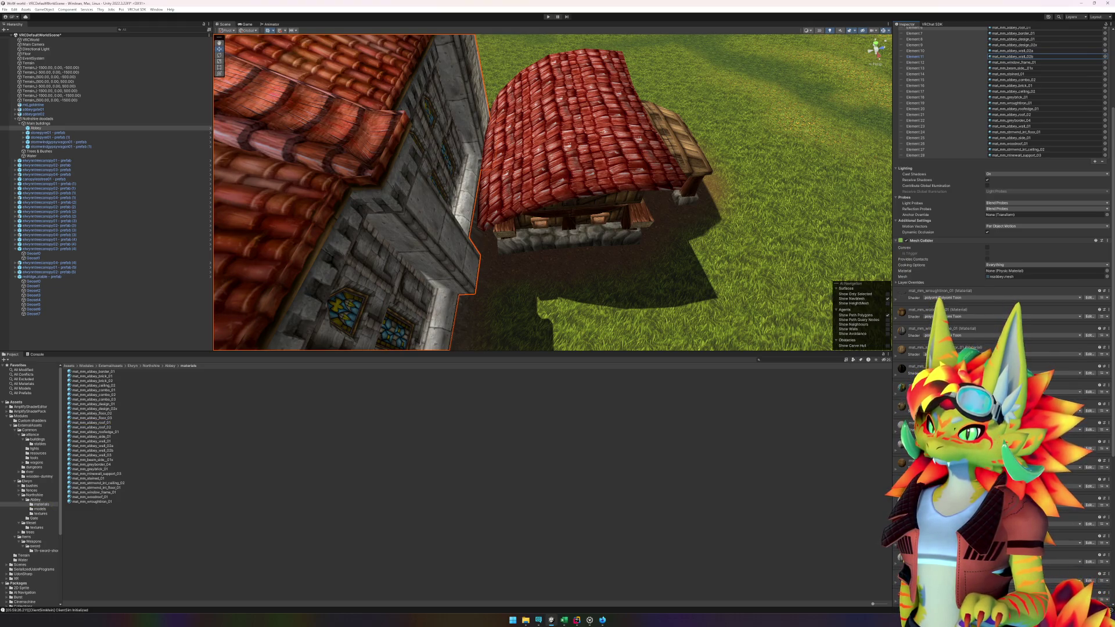
{"action": "scroll", "coordinate": [1017, 56], "scroll_direction": "down", "scroll_amount": 3}
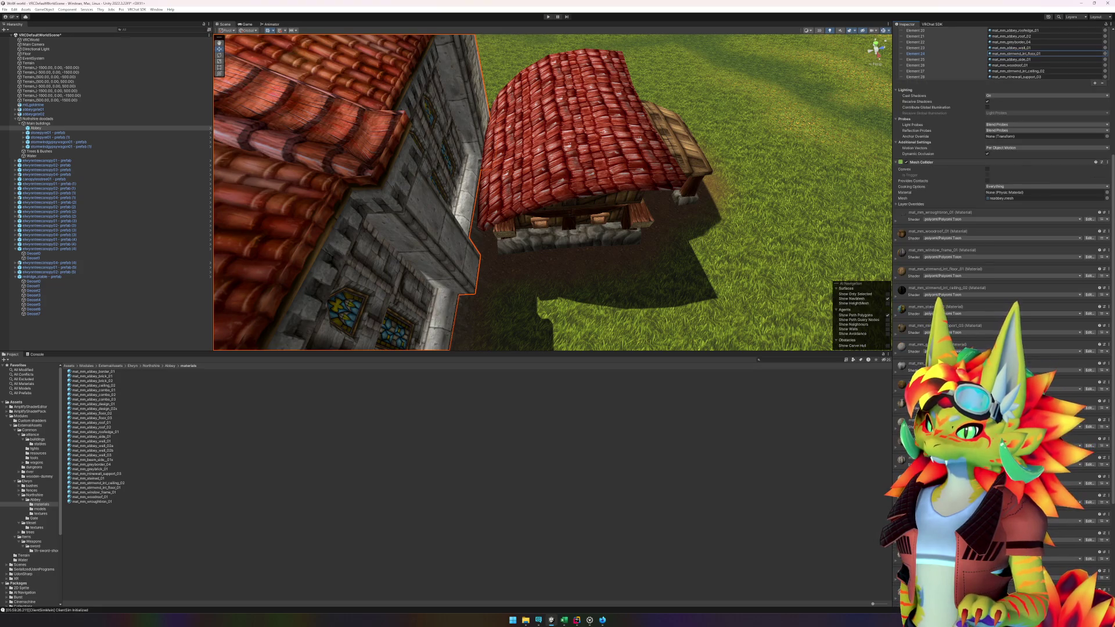
{"action": "scroll", "coordinate": [1002, 192], "scroll_direction": "down", "scroll_amount": 3}
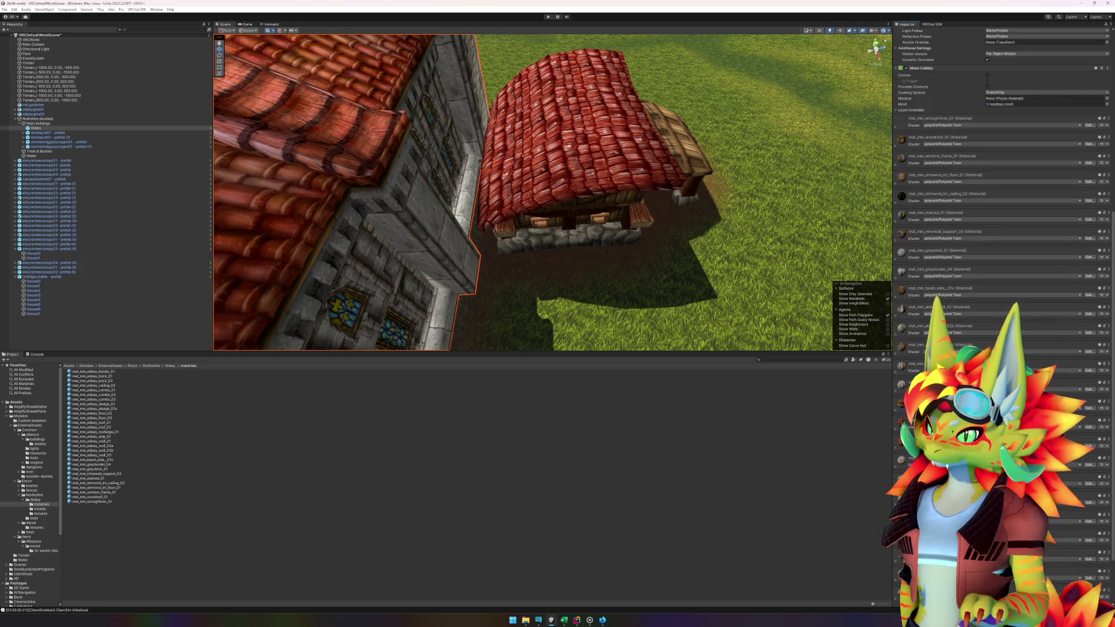
- Expand a roof material's Poiyomi shader settings and collapse one of its sections
{"action": "left_click", "coordinate": [896, 431]}
{"action": "scroll", "coordinate": [1002, 192], "scroll_direction": "down", "scroll_amount": 4}
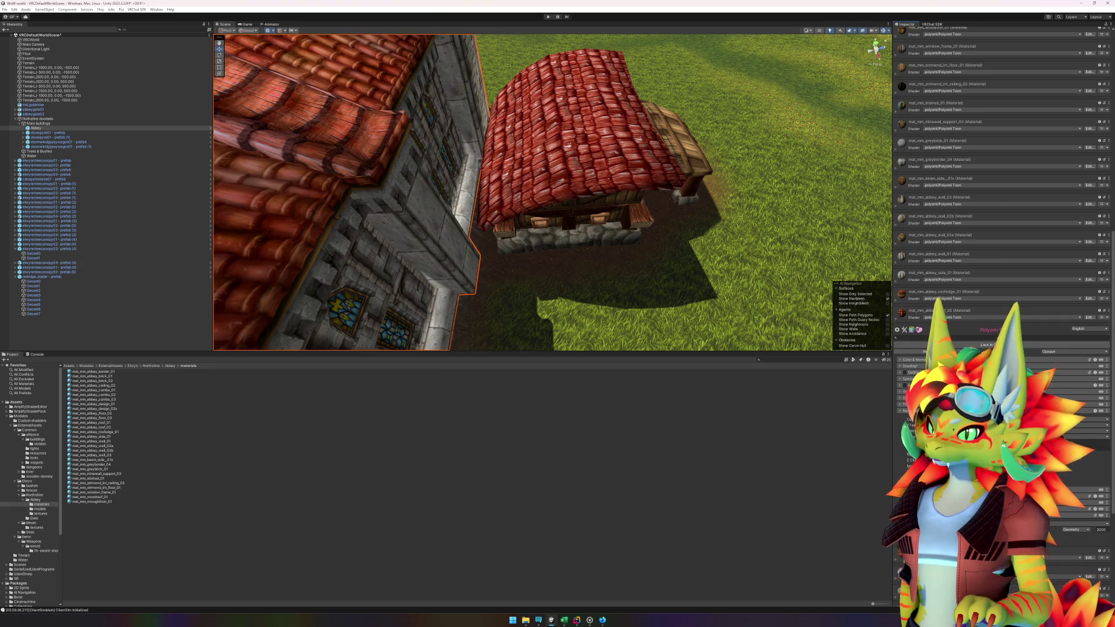
{"action": "left_click", "coordinate": [901, 412]}
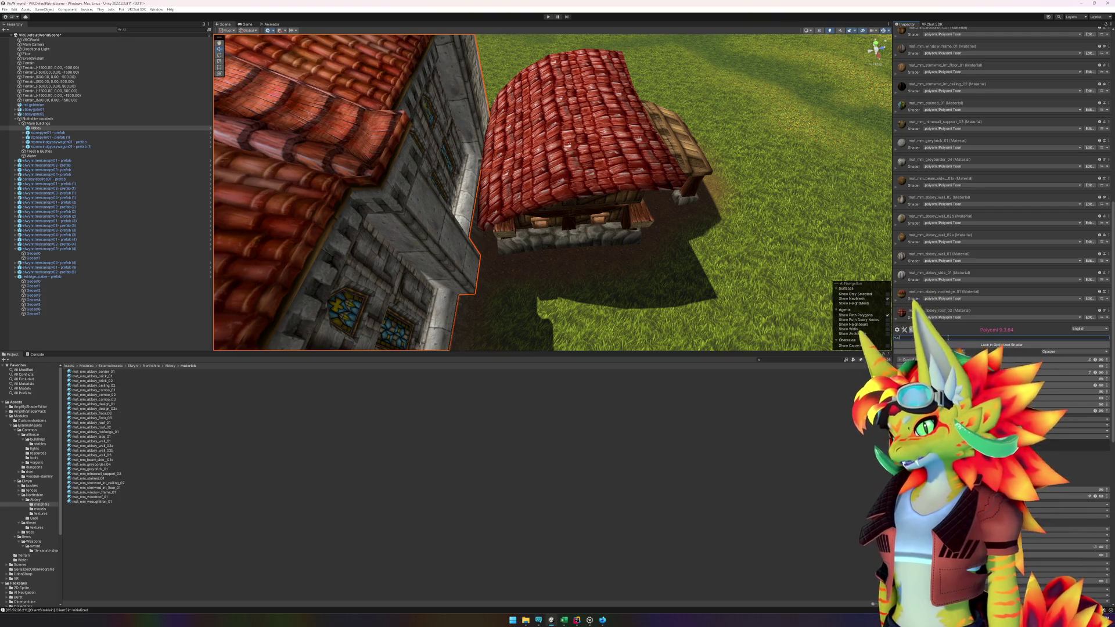
- Search the shader properties for 'cod' and then 'shadow', then clear the search filter
{"action": "type", "text": "cod"}
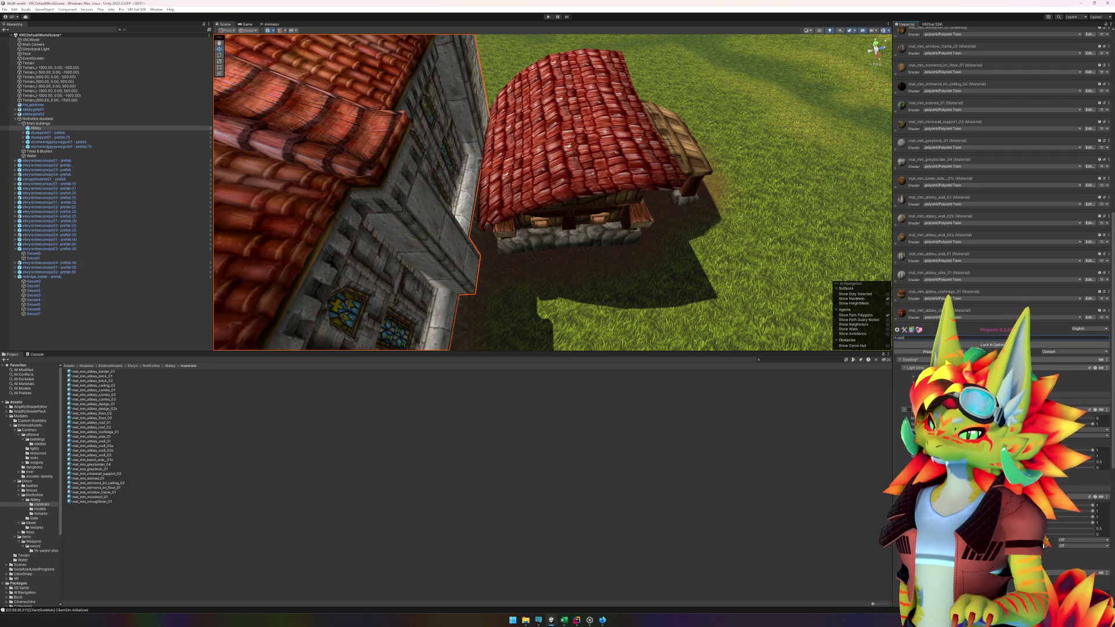
{"action": "scroll", "coordinate": [1044, 545], "scroll_direction": "down", "scroll_amount": 5}
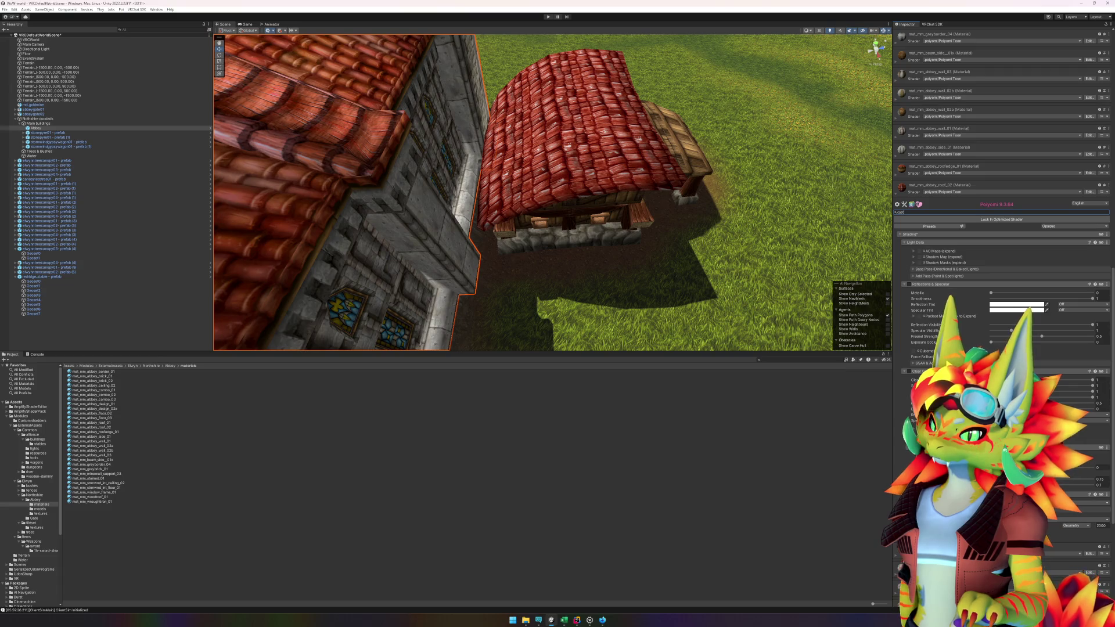
{"action": "scroll", "coordinate": [909, 327], "scroll_direction": "up", "scroll_amount": 4}
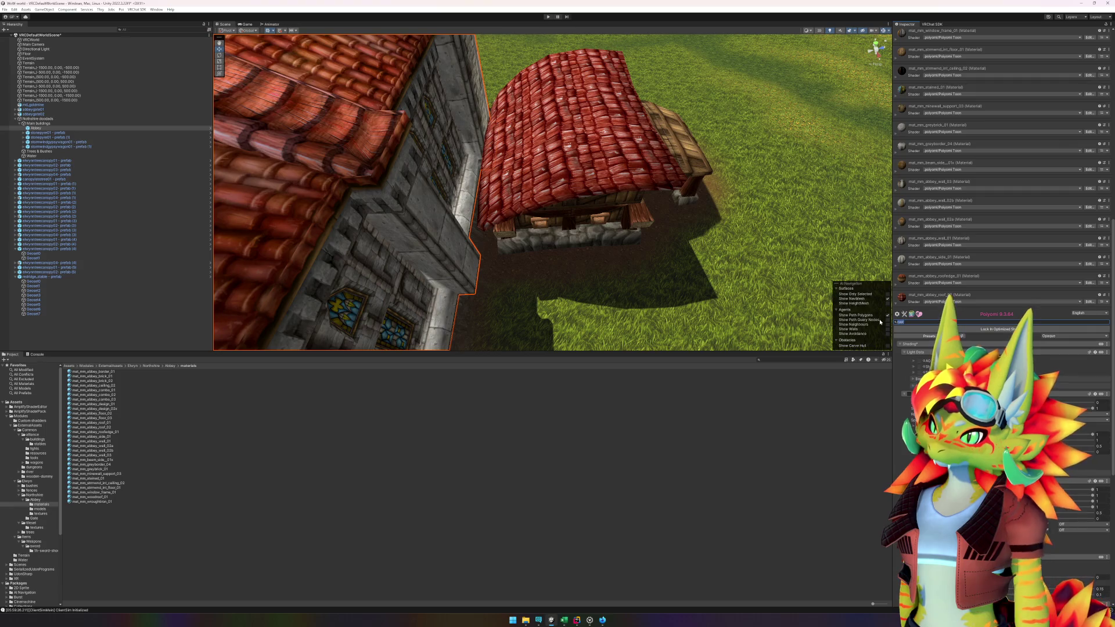
{"action": "type", "text": "shad"}
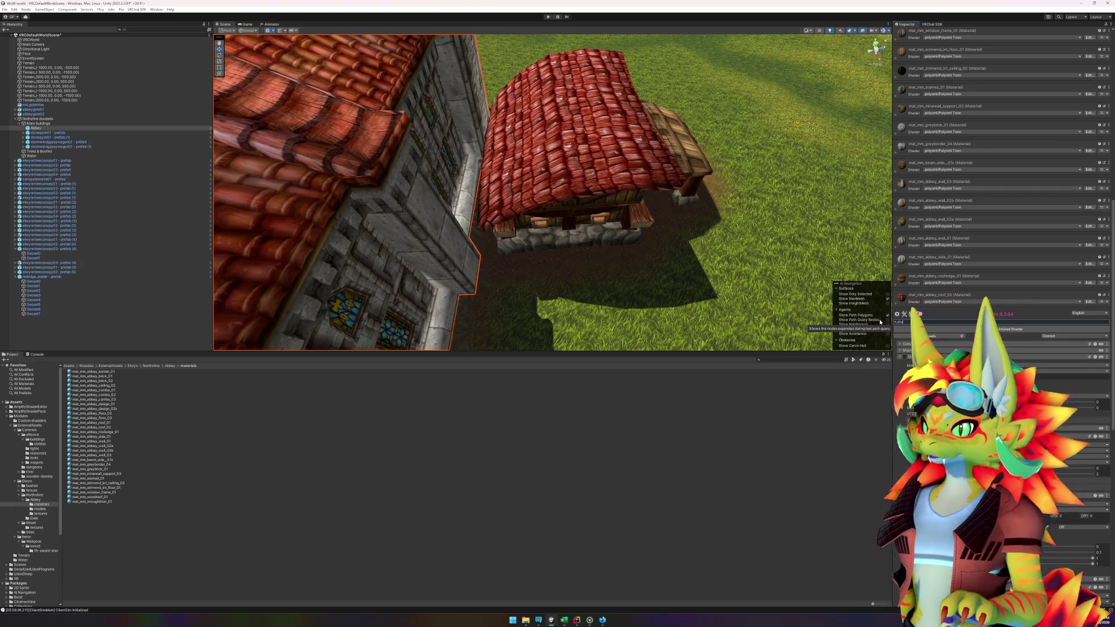
{"action": "type", "text": "ow"}
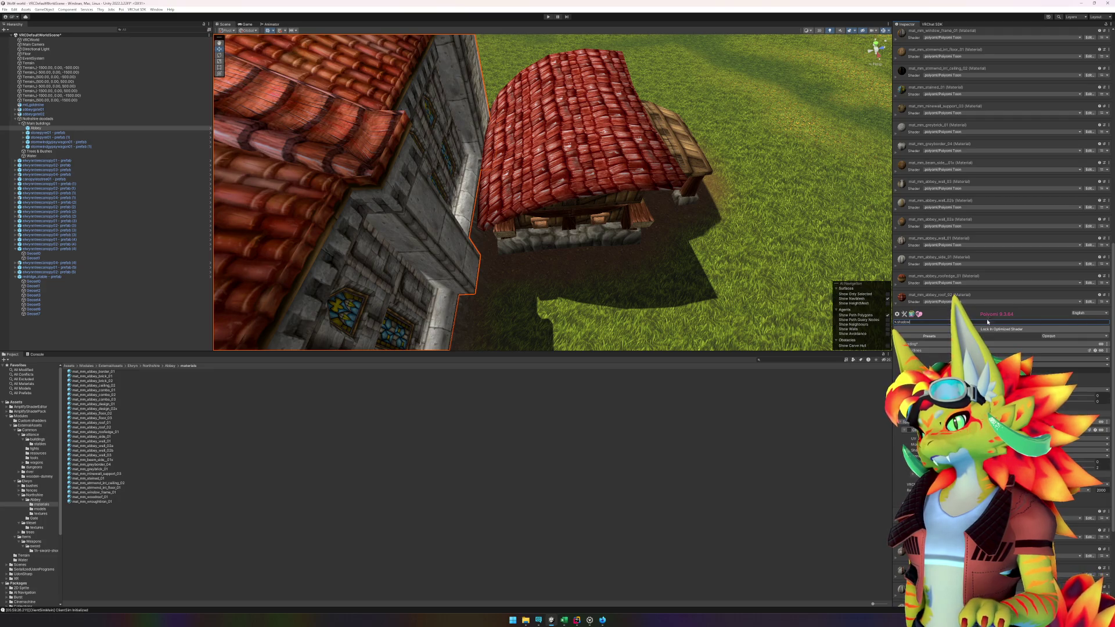
{"action": "key", "text": "BackSpace"}
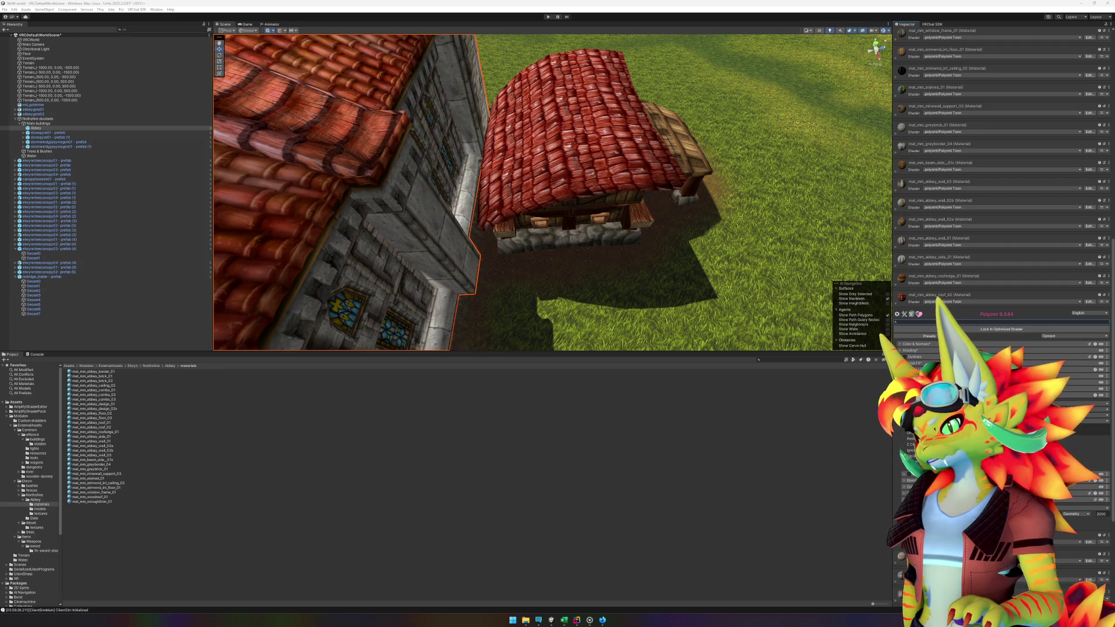
- Move the Scene view over to the abbey among the trees and select the Abbey building
{"action": "scroll", "coordinate": [674, 262], "scroll_direction": "down", "scroll_amount": 5}
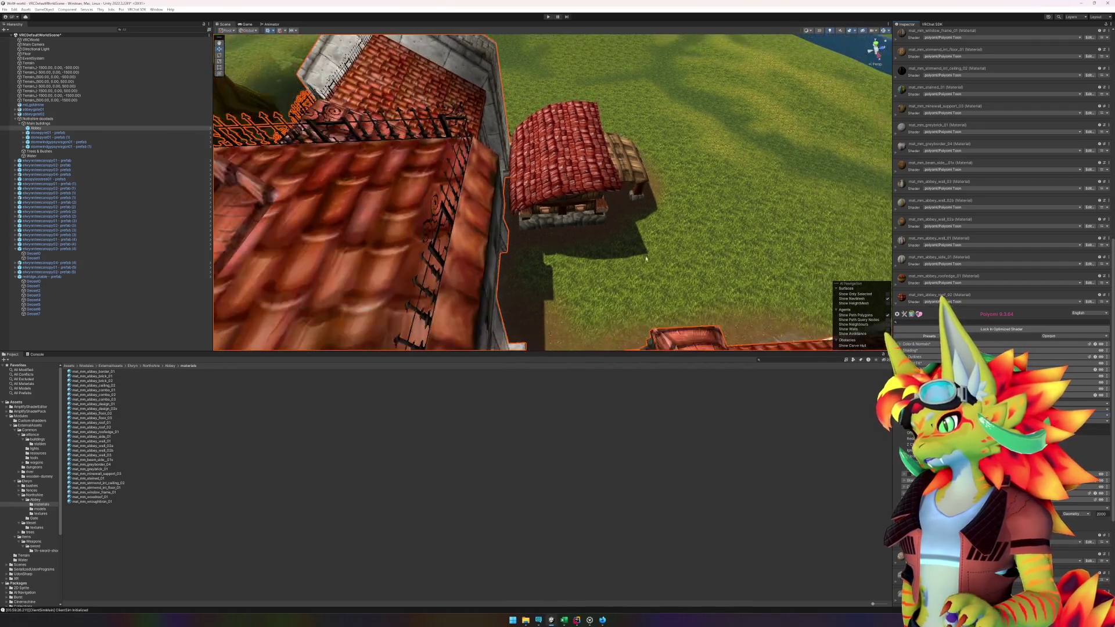
{"action": "mouse_move", "coordinate": [607, 242]}
{"action": "left_mouse_down"}
{"action": "mouse_move", "coordinate": [511, 227]}
{"action": "mouse_move", "coordinate": [587, 216]}
{"action": "mouse_move", "coordinate": [601, 128]}
{"action": "mouse_move", "coordinate": [577, 147]}
{"action": "mouse_move", "coordinate": [485, 160]}
{"action": "mouse_move", "coordinate": [561, 274]}
{"action": "left_mouse_up"}
{"action": "left_click", "coordinate": [604, 114]}
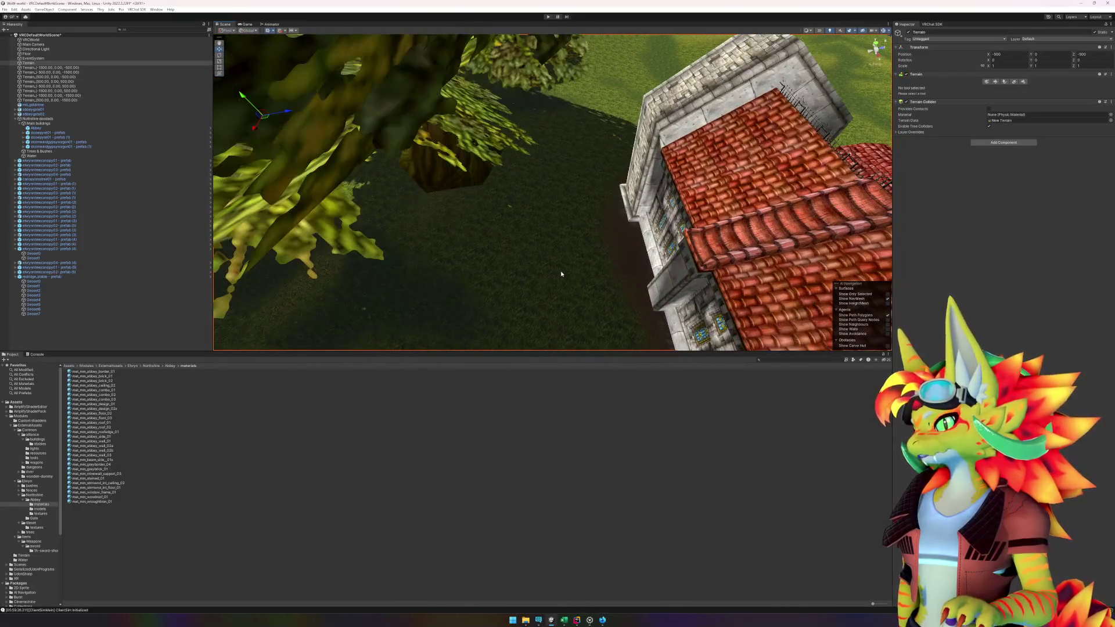
{"action": "left_click", "coordinate": [673, 198]}
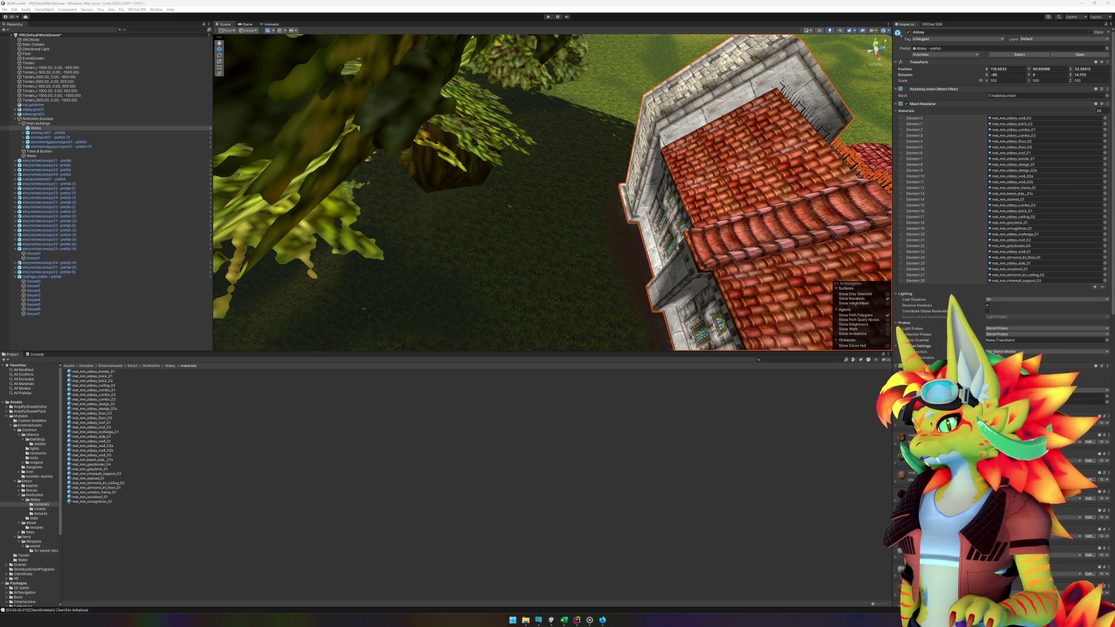
- Pan across the abbey, collapse the expanded material settings, and reselect the Abbey
{"action": "left_click_drag", "start_coordinate": [707, 322], "coordinate": [690, 266]}
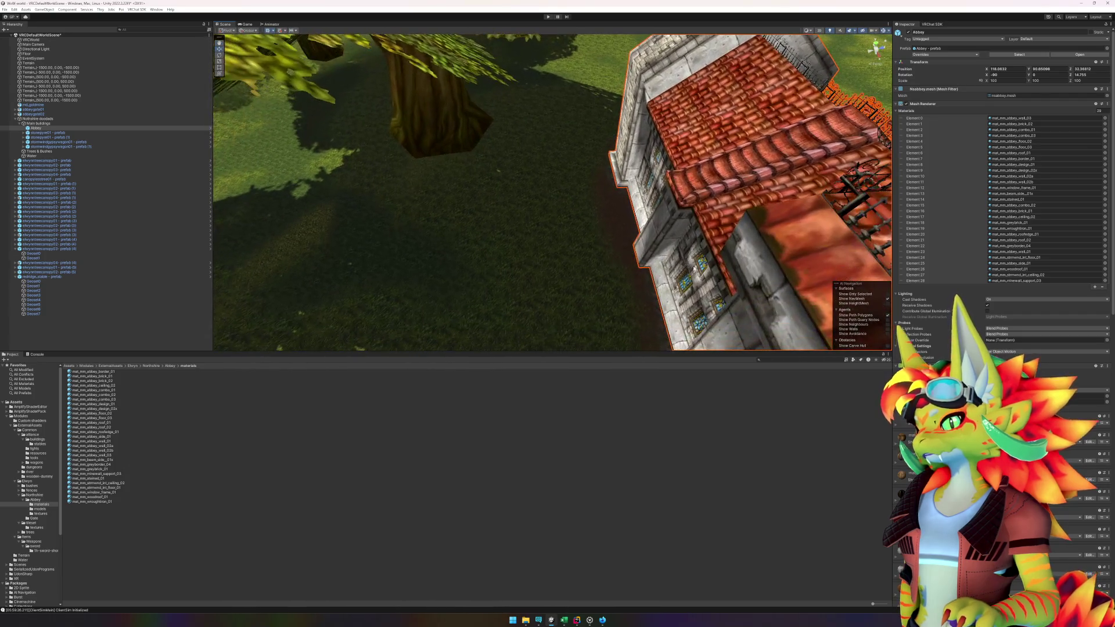
{"action": "scroll", "coordinate": [905, 431], "scroll_direction": "down", "scroll_amount": 10}
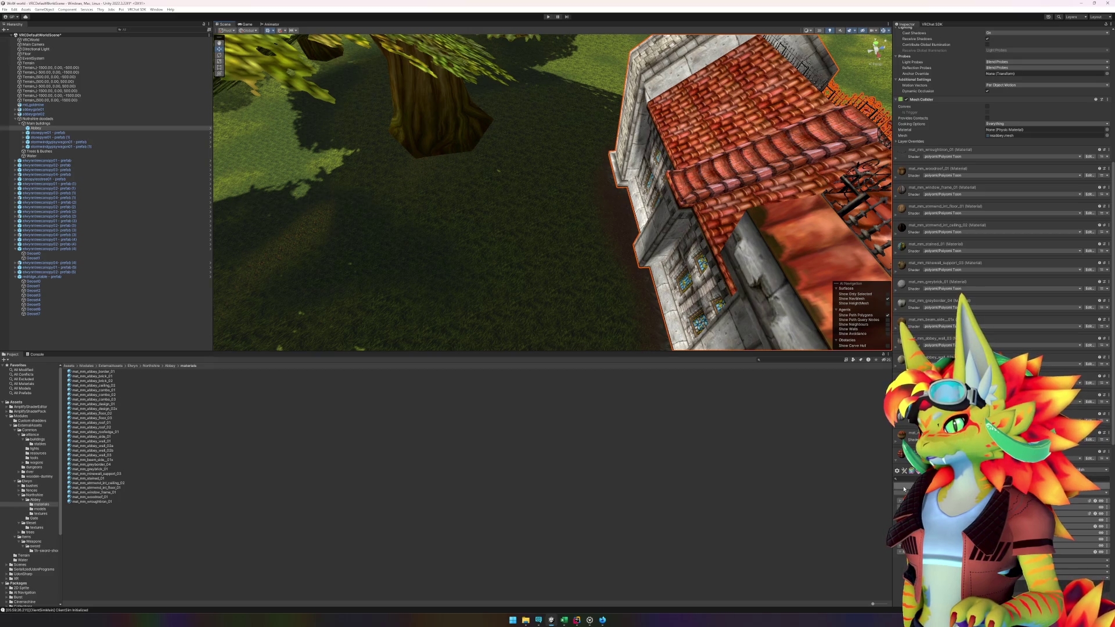
{"action": "left_click", "coordinate": [901, 454]}
{"action": "scroll", "coordinate": [999, 232], "scroll_direction": "down", "scroll_amount": 3}
{"action": "scroll", "coordinate": [999, 232], "scroll_direction": "up", "scroll_amount": 4}
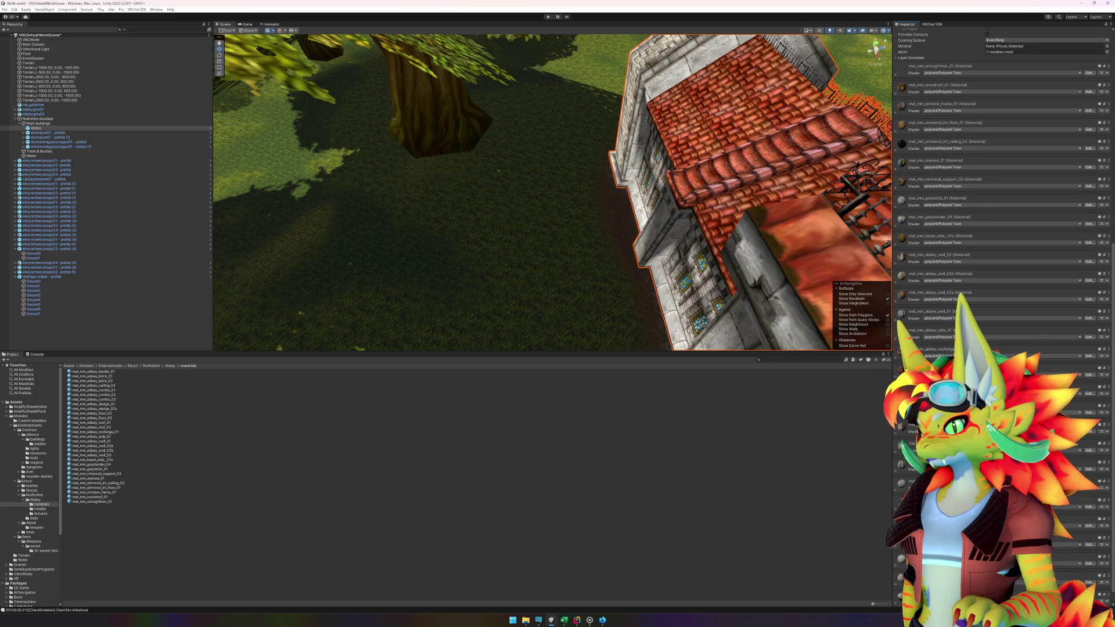
{"action": "left_click", "coordinate": [585, 275]}
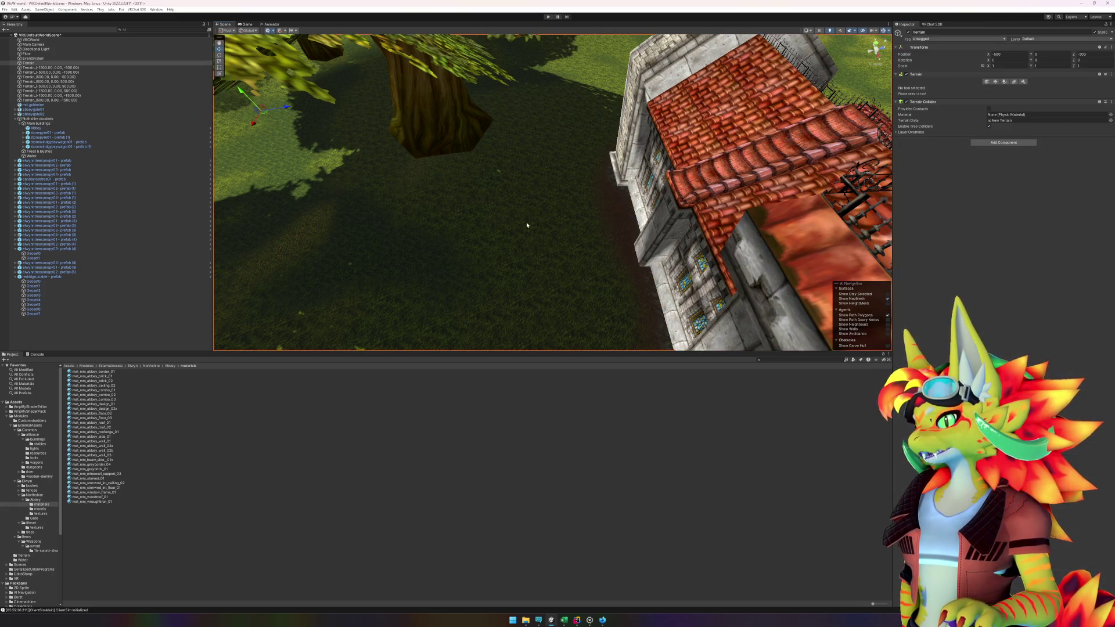
{"action": "scroll", "coordinate": [526, 222], "scroll_direction": "up", "scroll_amount": 3}
{"action": "left_click", "coordinate": [678, 187]}
{"action": "scroll", "coordinate": [522, 253], "scroll_direction": "down", "scroll_amount": 2}
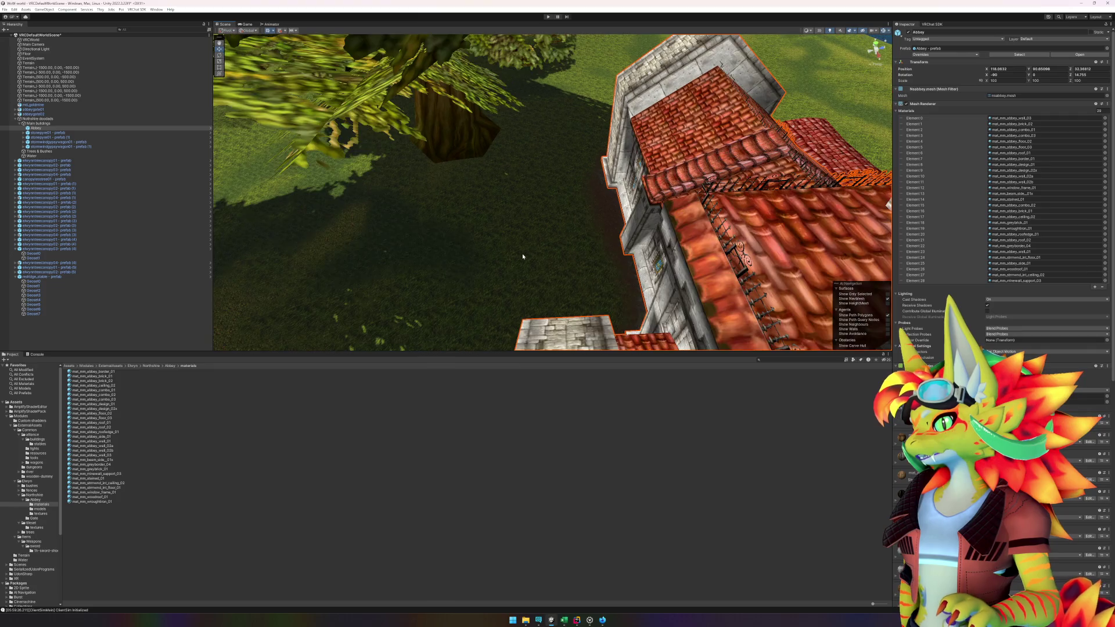
{"action": "scroll", "coordinate": [522, 253], "scroll_direction": "up", "scroll_amount": 2}
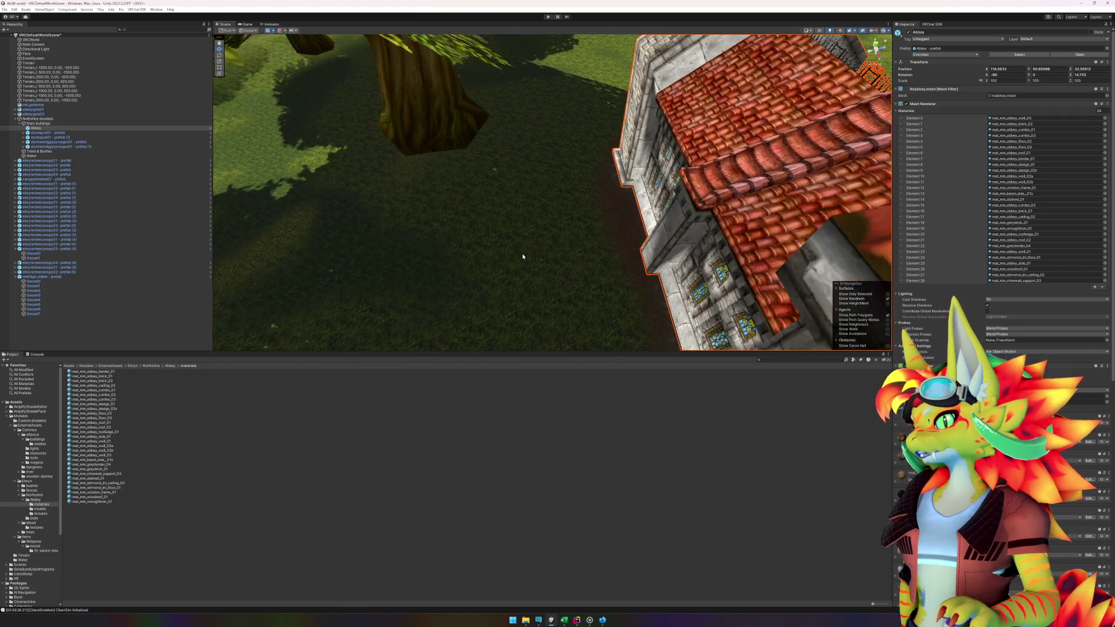
- Expand and collapse the first material's shader properties, then open the 'trees' assets folder
{"action": "left_click", "coordinate": [899, 425]}
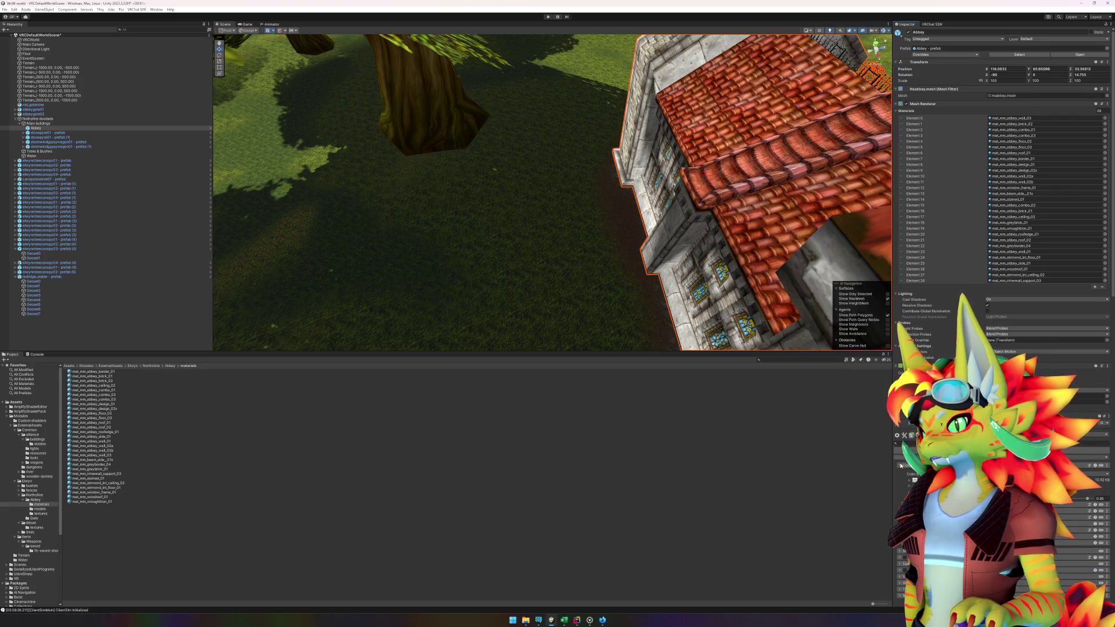
{"action": "left_click", "coordinate": [897, 427]}
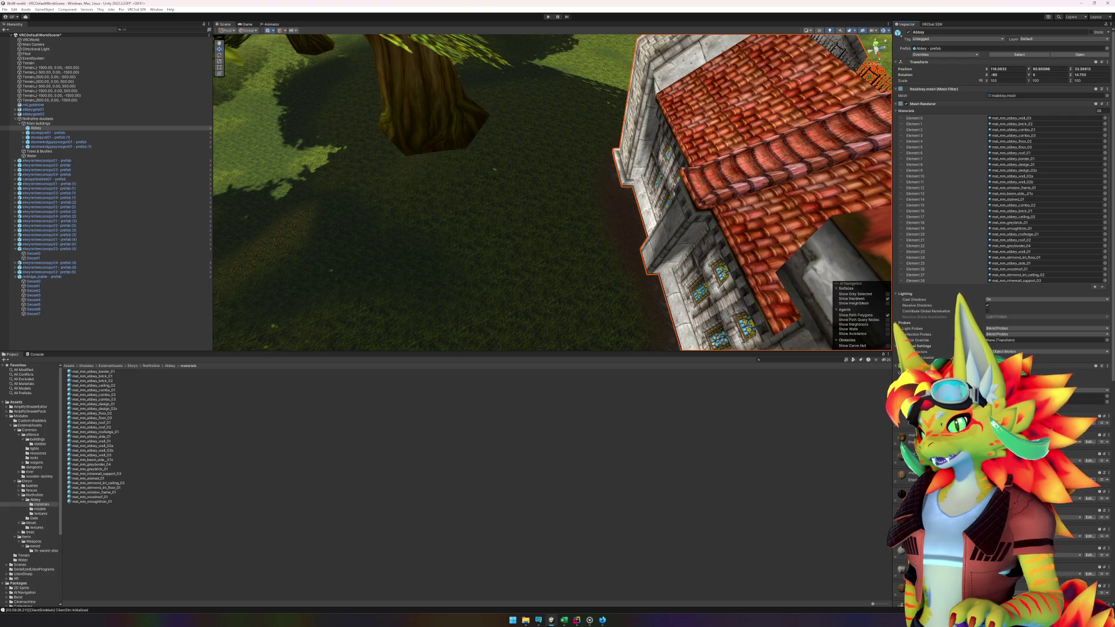
{"action": "scroll", "coordinate": [1002, 174], "scroll_direction": "down", "scroll_amount": 10}
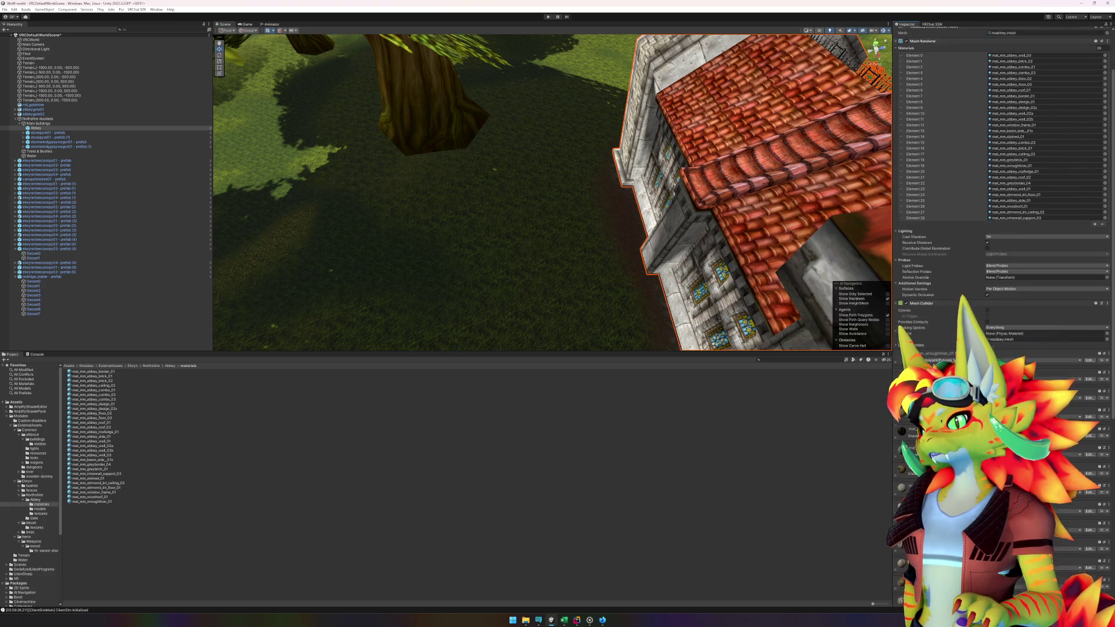
{"action": "scroll", "coordinate": [1001, 175], "scroll_direction": "down", "scroll_amount": 3}
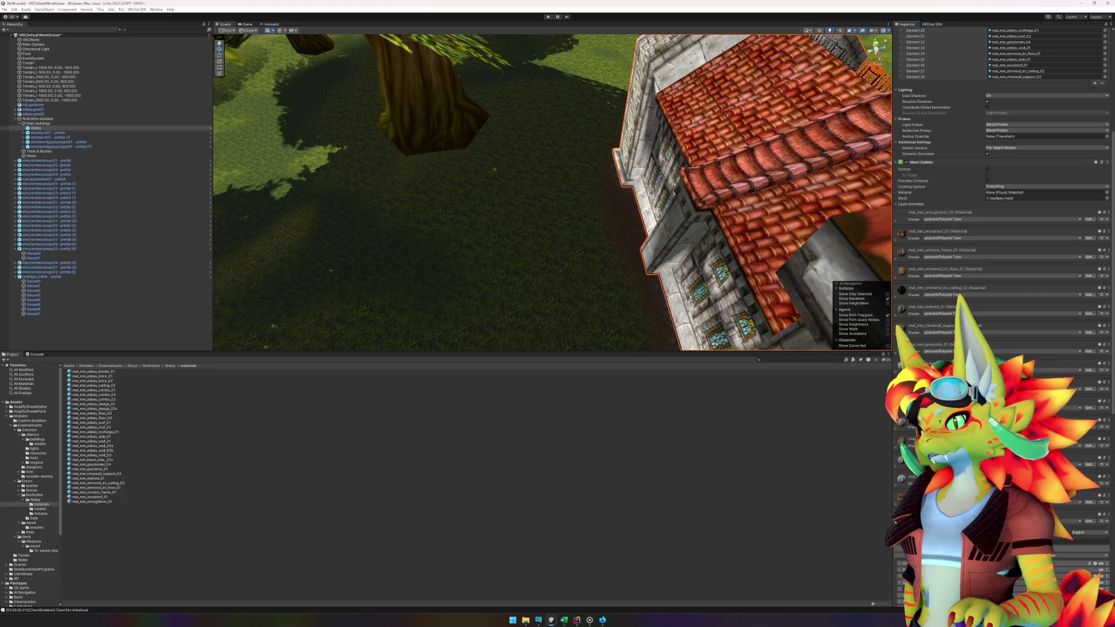
{"action": "scroll", "coordinate": [960, 295], "scroll_direction": "down", "scroll_amount": 7}
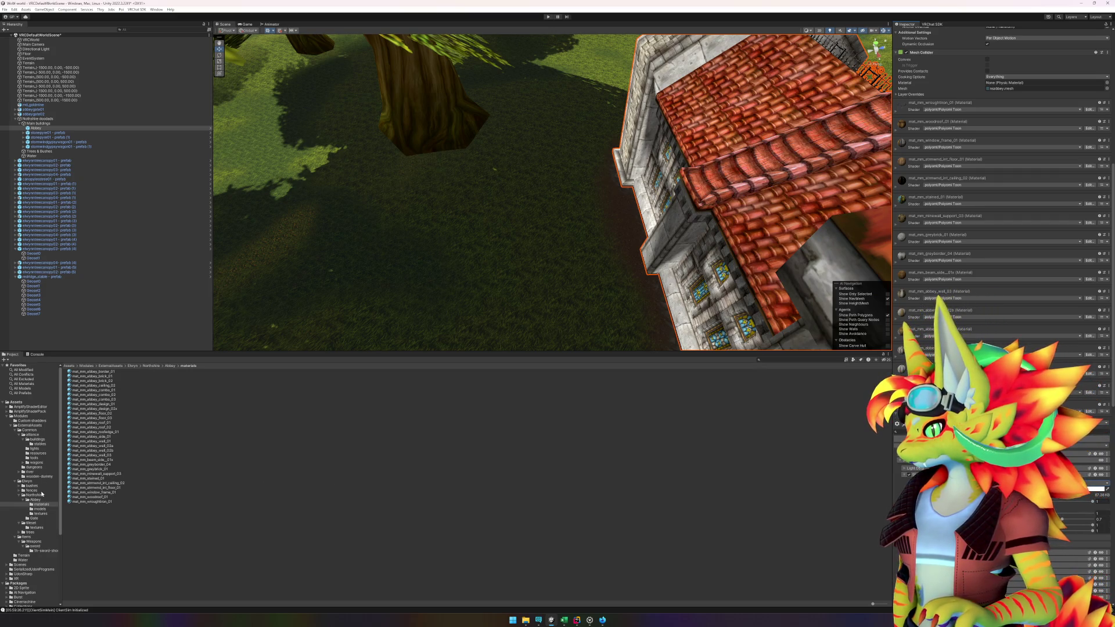
{"action": "left_click", "coordinate": [30, 532]}
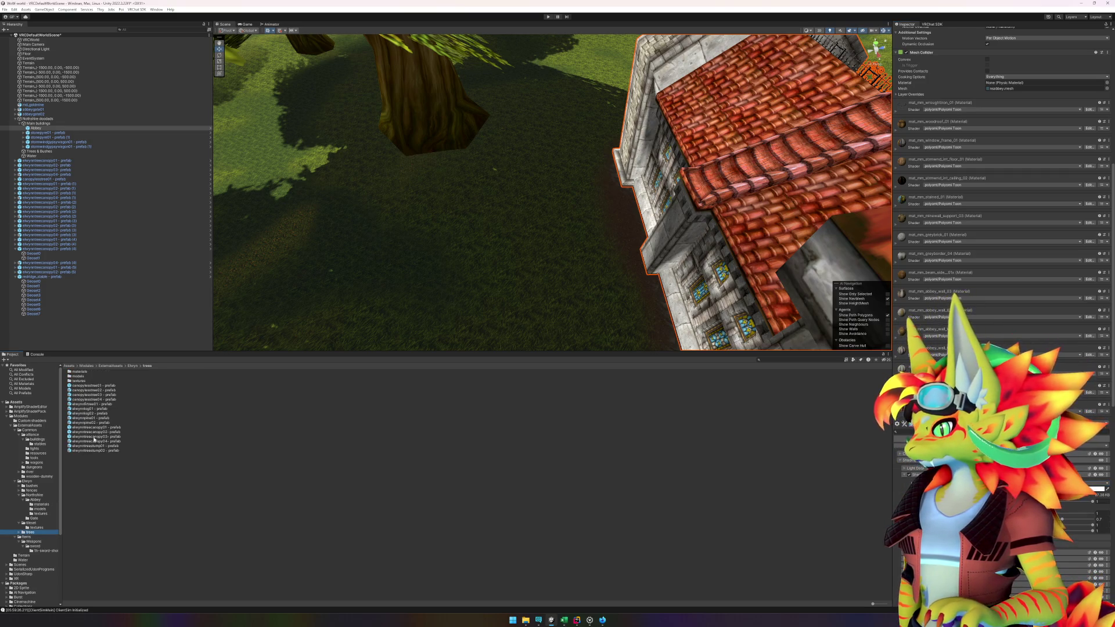
- Drop a tree canopy prefab into the scene over the abbey, then reselect the Abbey's material settings
{"action": "mouse_move", "coordinate": [103, 439]}
{"action": "left_mouse_down"}
{"action": "mouse_move", "coordinate": [373, 336]}
{"action": "mouse_move", "coordinate": [505, 259]}
{"action": "mouse_move", "coordinate": [530, 169]}
{"action": "mouse_move", "coordinate": [550, 144]}
{"action": "left_mouse_up"}
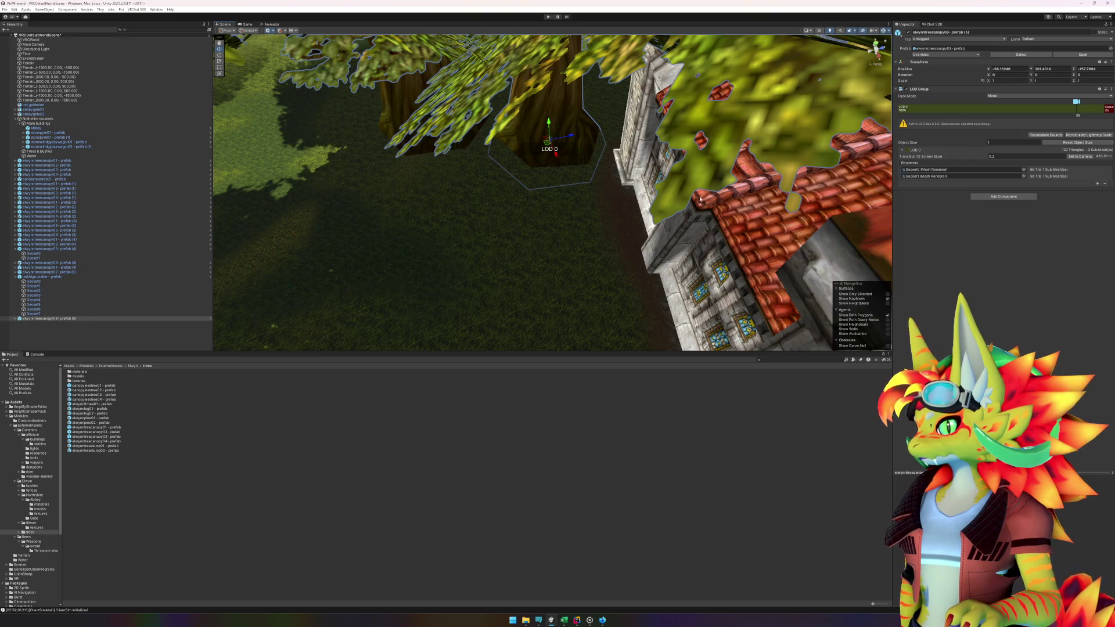
{"action": "left_click", "coordinate": [735, 202]}
{"action": "scroll", "coordinate": [1002, 174], "scroll_direction": "down", "scroll_amount": 10}
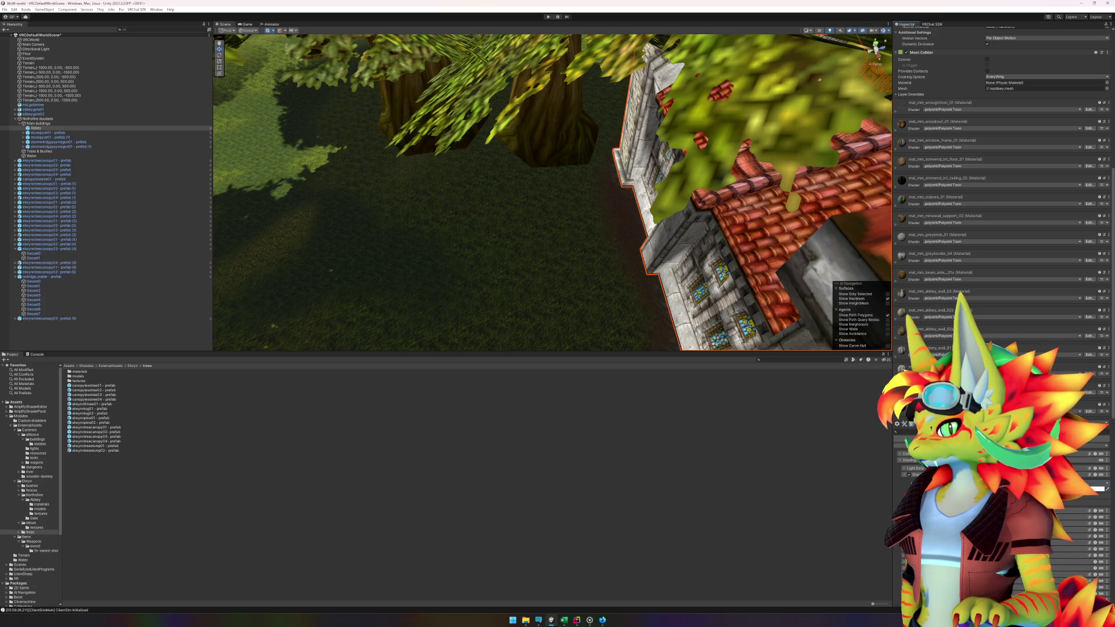
{"action": "left_click", "coordinate": [906, 495]}
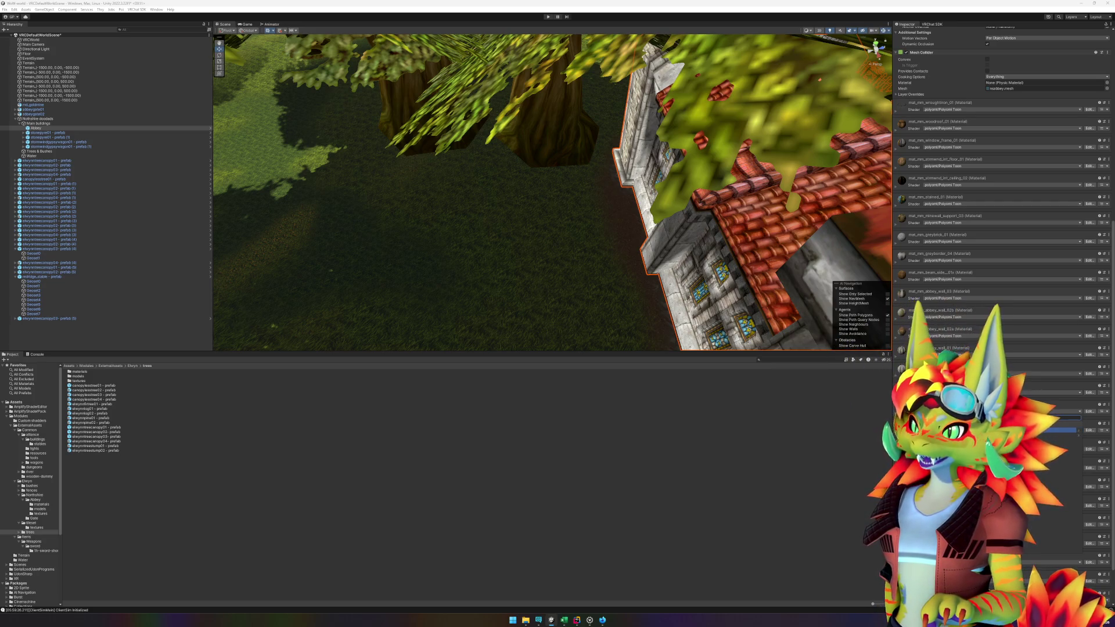
- Deselect the abbey and open the AmplifyShaderPack's Samples folder in the Project window
{"action": "left_click", "coordinate": [792, 488]}
{"action": "scroll", "coordinate": [730, 301], "scroll_direction": "down", "scroll_amount": 10}
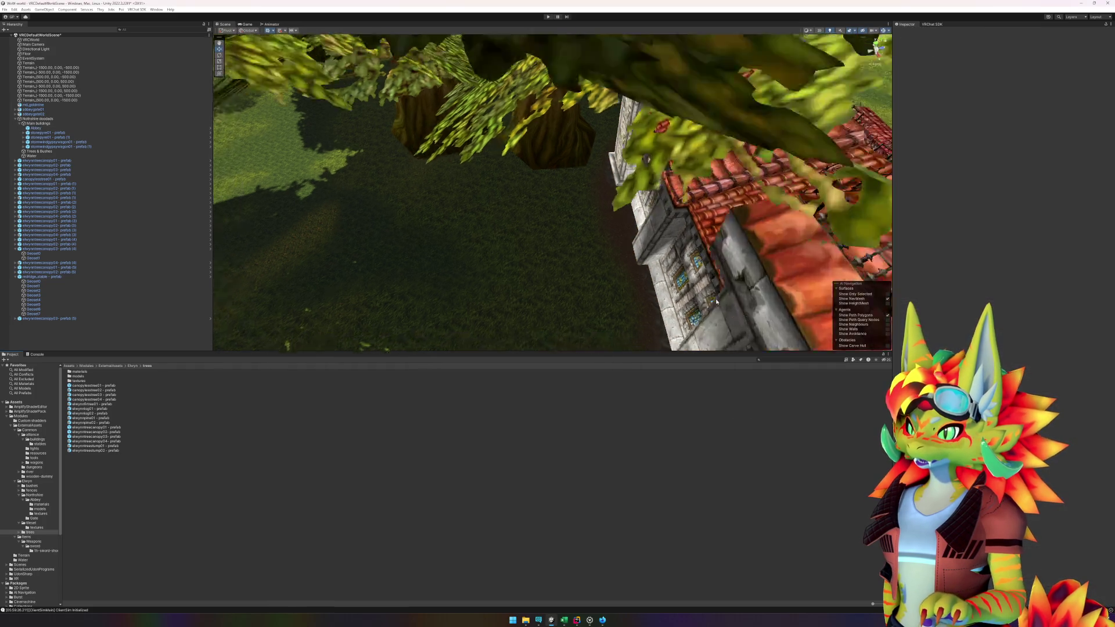
{"action": "scroll", "coordinate": [730, 300], "scroll_direction": "down", "scroll_amount": 3}
{"action": "scroll", "coordinate": [656, 301], "scroll_direction": "up", "scroll_amount": 10}
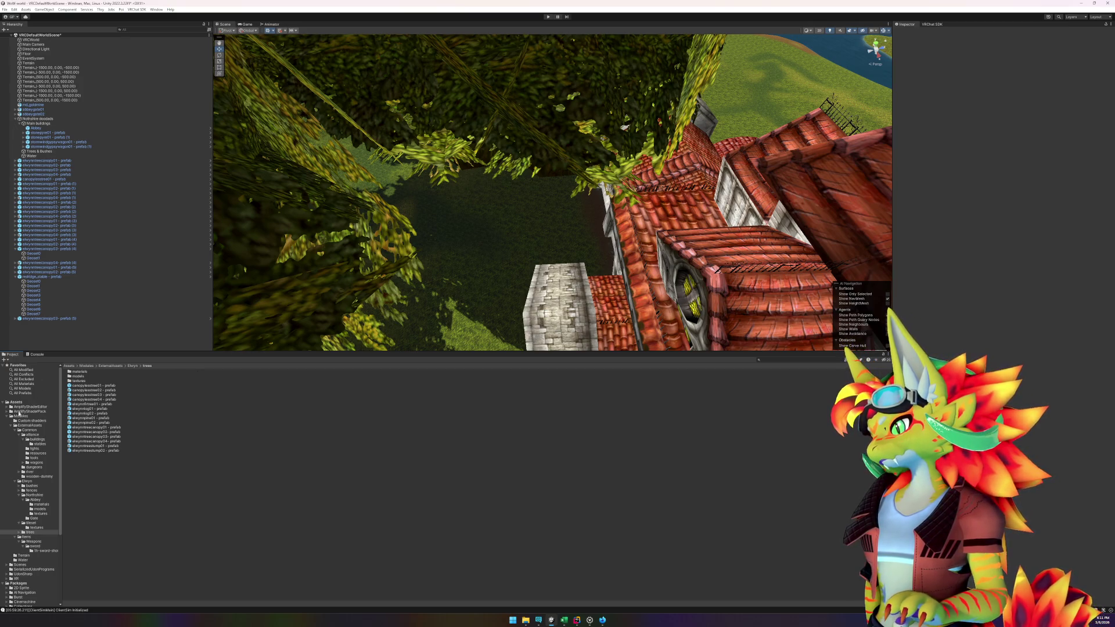
{"action": "left_click", "coordinate": [7, 411]}
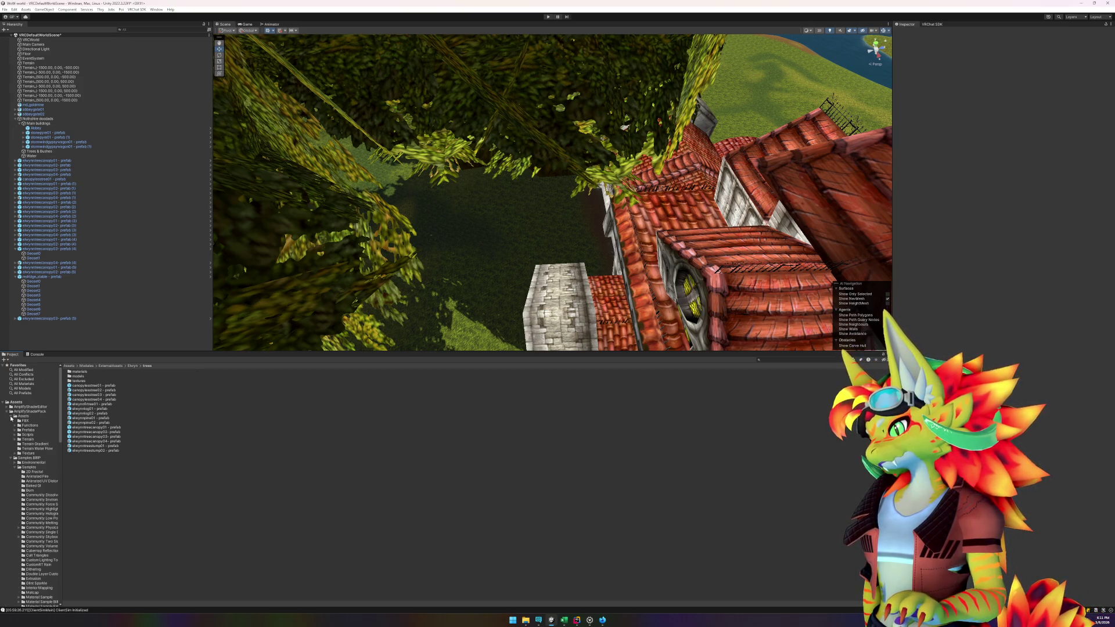
{"action": "left_click", "coordinate": [9, 416]}
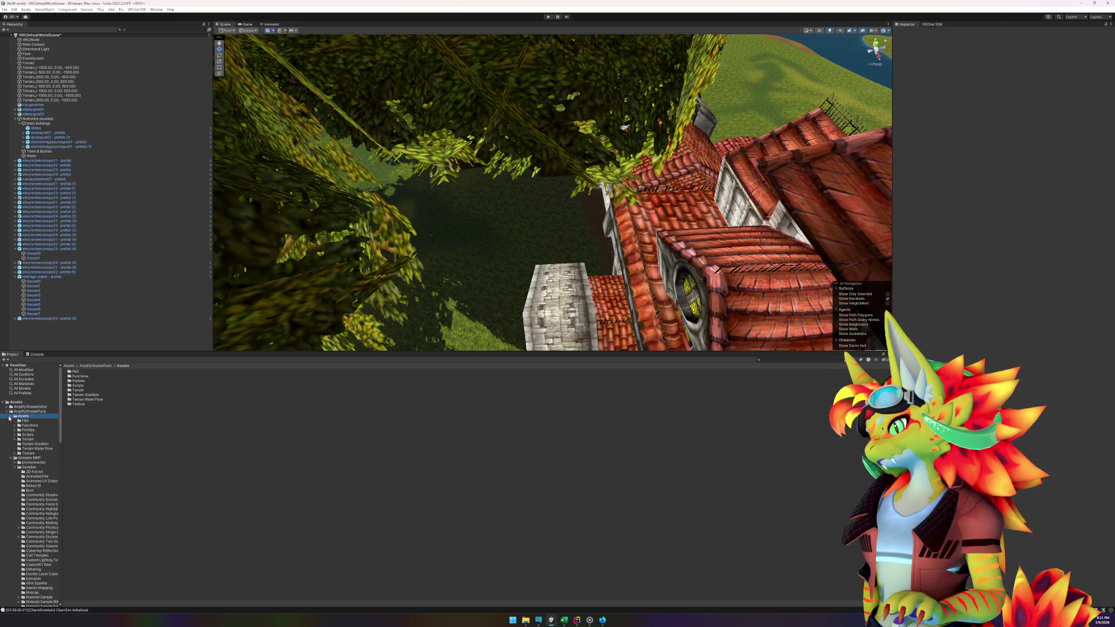
{"action": "left_click", "coordinate": [11, 416]}
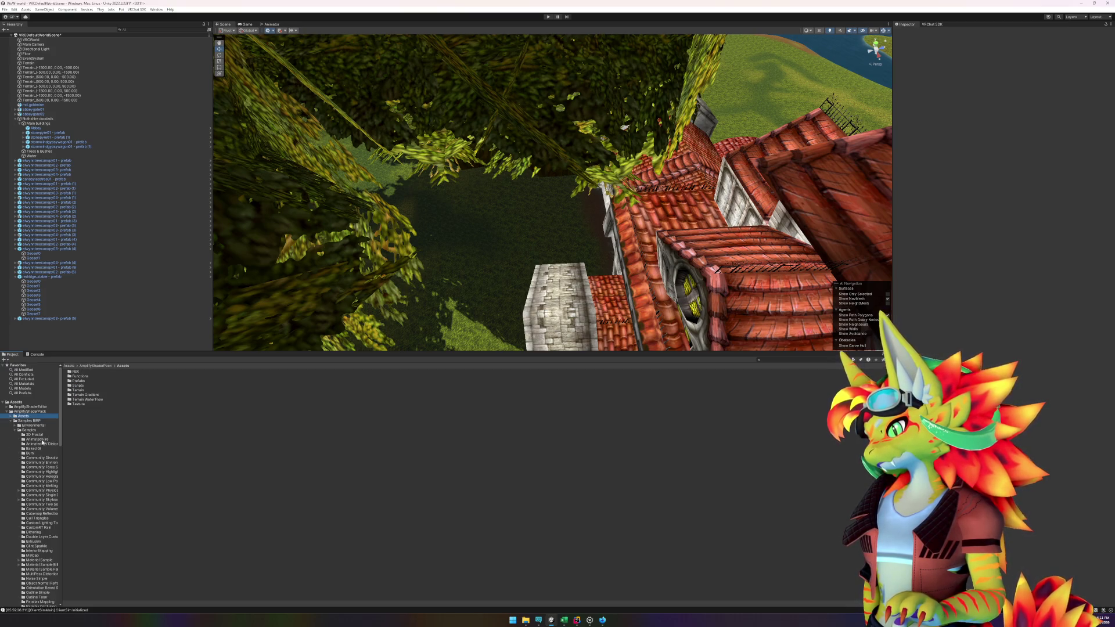
{"action": "left_click", "coordinate": [29, 430]}
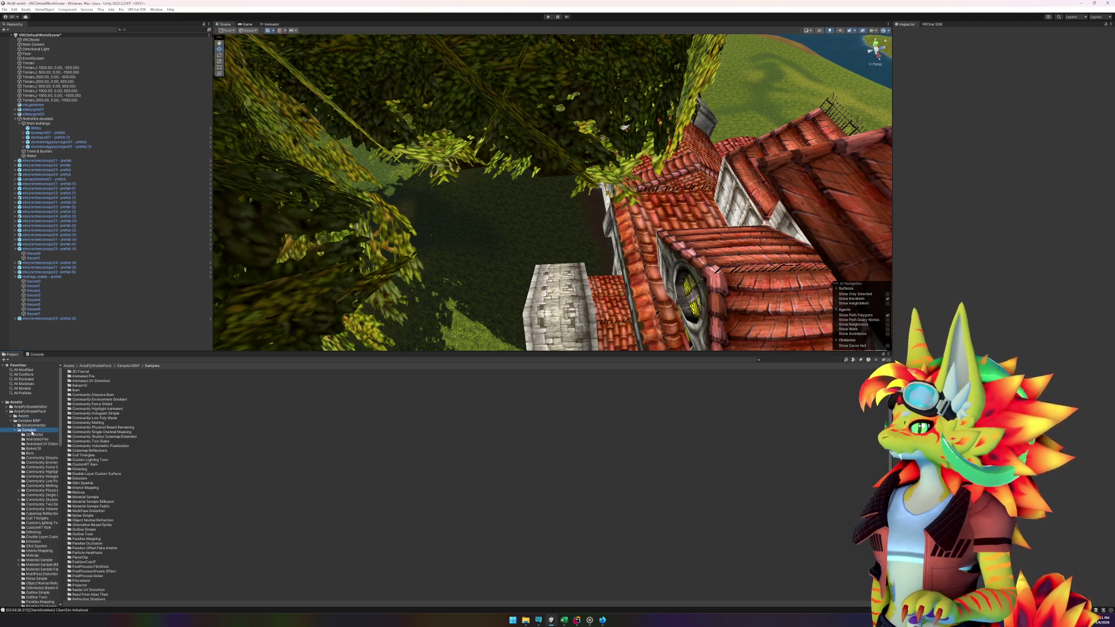
- Expand and collapse the Environmental samples, scroll through the sample folders, then reselect the Abbey
{"action": "left_click", "coordinate": [14, 426]}
{"action": "left_click", "coordinate": [14, 426]}
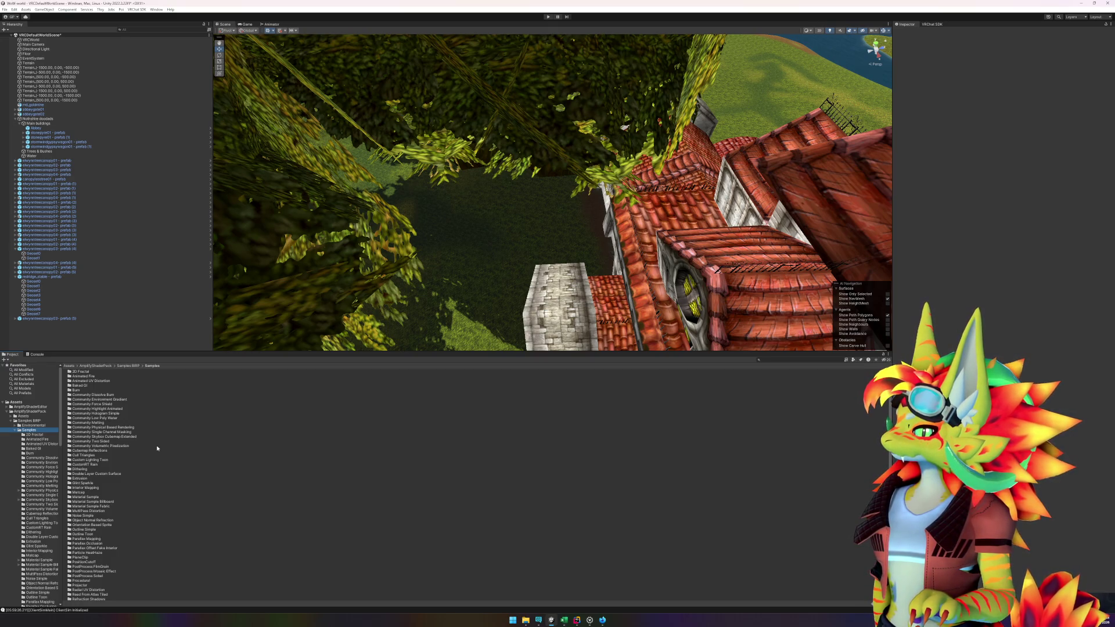
{"action": "scroll", "coordinate": [157, 449], "scroll_direction": "down", "scroll_amount": 2}
{"action": "scroll", "coordinate": [157, 448], "scroll_direction": "down", "scroll_amount": 7}
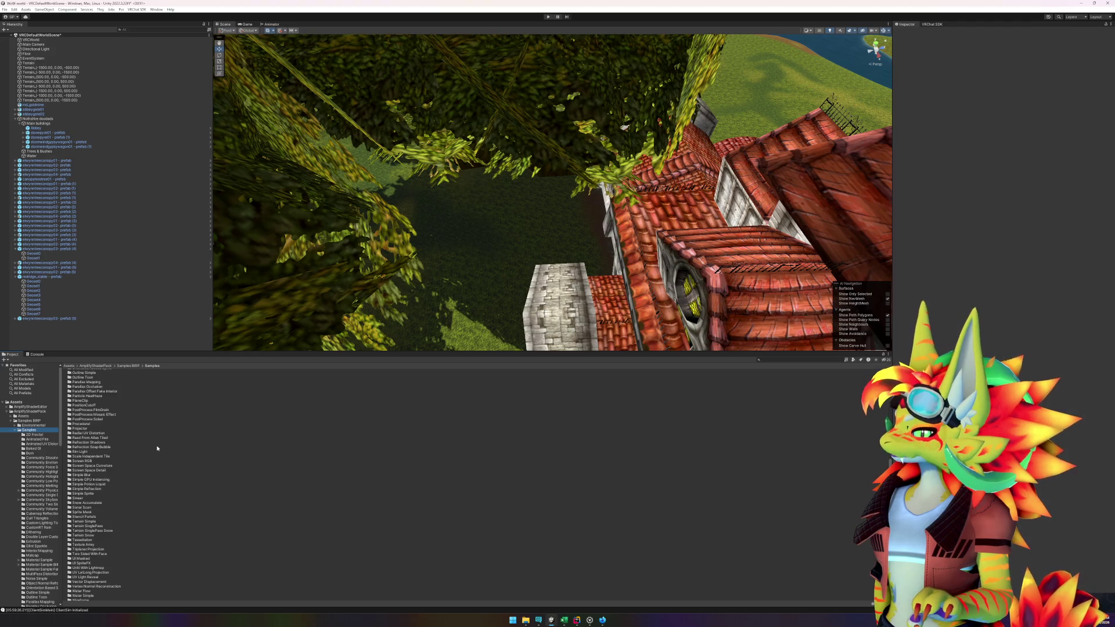
{"action": "scroll", "coordinate": [157, 448], "scroll_direction": "down", "scroll_amount": 1}
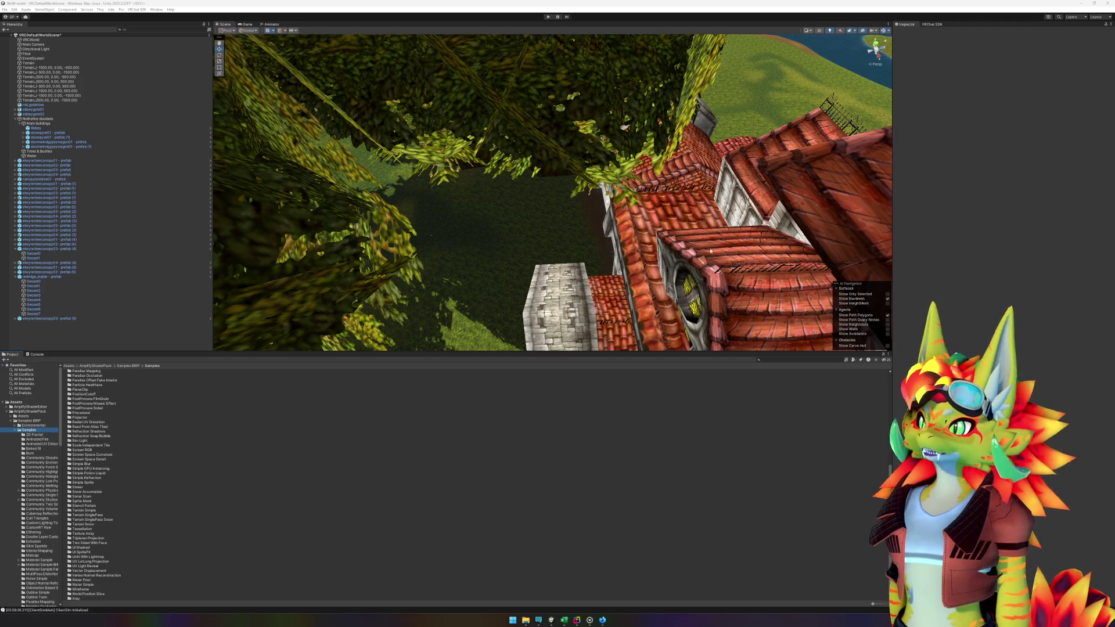
{"action": "left_click", "coordinate": [681, 222]}
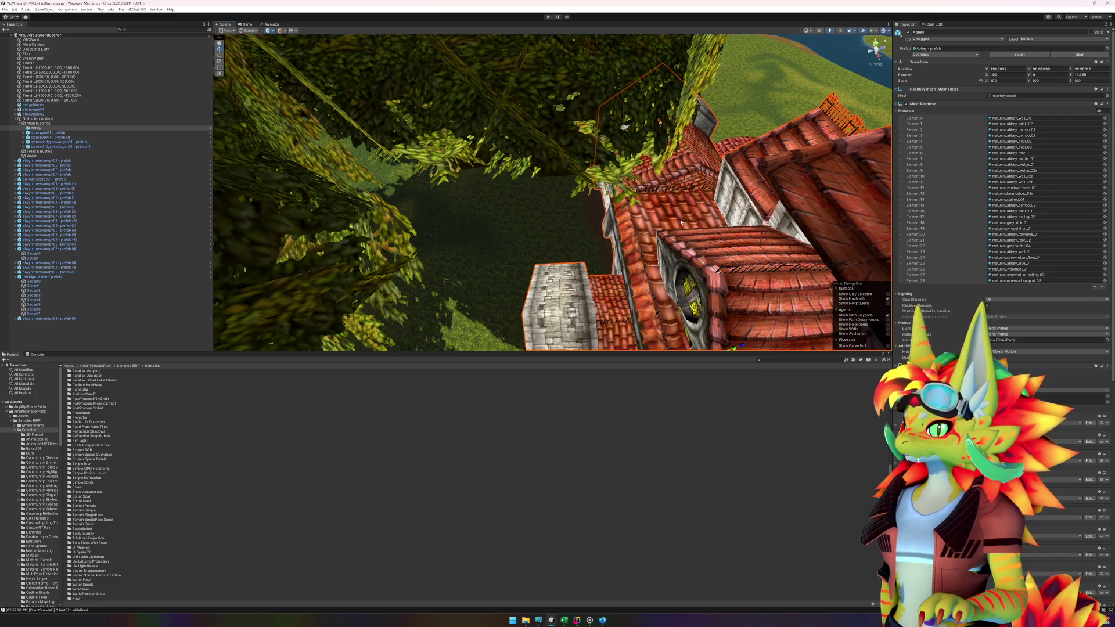
- Bring the view to ground level, select redridge_stable and move it beside the abbey
{"action": "scroll", "coordinate": [668, 223], "scroll_direction": "down", "scroll_amount": 5}
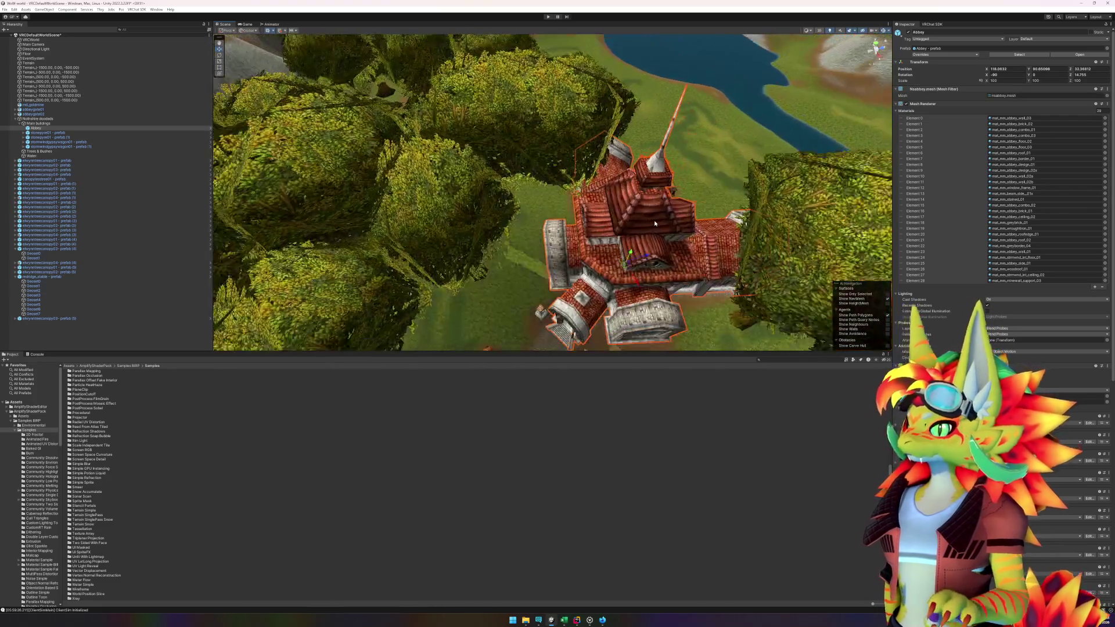
{"action": "mouse_move", "coordinate": [614, 273]}
{"action": "left_mouse_down"}
{"action": "mouse_move", "coordinate": [557, 209]}
{"action": "mouse_move", "coordinate": [542, 225]}
{"action": "left_mouse_up"}
{"action": "mouse_move", "coordinate": [538, 302]}
{"action": "left_mouse_down"}
{"action": "mouse_move", "coordinate": [647, 287]}
{"action": "mouse_move", "coordinate": [677, 261]}
{"action": "mouse_move", "coordinate": [707, 266]}
{"action": "mouse_move", "coordinate": [666, 286]}
{"action": "mouse_move", "coordinate": [595, 257]}
{"action": "mouse_move", "coordinate": [543, 264]}
{"action": "left_mouse_up"}
{"action": "left_click", "coordinate": [515, 266]}
{"action": "key", "text": "f"}
{"action": "key", "text": "w"}
{"action": "mouse_move", "coordinate": [471, 268]}
{"action": "left_mouse_down"}
{"action": "mouse_move", "coordinate": [305, 270]}
{"action": "mouse_move", "coordinate": [552, 280]}
{"action": "mouse_move", "coordinate": [337, 263]}
{"action": "mouse_move", "coordinate": [248, 232]}
{"action": "mouse_move", "coordinate": [223, 207]}
{"action": "mouse_move", "coordinate": [214, 113]}
{"action": "mouse_move", "coordinate": [434, 263]}
{"action": "mouse_move", "coordinate": [479, 260]}
{"action": "mouse_move", "coordinate": [492, 243]}
{"action": "mouse_move", "coordinate": [472, 244]}
{"action": "left_mouse_up"}
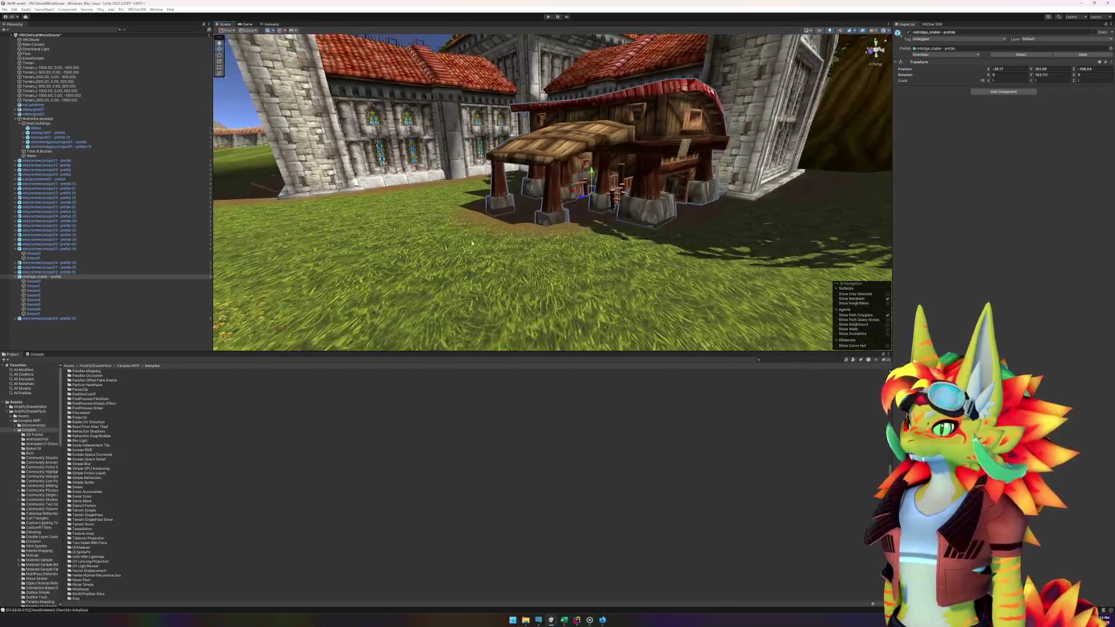
- Lower the stable's Y position from 201.06 to 200.21 so it rests on the ground
{"action": "left_click_drag", "start_coordinate": [592, 176], "coordinate": [592, 183]}
{"action": "scroll", "coordinate": [580, 207], "scroll_direction": "down", "scroll_amount": 5}
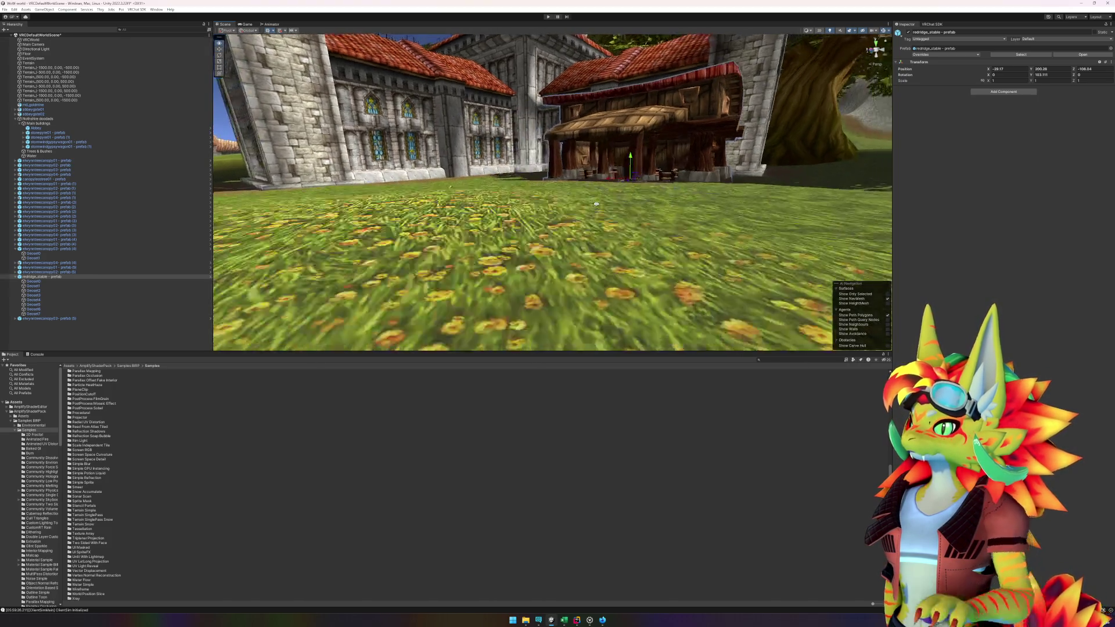
{"action": "scroll", "coordinate": [590, 198], "scroll_direction": "up", "scroll_amount": 5}
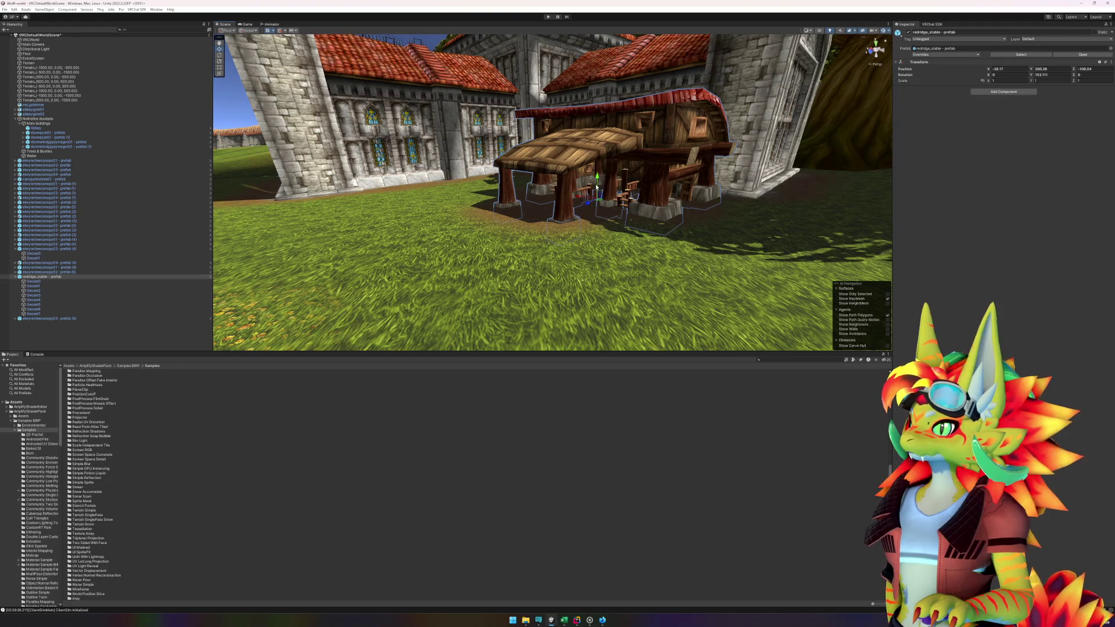
{"action": "left_click", "coordinate": [597, 187]}
{"action": "left_click", "coordinate": [593, 180]}
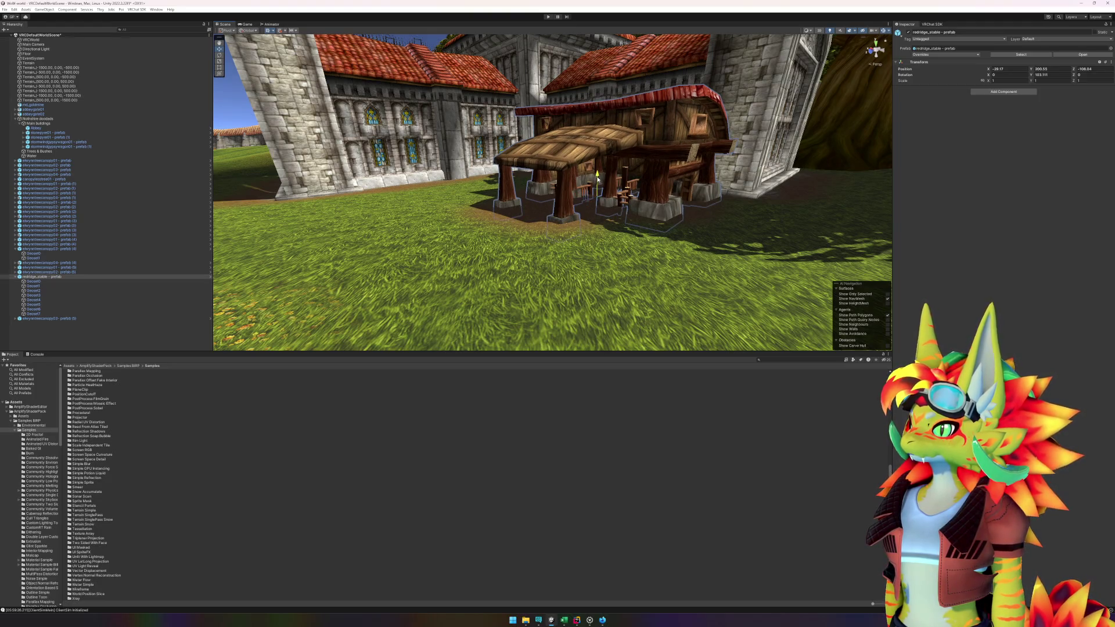
- Orbit the view down onto the church to check the stable's placement, then switch to the browser
{"action": "scroll", "coordinate": [625, 205], "scroll_direction": "down", "scroll_amount": 5}
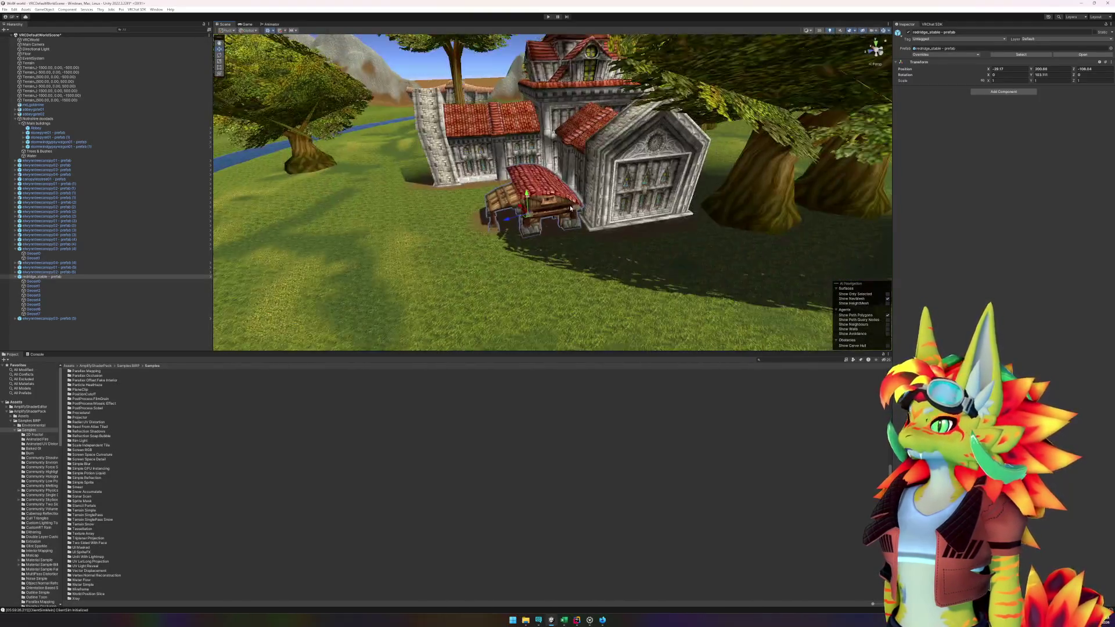
{"action": "left_click", "coordinate": [625, 205]}
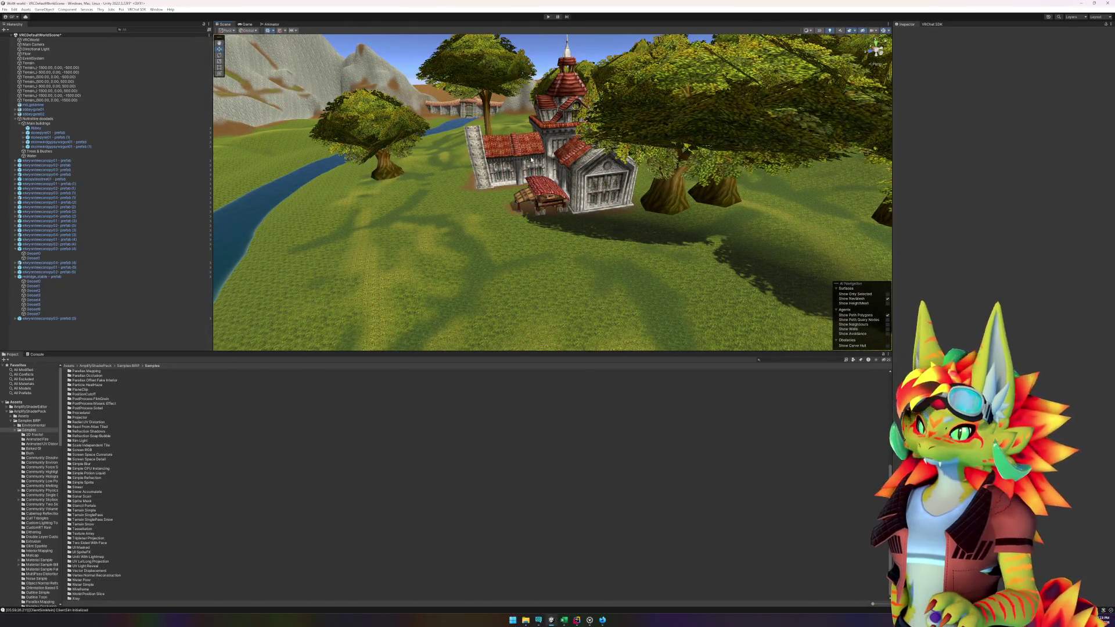
{"action": "scroll", "coordinate": [529, 158], "scroll_direction": "up", "scroll_amount": 5}
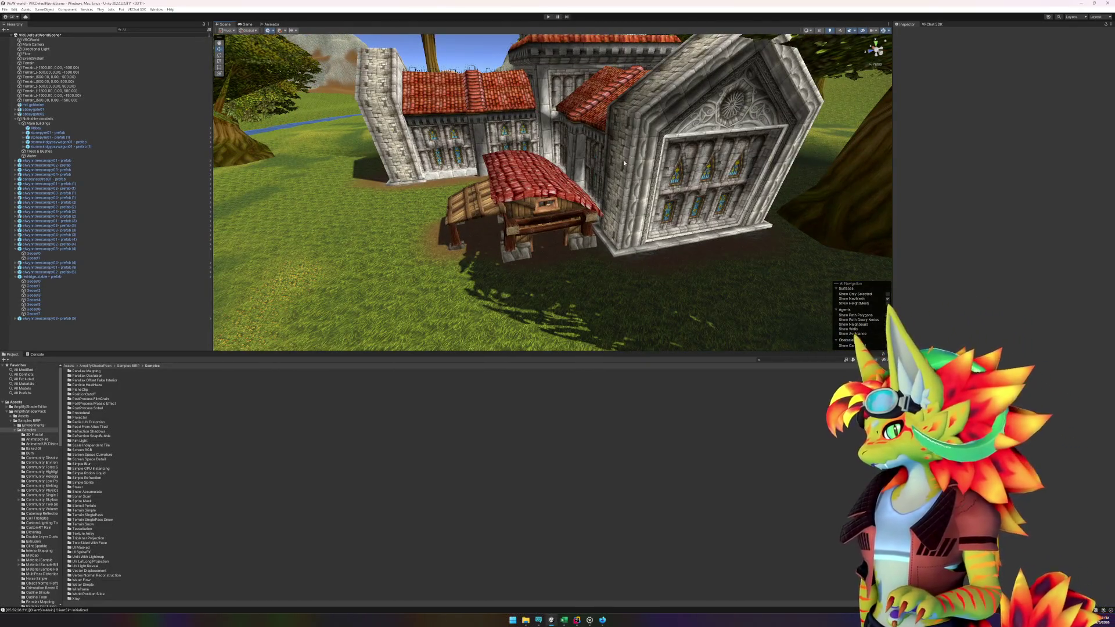
{"action": "left_click_drag", "start_coordinate": [624, 163], "coordinate": [656, 217]}
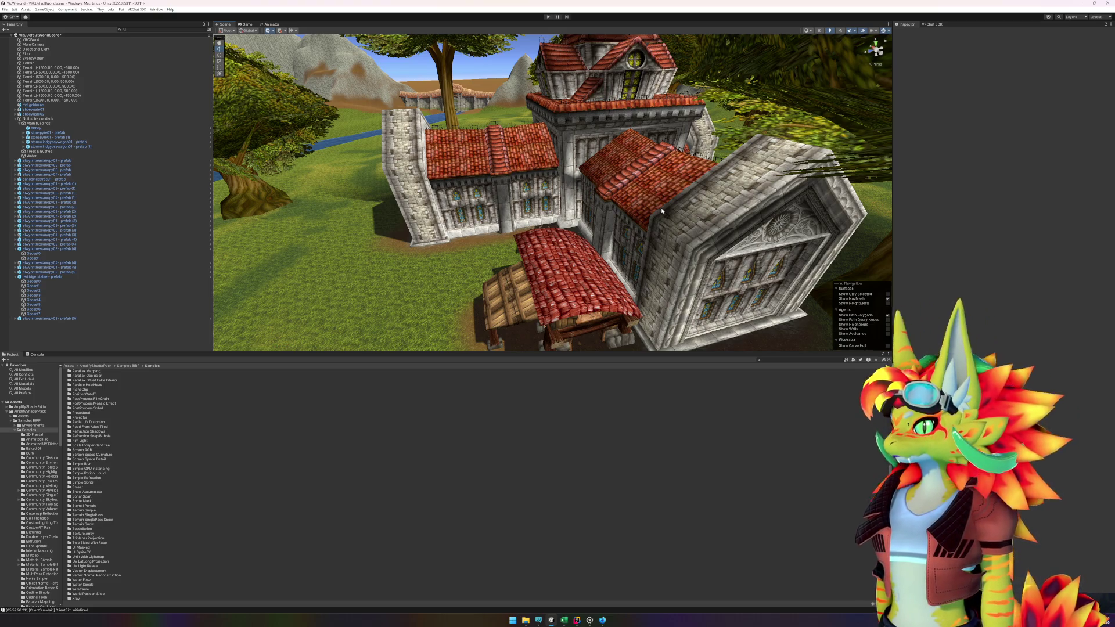
{"action": "key", "text": "alt+Tab"}
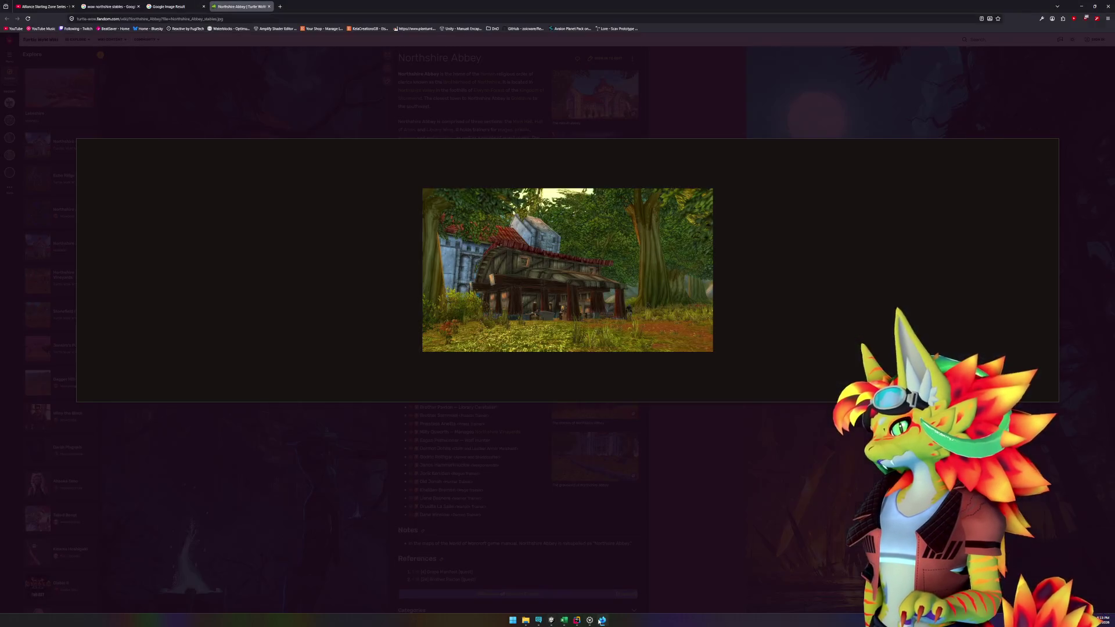
- Close the enlarged stables image, return to the image results, and go back to Unity
{"action": "left_click", "coordinate": [723, 556]}
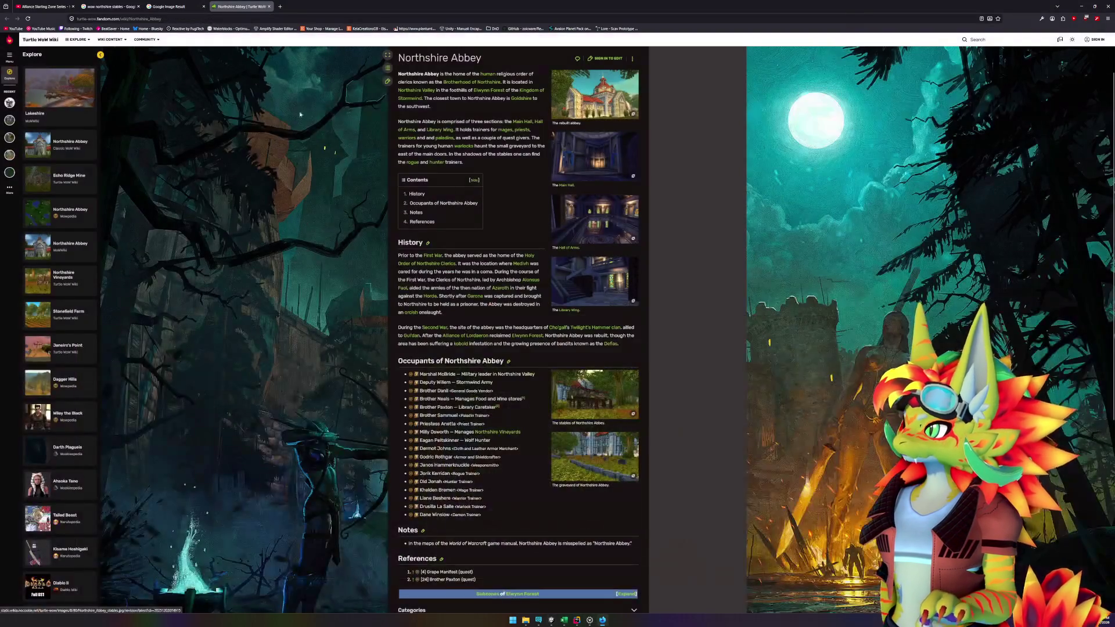
{"action": "left_click", "coordinate": [113, 6]}
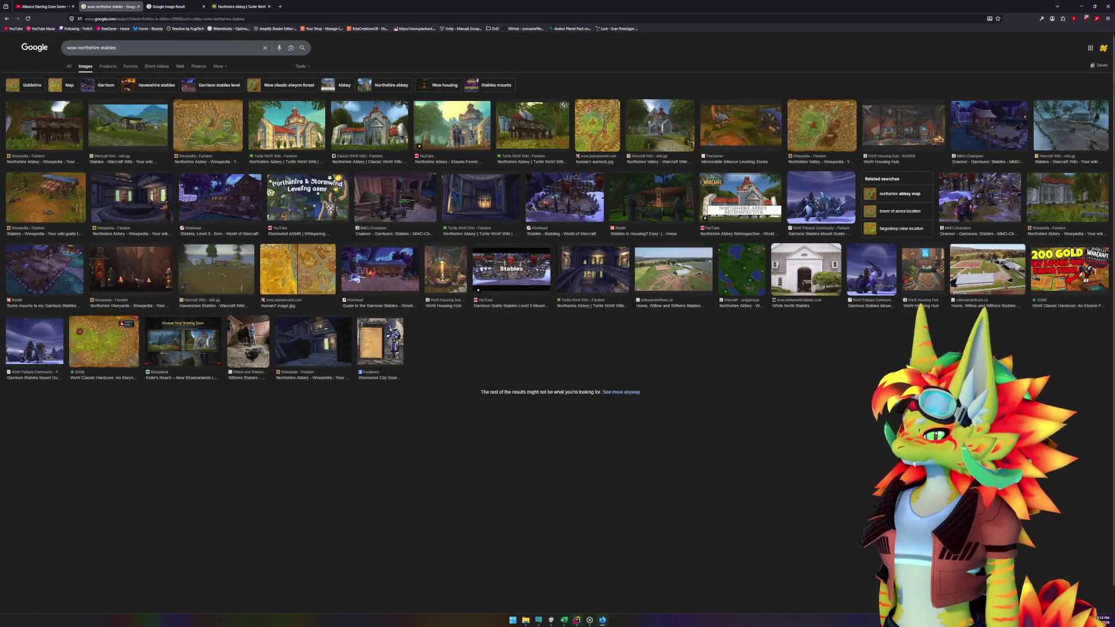
{"action": "key", "text": "alt+Tab"}
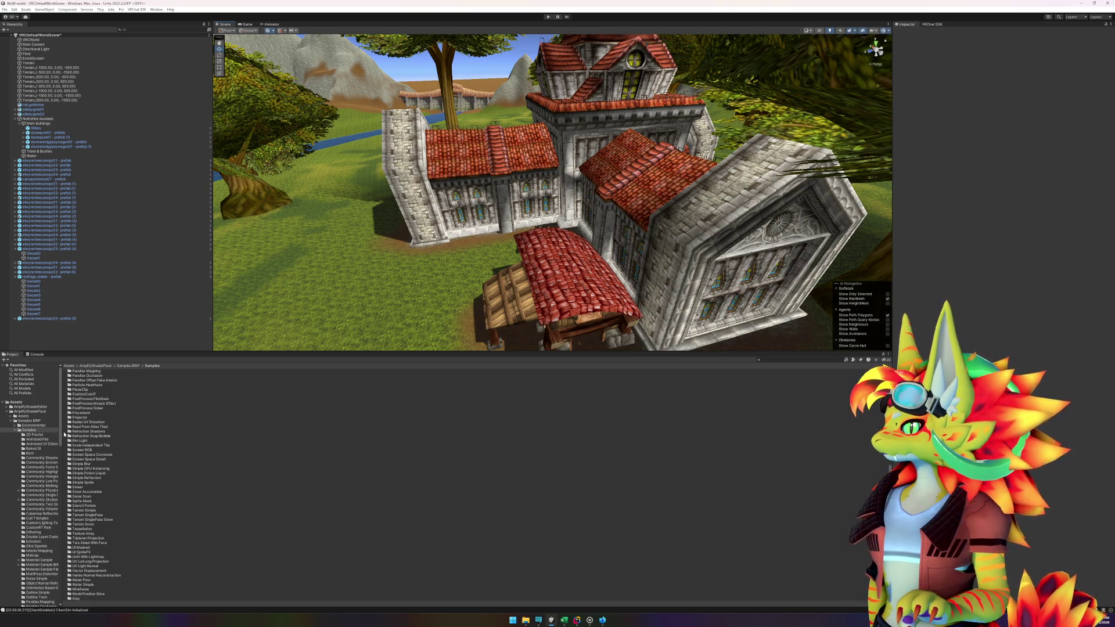
- Widen the Project panel's folder tree, then select redridge_stable in the Hierarchy with its children collapsed
{"action": "left_click_drag", "start_coordinate": [62, 435], "coordinate": [101, 439]}
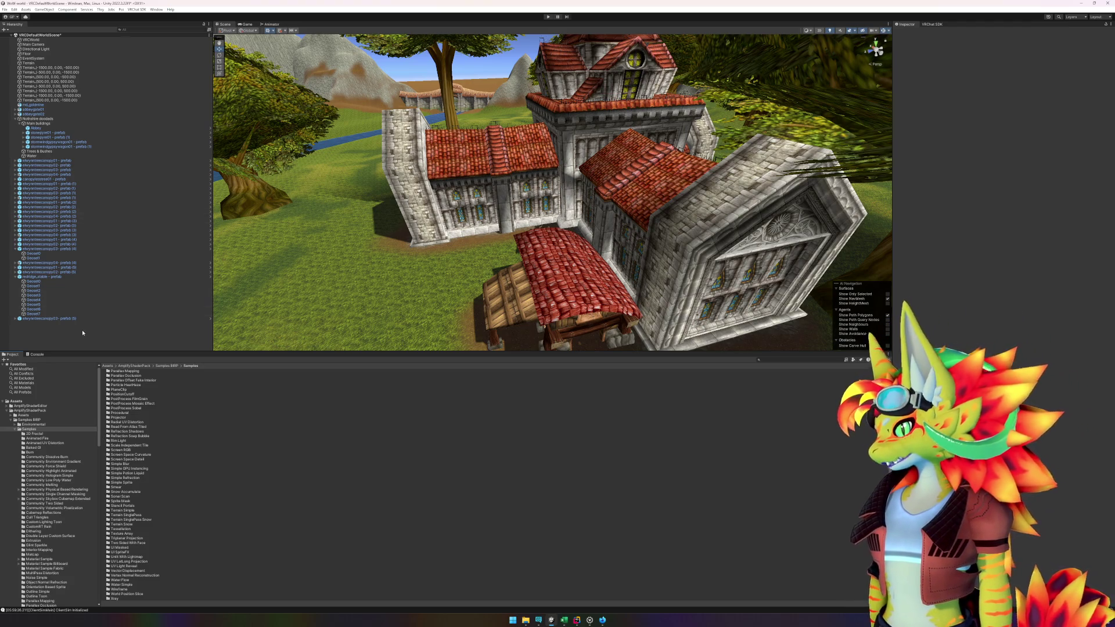
{"action": "left_click", "coordinate": [17, 278]}
{"action": "left_click", "coordinate": [16, 278]}
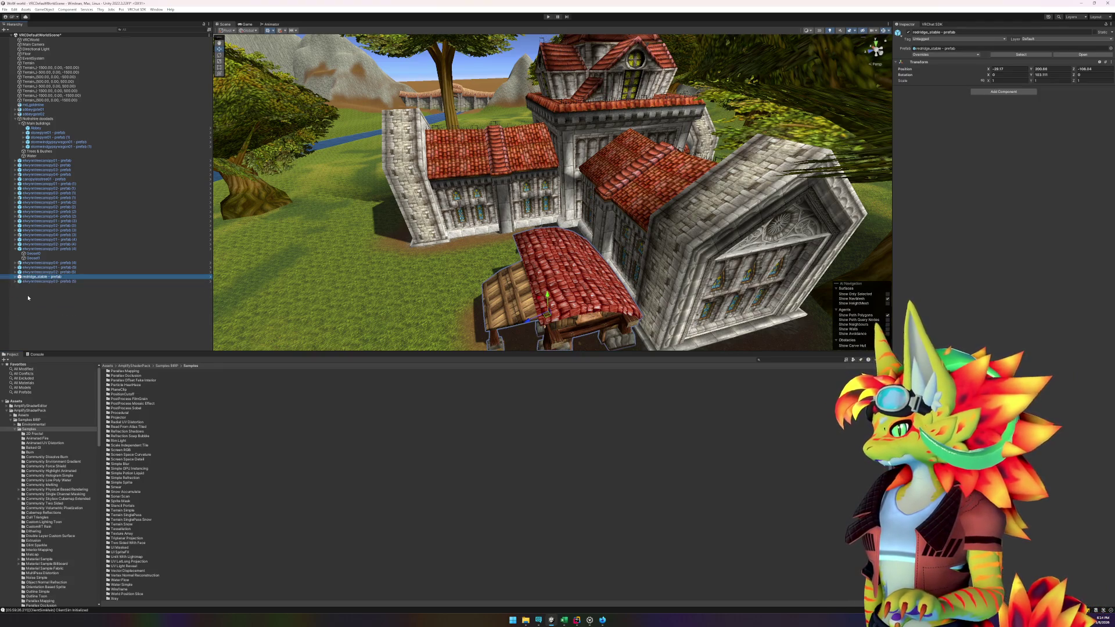
- Add a new Sphere from the Hierarchy's 3D Object menu and frame it in the view
{"action": "right_click", "coordinate": [28, 296]}
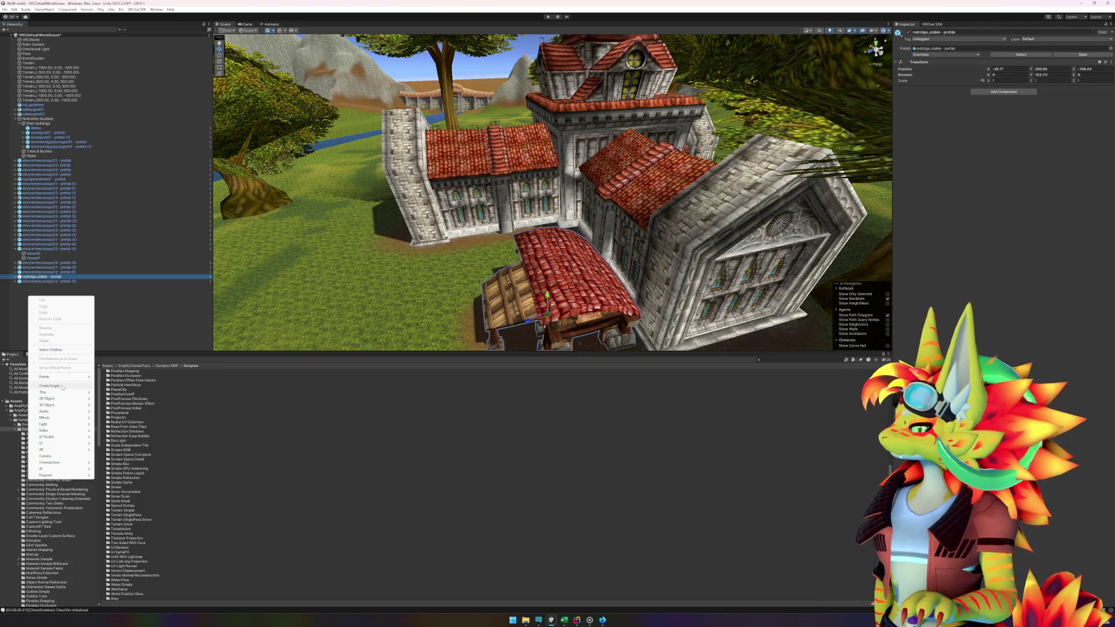
{"action": "mouse_move", "coordinate": [58, 405]}
{"action": "left_click", "coordinate": [119, 412]}
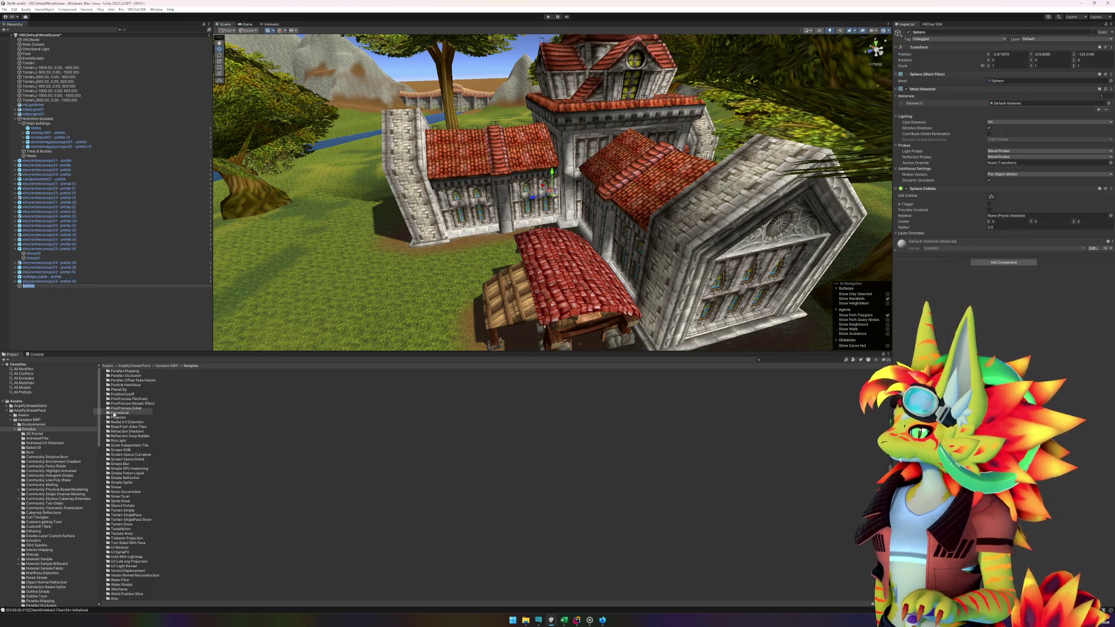
{"action": "type", "text": "C"}
{"action": "key", "text": "Return"}
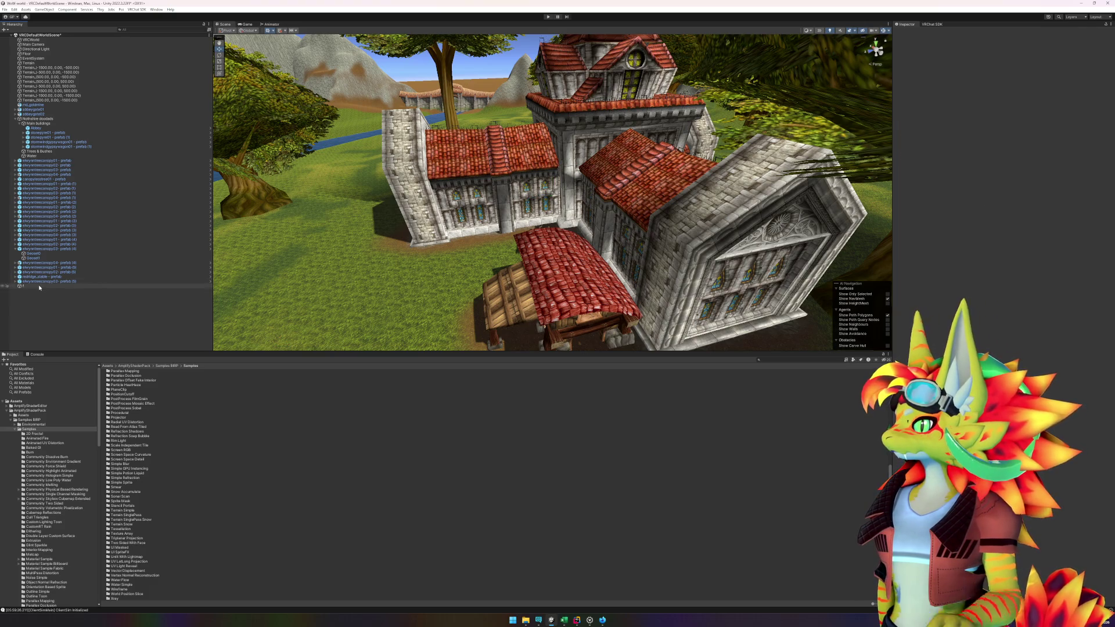
{"action": "key", "text": "f"}
- Move the sphere beside the abbey's stained-glass windows and locate its Default-Material
{"action": "scroll", "coordinate": [388, 262], "scroll_direction": "down", "scroll_amount": 10}
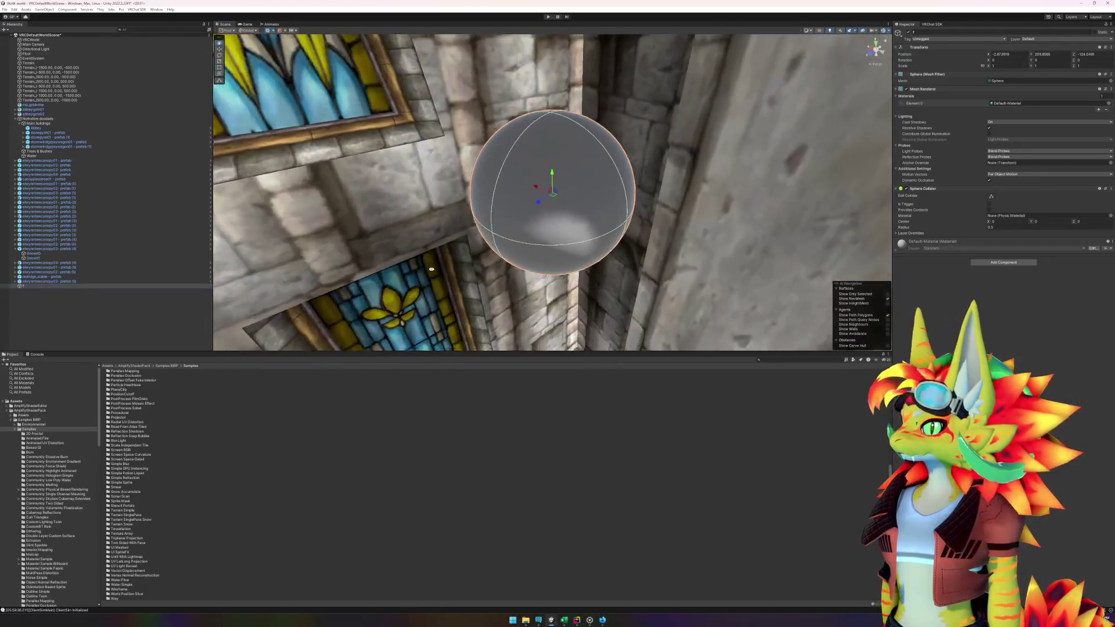
{"action": "left_click_drag", "start_coordinate": [545, 196], "coordinate": [419, 208]}
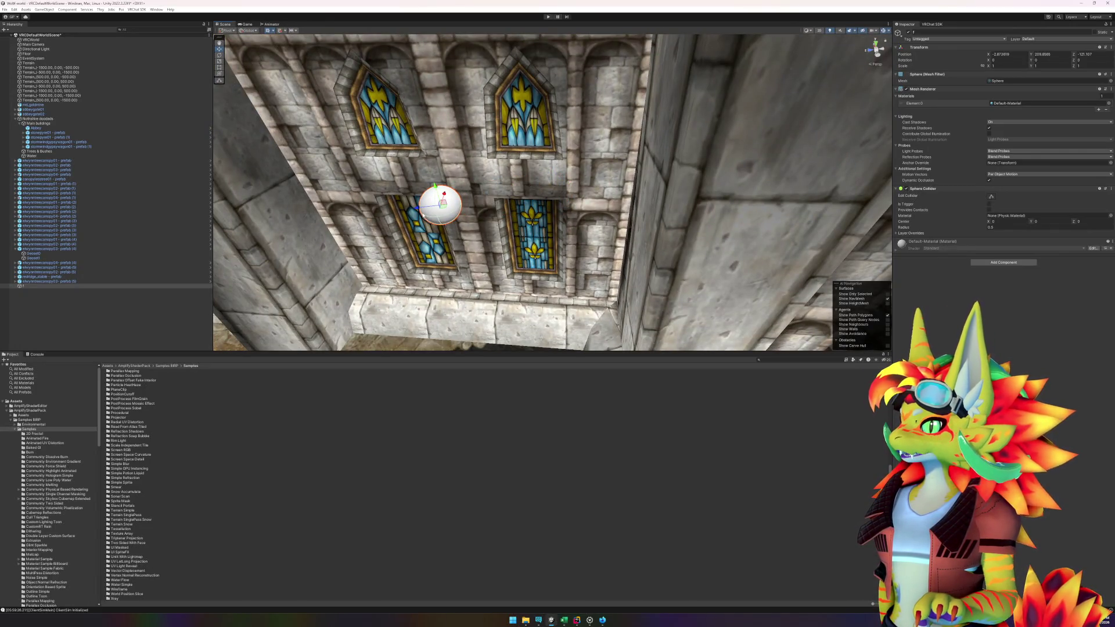
{"action": "left_click", "coordinate": [1011, 105]}
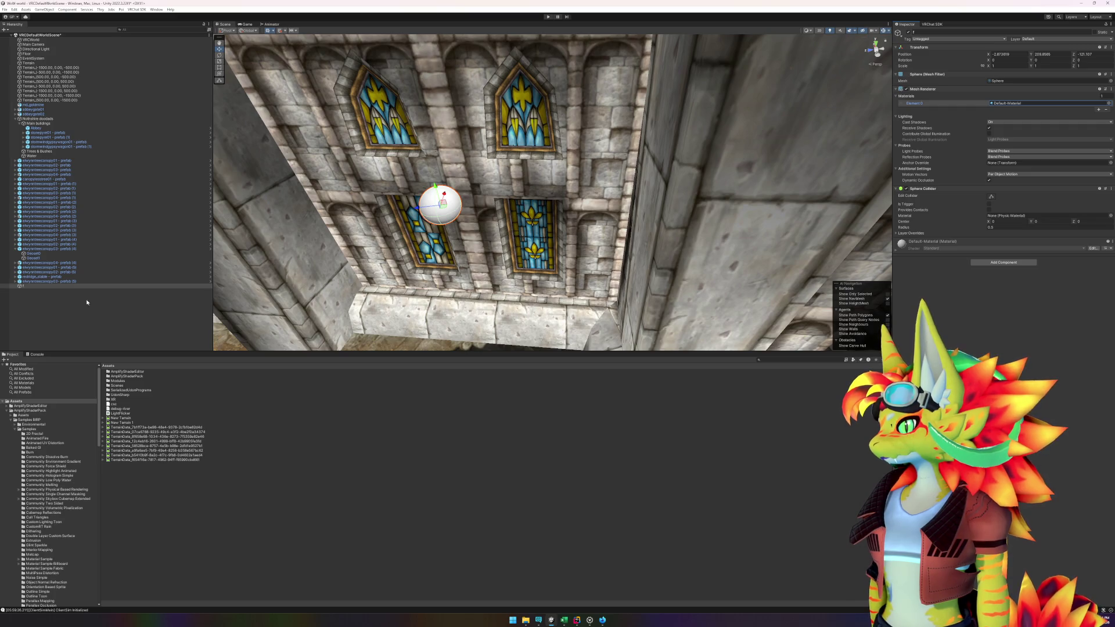
{"action": "scroll", "coordinate": [52, 476], "scroll_direction": "down", "scroll_amount": 15}
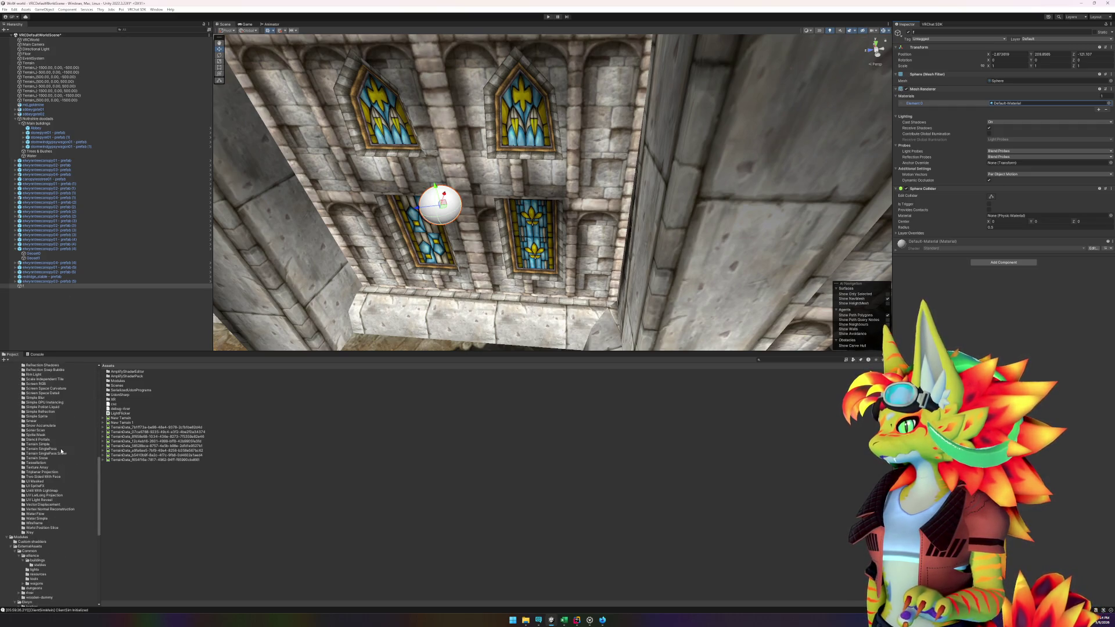
- Create a new folder named Test inside the Common folder
{"action": "scroll", "coordinate": [61, 459], "scroll_direction": "down", "scroll_amount": 5}
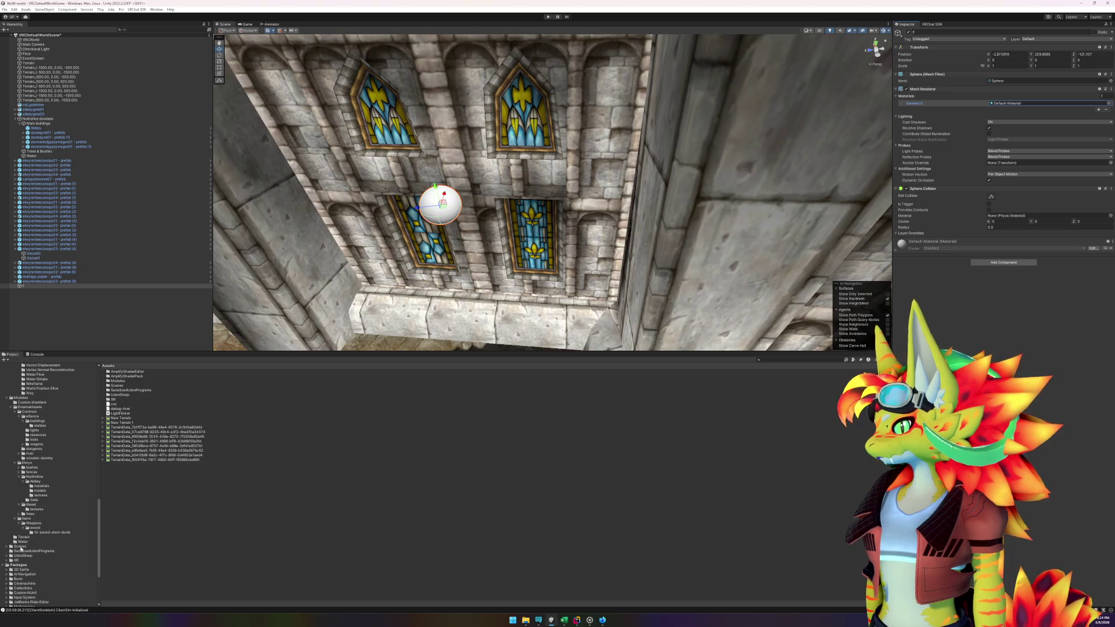
{"action": "scroll", "coordinate": [35, 421], "scroll_direction": "up", "scroll_amount": 1}
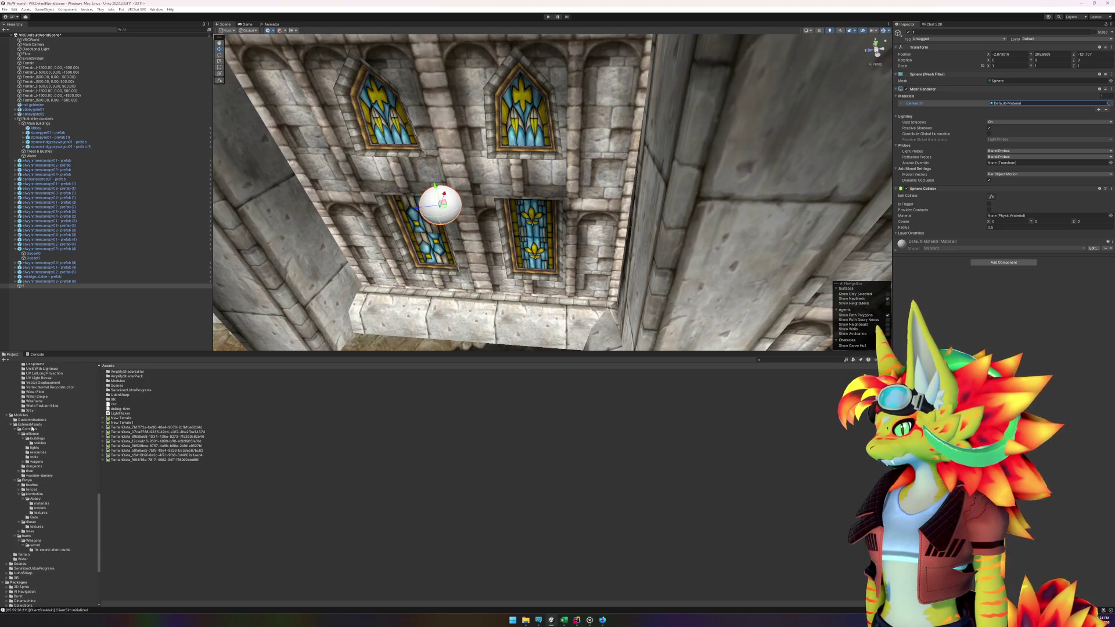
{"action": "right_click", "coordinate": [32, 429]}
{"action": "mouse_move", "coordinate": [56, 230]}
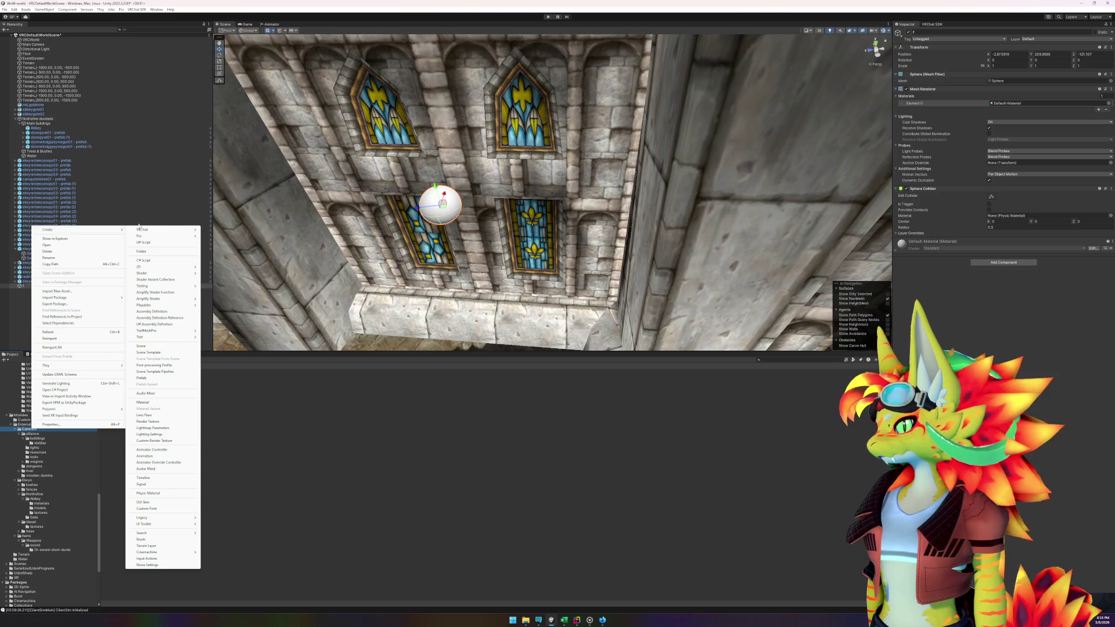
{"action": "left_click", "coordinate": [142, 251]}
{"action": "type", "text": "Test"}
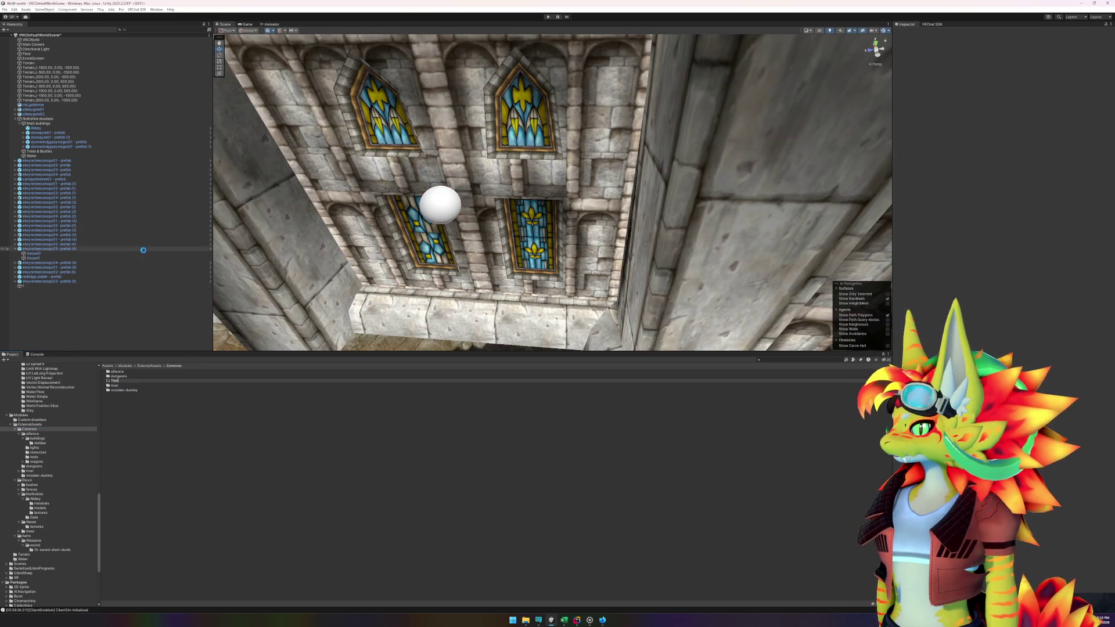
{"action": "key", "text": "Return"}
{"action": "key", "text": "Return"}
- Create a material named test in the Test folder and apply it to the sphere
{"action": "right_click", "coordinate": [153, 413]}
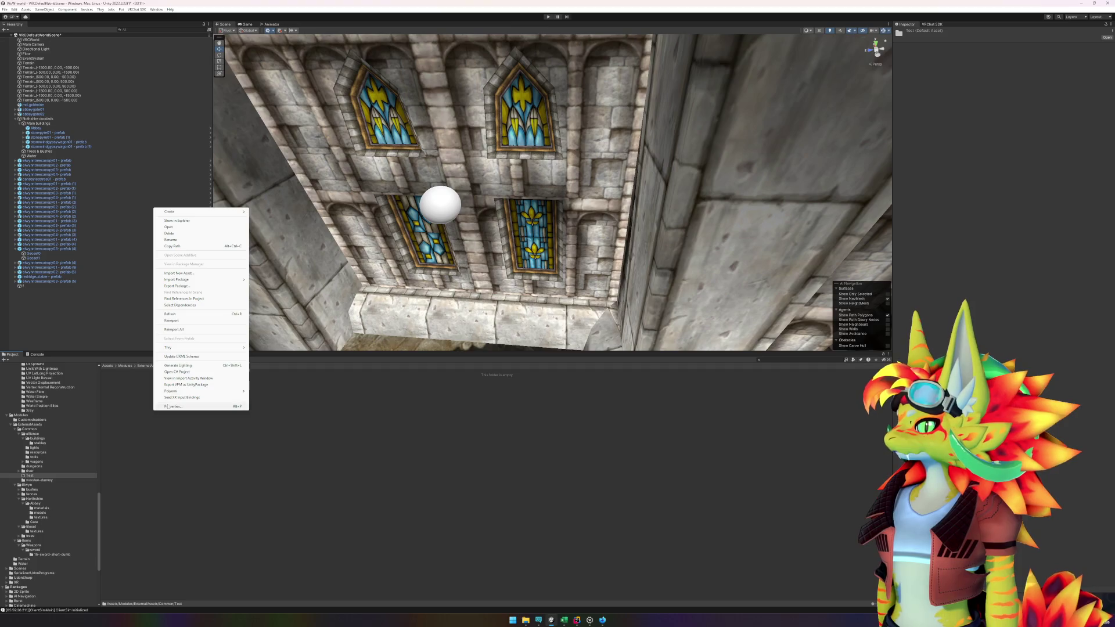
{"action": "mouse_move", "coordinate": [180, 216]}
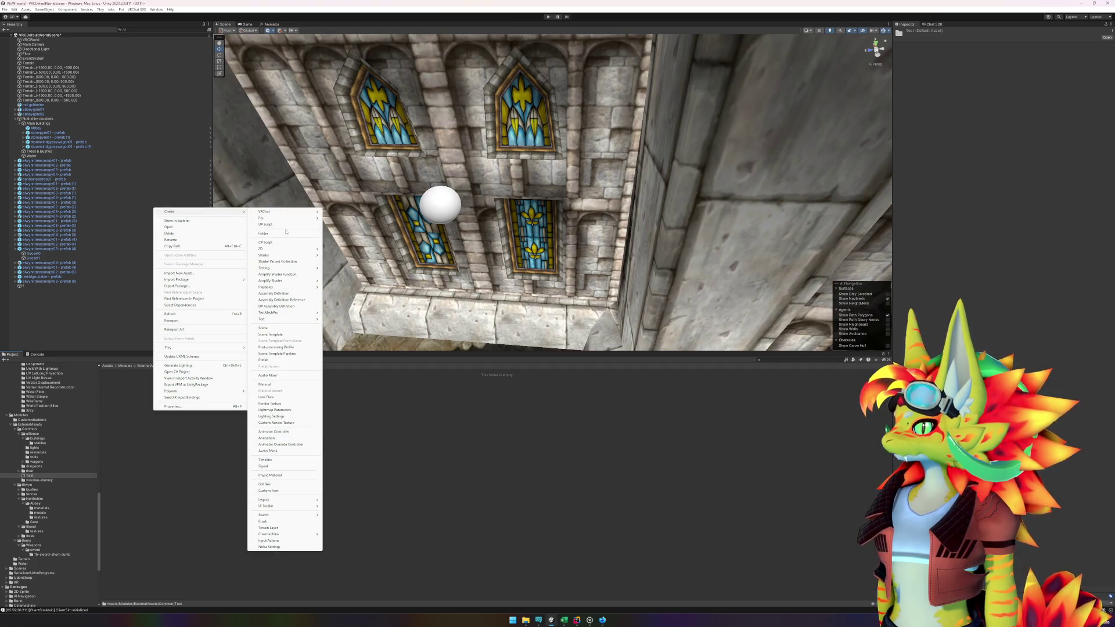
{"action": "left_click", "coordinate": [264, 384]}
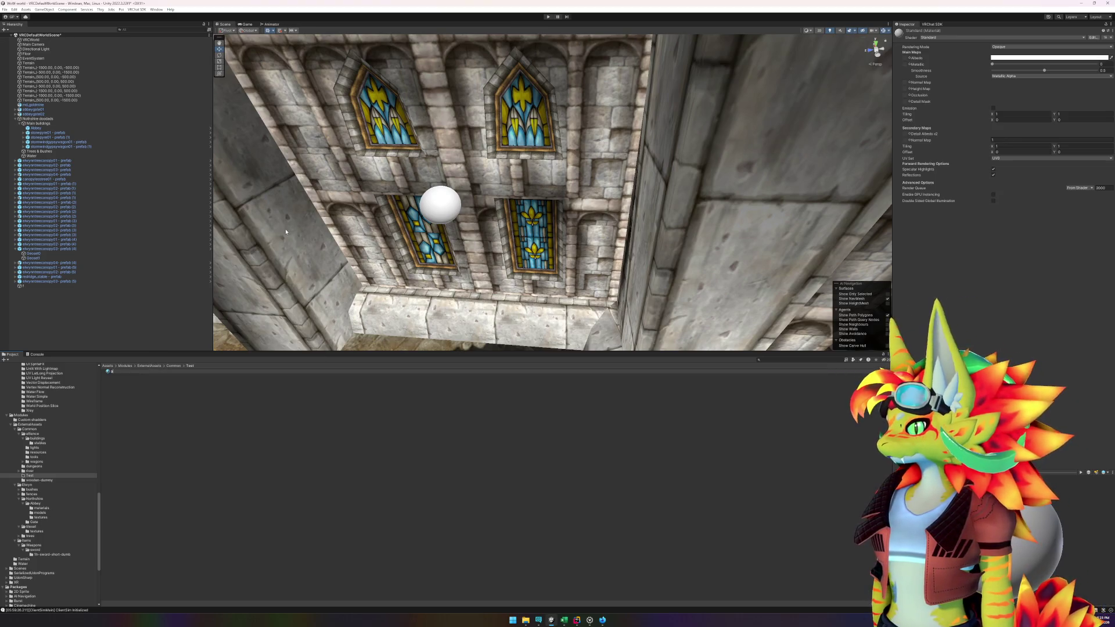
{"action": "key", "text": "Return"}
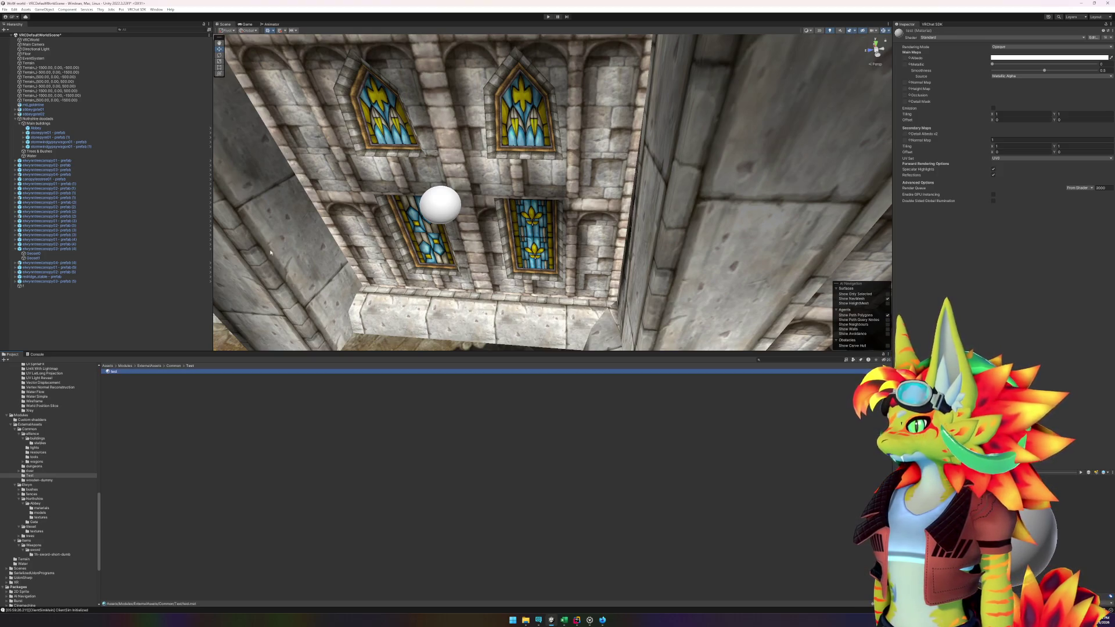
{"action": "mouse_move", "coordinate": [116, 373]}
{"action": "left_mouse_down"}
{"action": "mouse_move", "coordinate": [262, 261]}
{"action": "mouse_move", "coordinate": [431, 215]}
{"action": "left_mouse_up"}
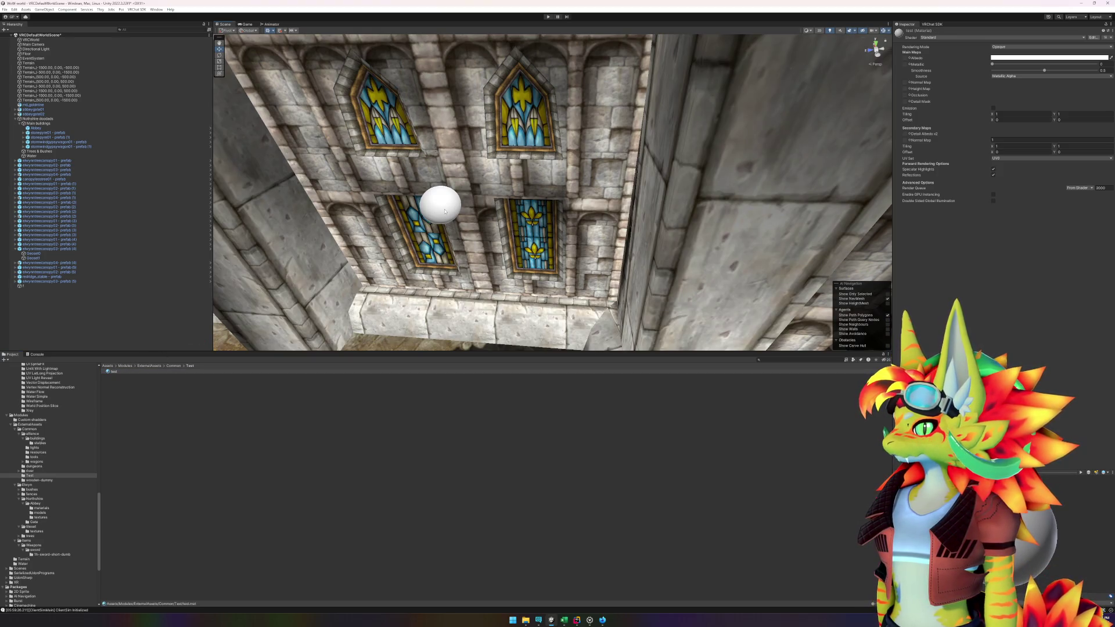
- Switch the material to .poiyomi/Poiyomi Toon with Realistic lighting, then nudge the sphere up-right
{"action": "left_click", "coordinate": [992, 37]}
{"action": "left_click", "coordinate": [987, 56]}
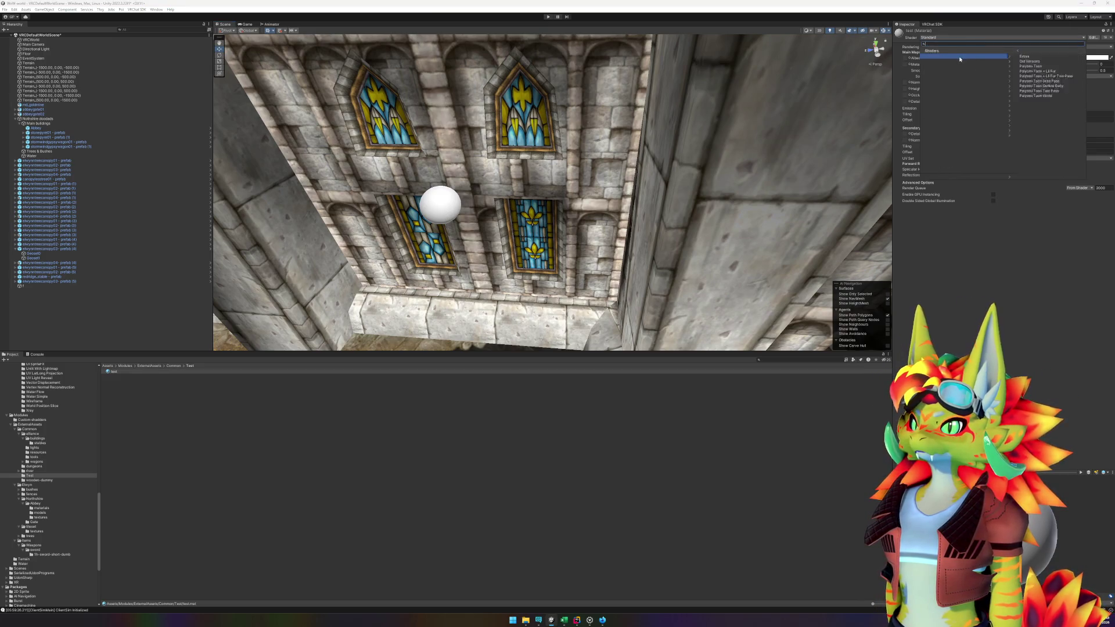
{"action": "type", "text": "poiyomi"}
{"action": "left_click", "coordinate": [936, 65]}
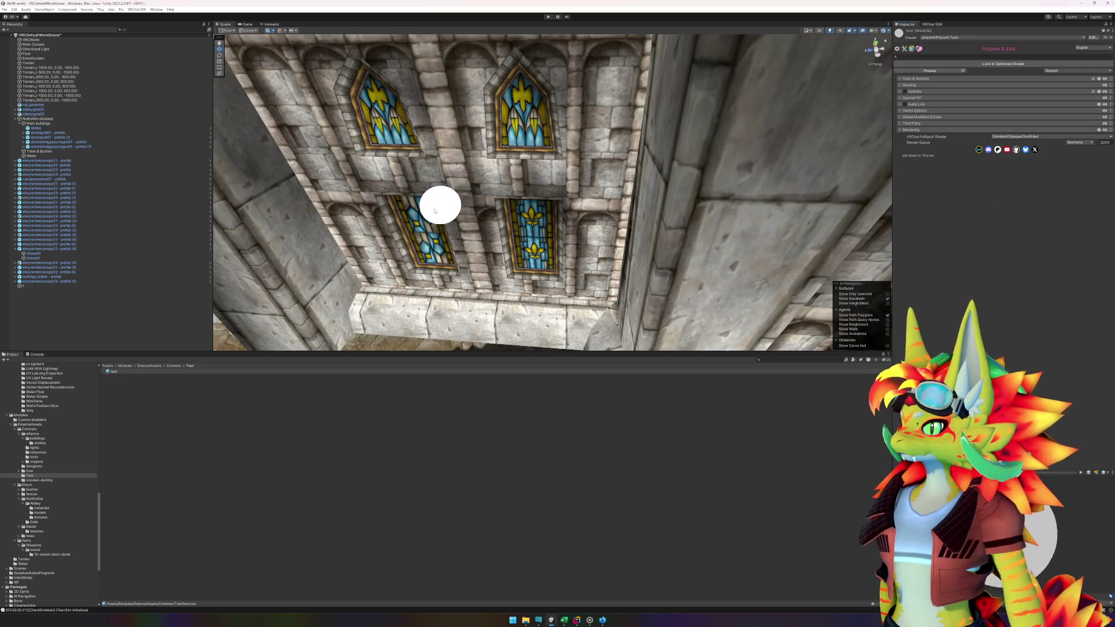
{"action": "left_click", "coordinate": [902, 85]}
{"action": "left_click", "coordinate": [905, 99]}
{"action": "left_click", "coordinate": [999, 108]}
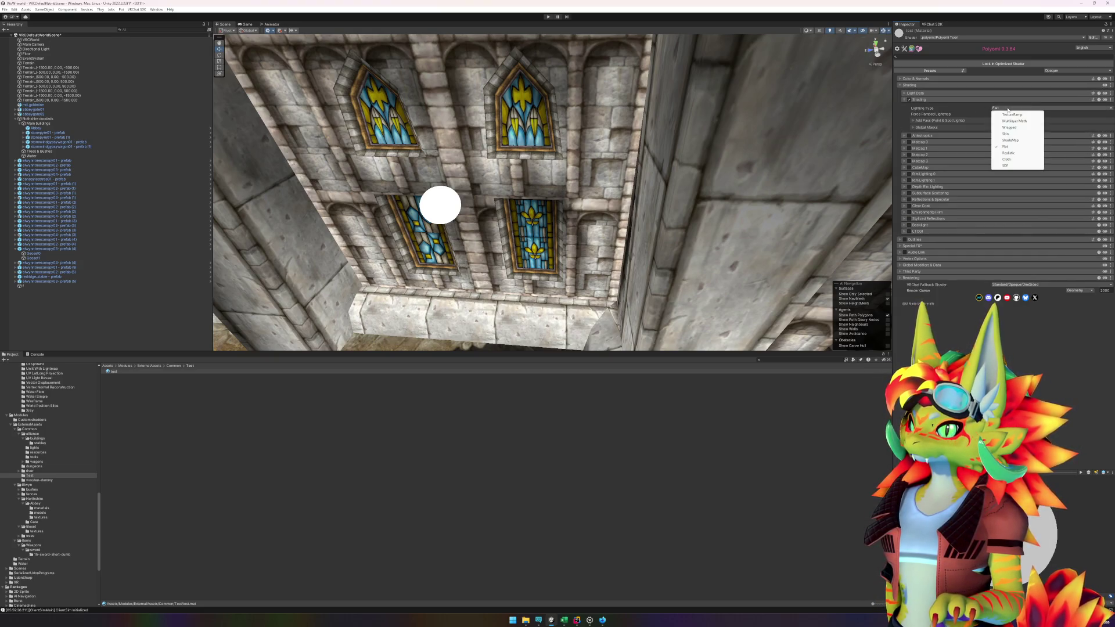
{"action": "left_click", "coordinate": [1003, 153]}
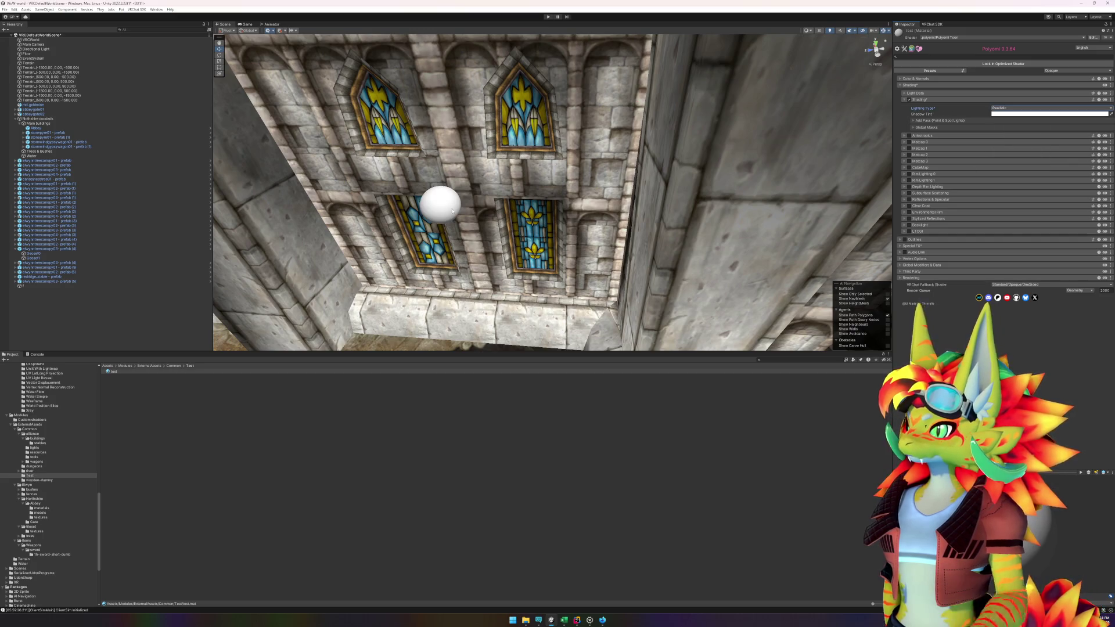
{"action": "left_click", "coordinate": [441, 205]}
{"action": "mouse_move", "coordinate": [445, 209]}
{"action": "left_mouse_down"}
{"action": "mouse_move", "coordinate": [495, 169]}
{"action": "mouse_move", "coordinate": [500, 194]}
{"action": "mouse_move", "coordinate": [540, 149]}
{"action": "mouse_move", "coordinate": [484, 200]}
{"action": "left_mouse_up"}
- Delete the sphere, start Play mode and close the client simulator menu
{"action": "key", "text": "Delete"}
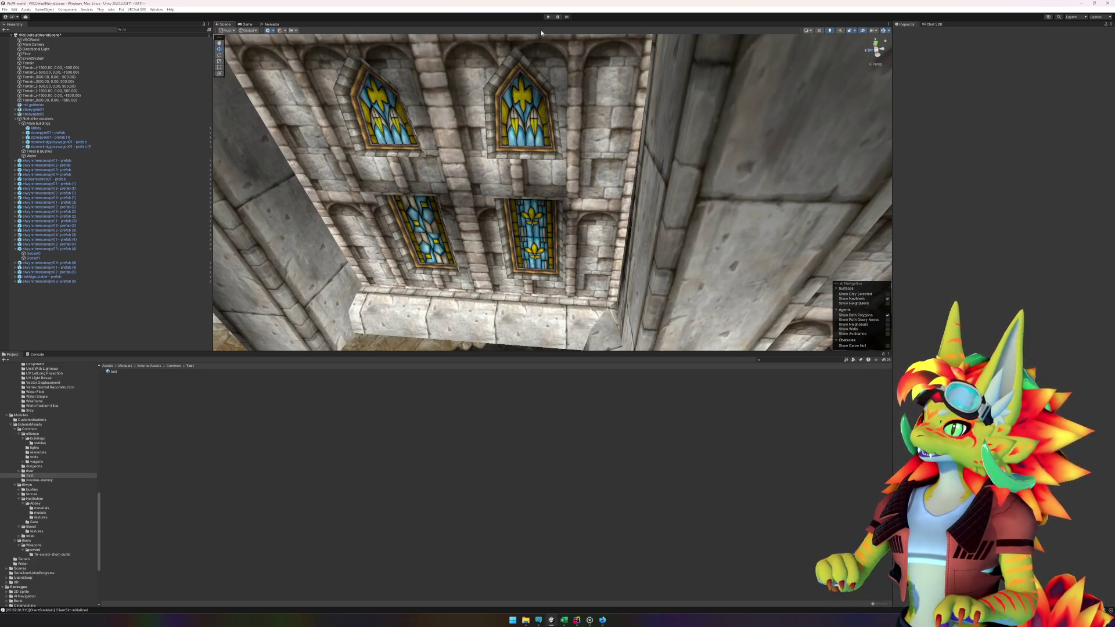
{"action": "left_click", "coordinate": [547, 16]}
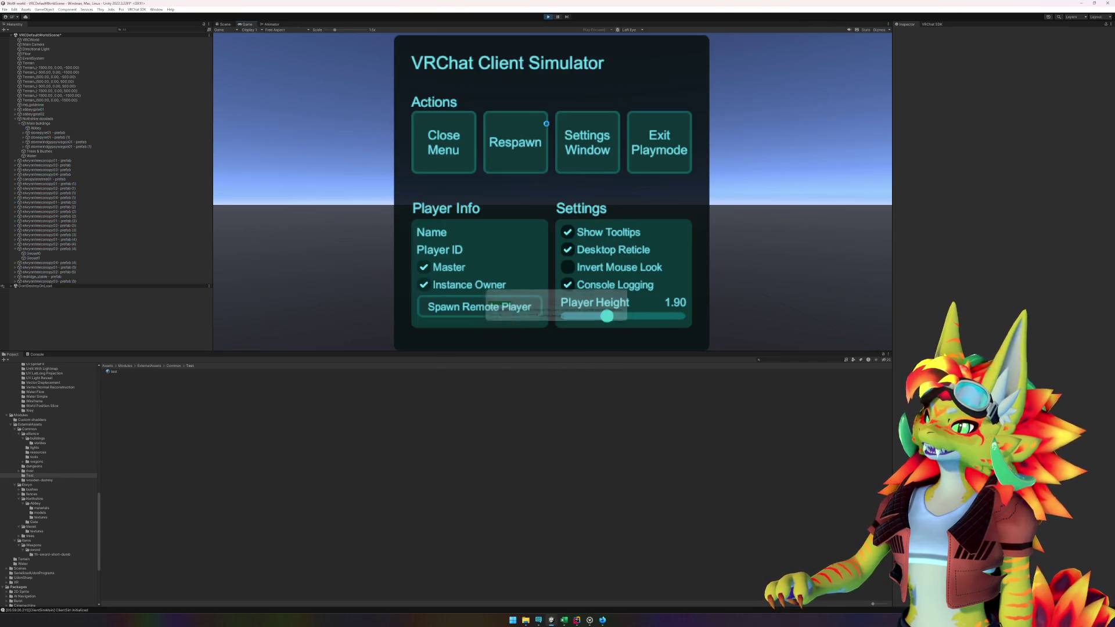
{"action": "left_click", "coordinate": [443, 142]}
- Walk toward the abbey and its stone steps with W, then respawn from the Escape menu
{"action": "key", "text": "w"}
{"action": "key", "text": "w"}
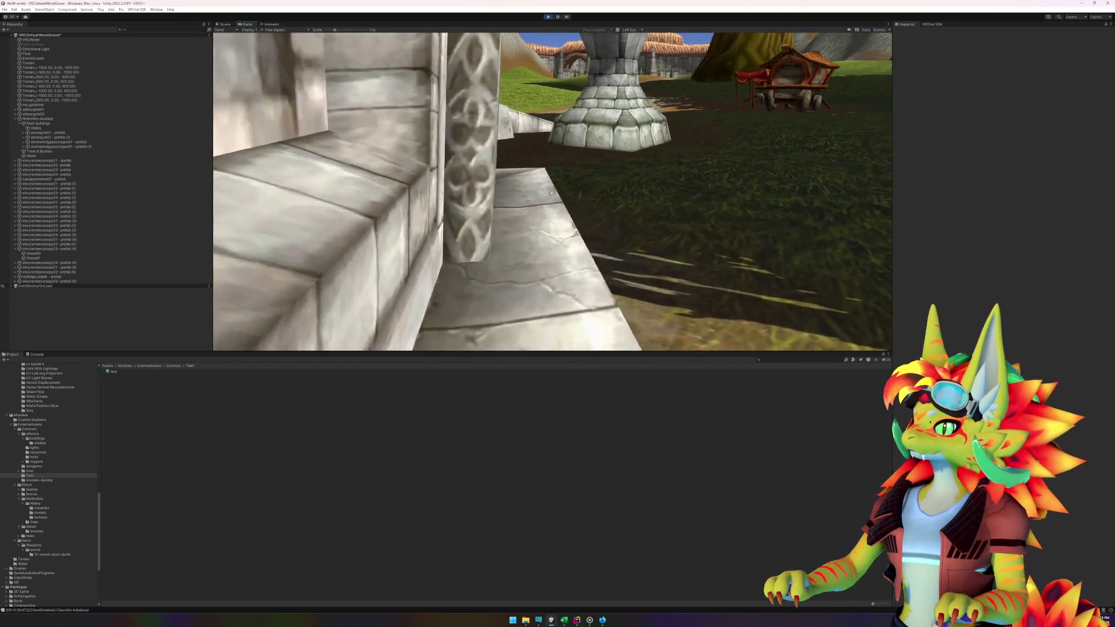
{"action": "key", "text": "w"}
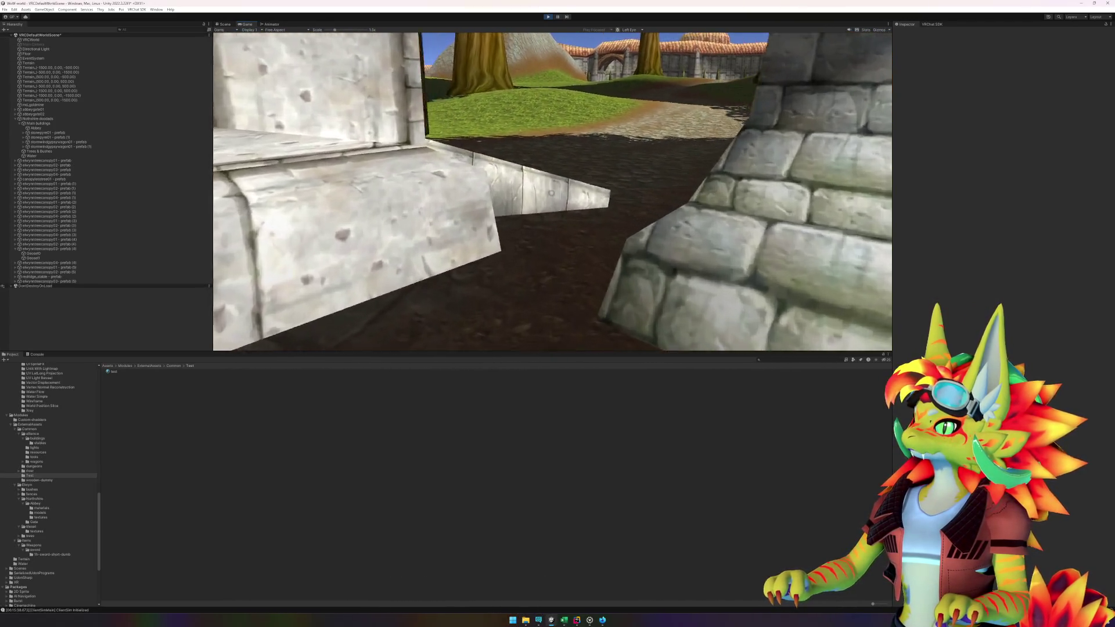
{"action": "key", "text": "Escape"}
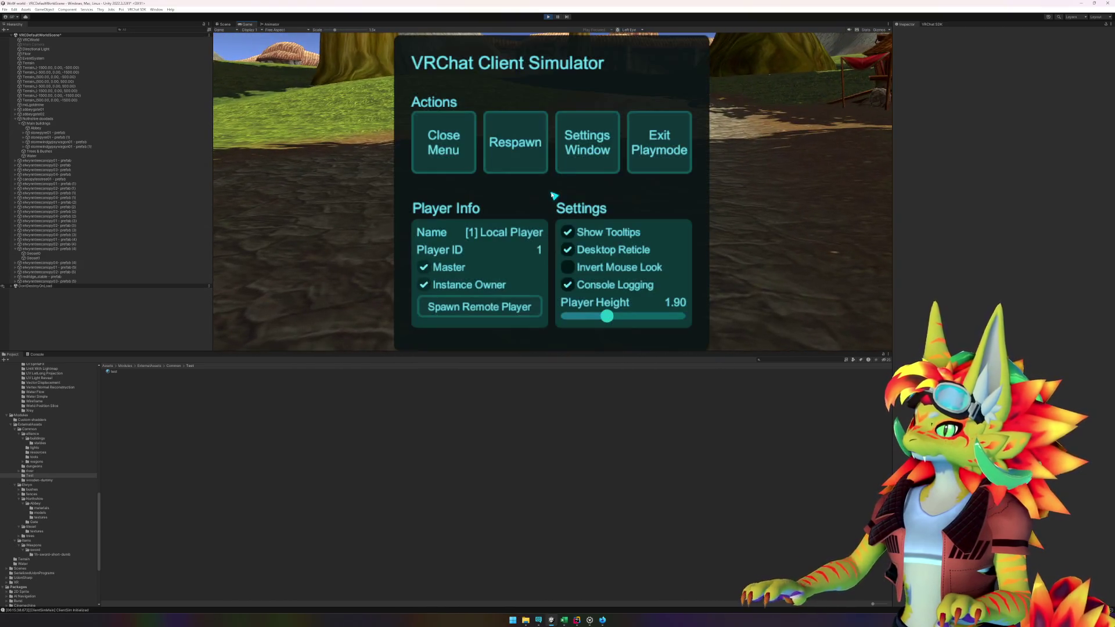
{"action": "left_click", "coordinate": [492, 165]}
{"action": "key", "text": "Escape"}
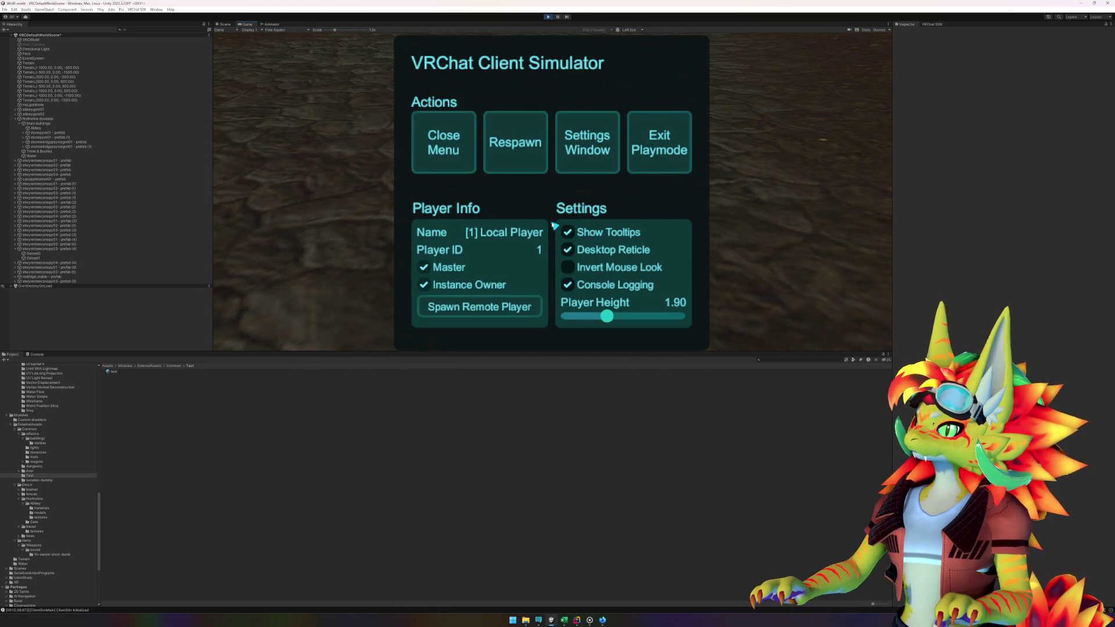
- Stop Play mode to resume editing the scene and scroll up the Project folder tree
{"action": "left_click", "coordinate": [547, 17]}
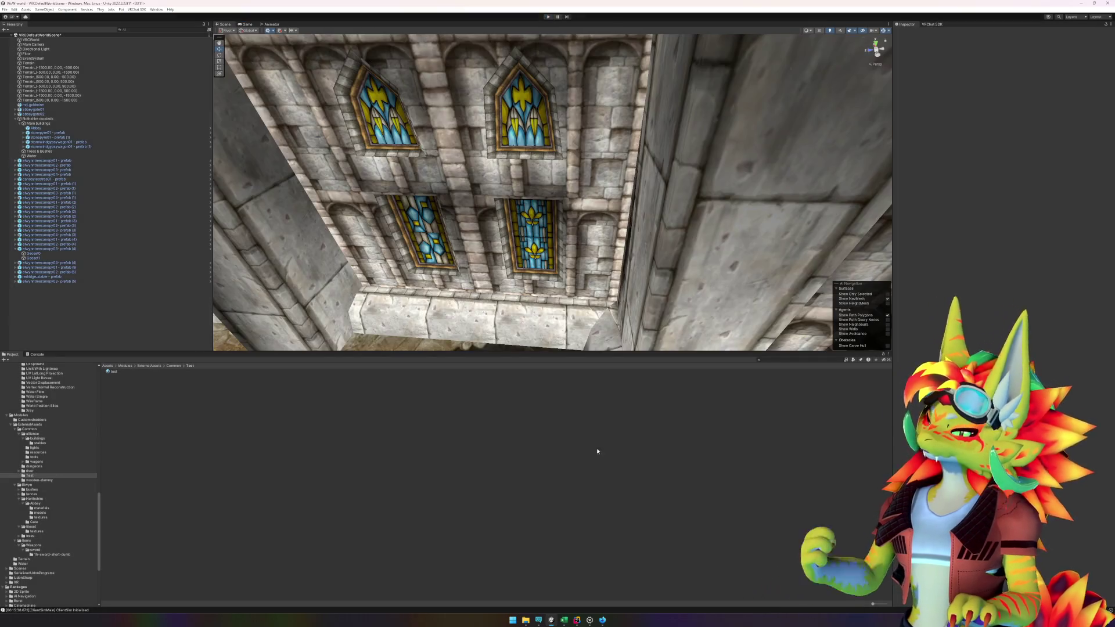
{"action": "left_click", "coordinate": [607, 625]}
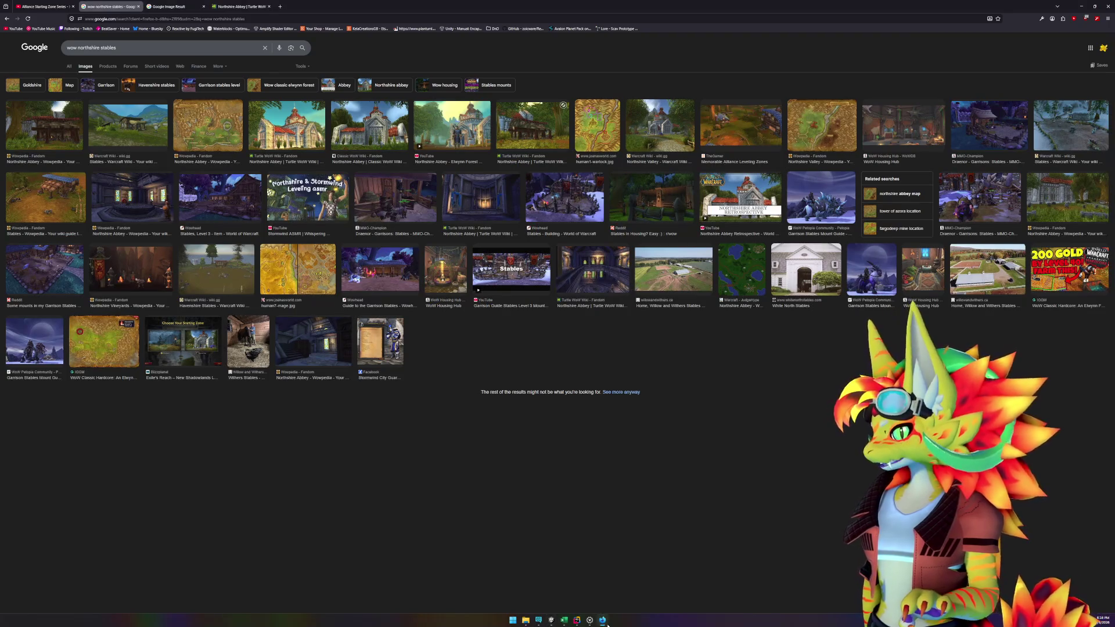
{"action": "left_click", "coordinate": [604, 621]}
{"action": "scroll", "coordinate": [53, 539], "scroll_direction": "up", "scroll_amount": 10}
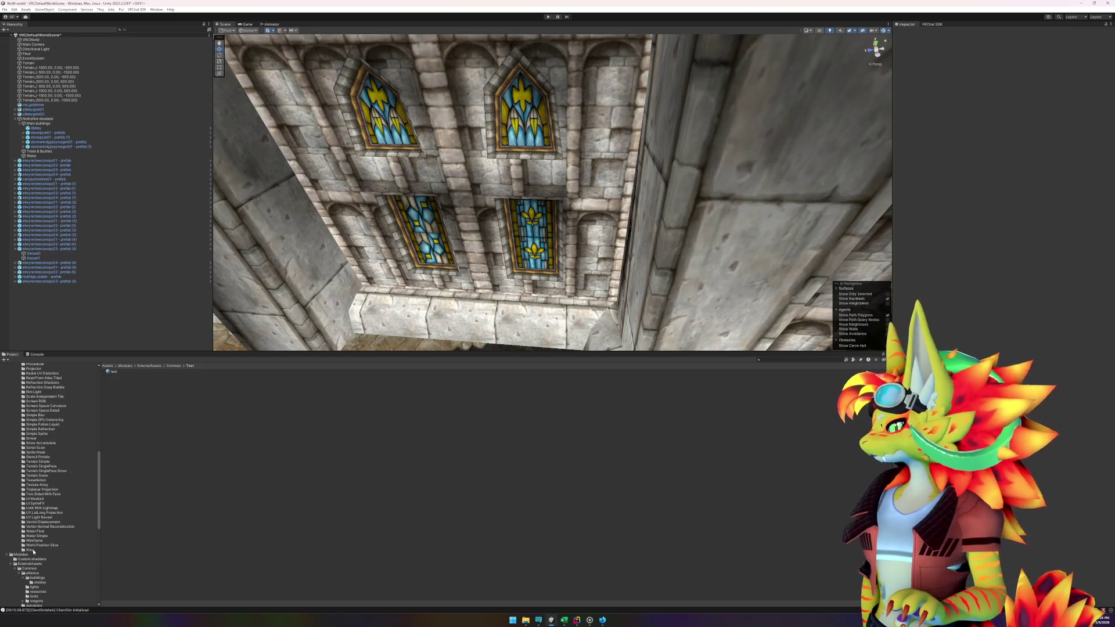
{"action": "scroll", "coordinate": [36, 543], "scroll_direction": "up", "scroll_amount": 1}
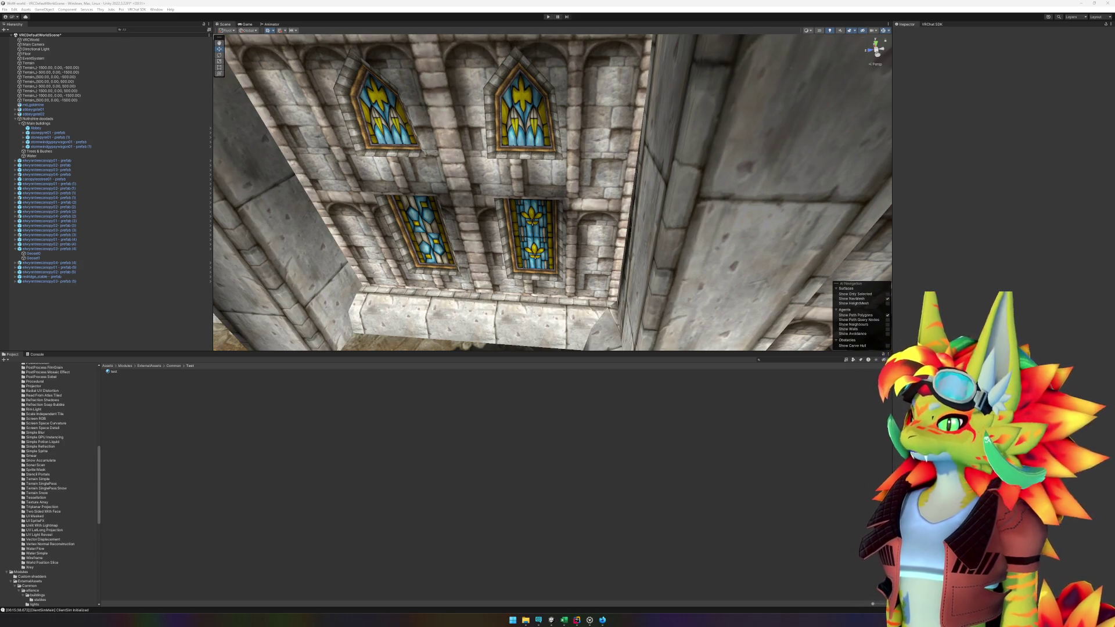
- Create an Amplify Surface shader named Test in the Test folder and open its graph
{"action": "right_click", "coordinate": [175, 417]}
{"action": "mouse_move", "coordinate": [207, 218]}
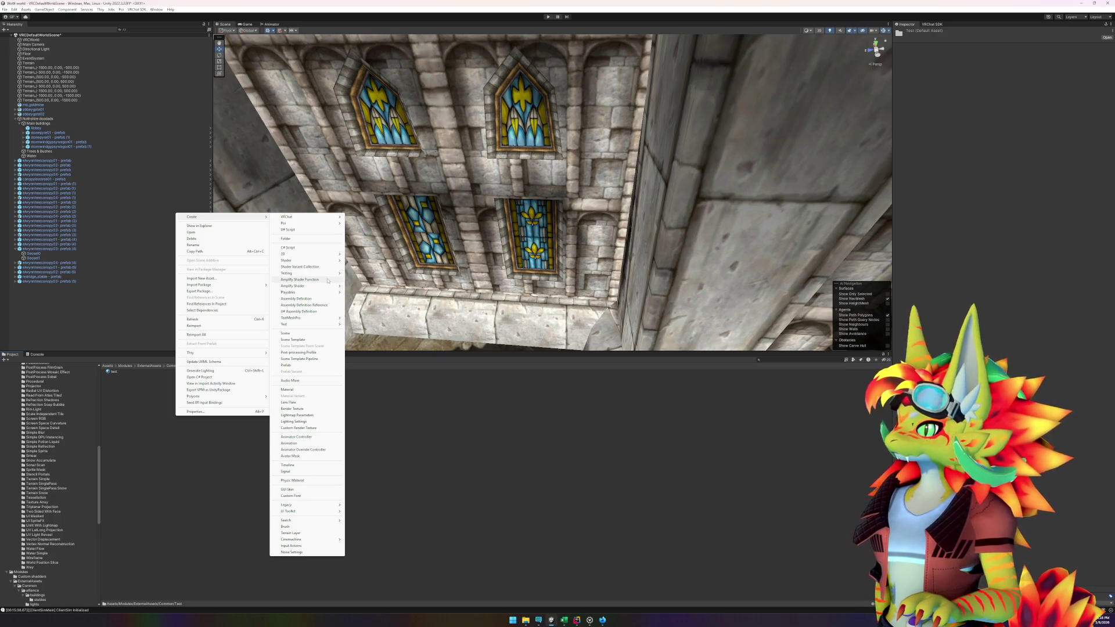
{"action": "mouse_move", "coordinate": [328, 287]}
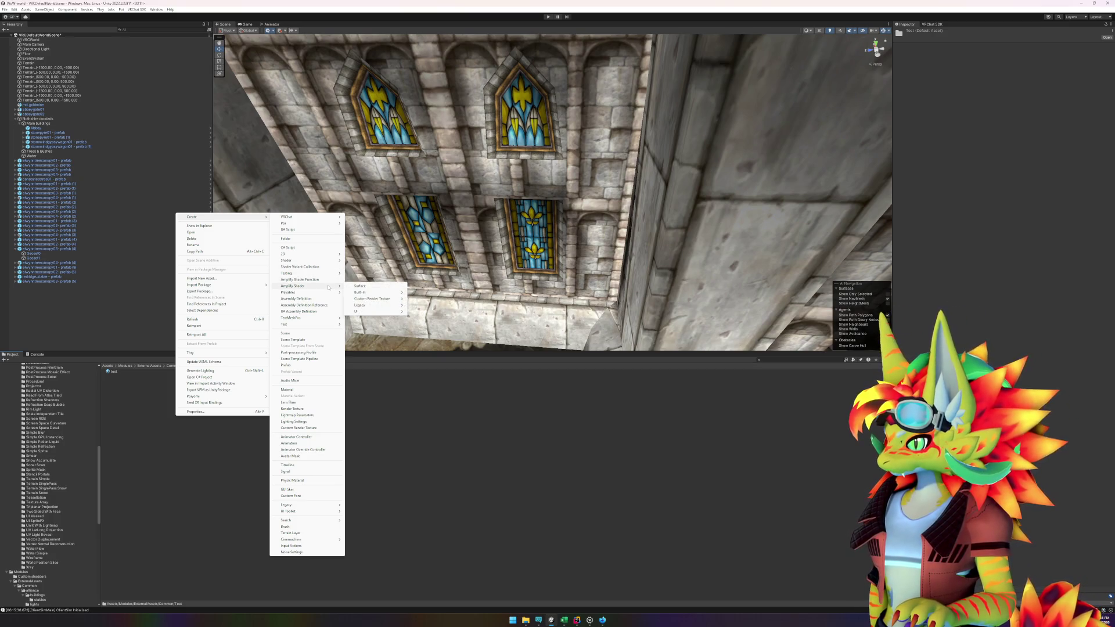
{"action": "left_click", "coordinate": [360, 285]}
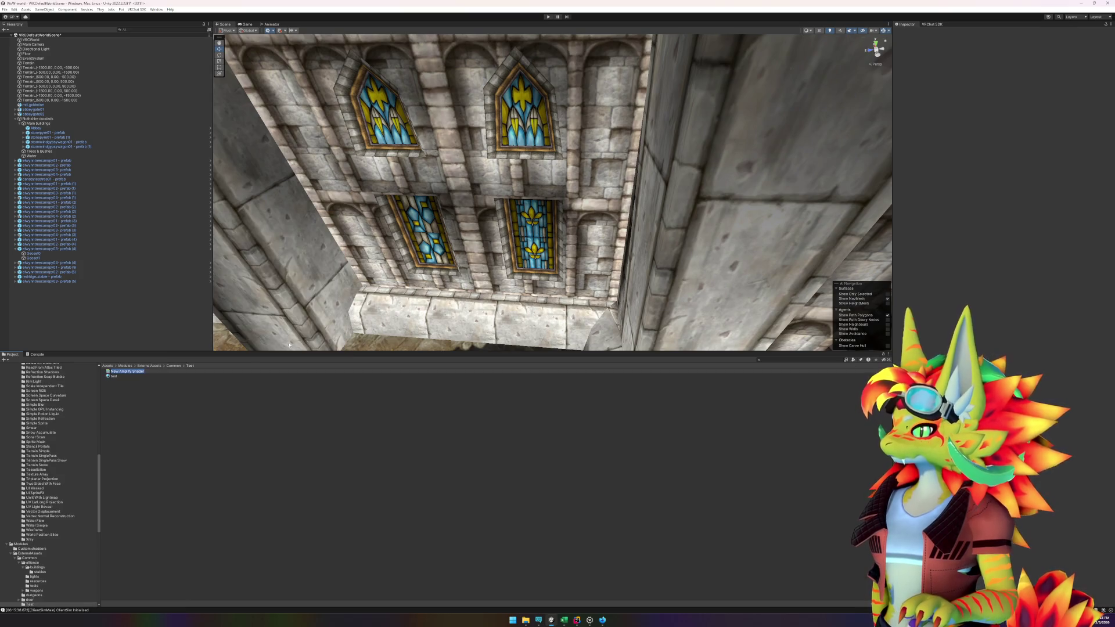
{"action": "type", "text": "Test"}
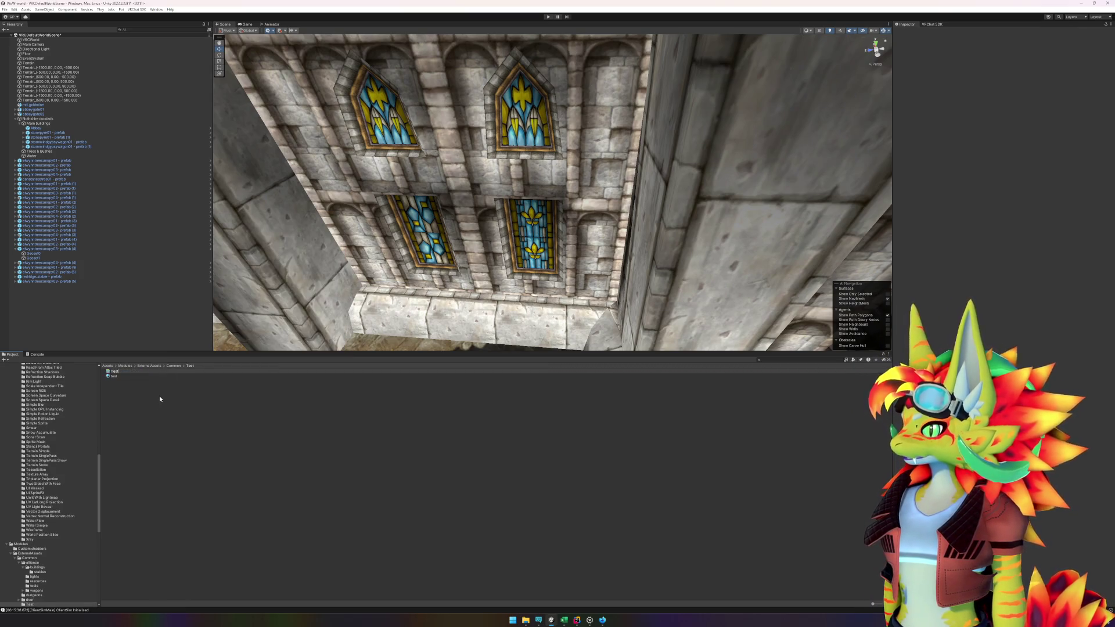
{"action": "key", "text": "Return"}
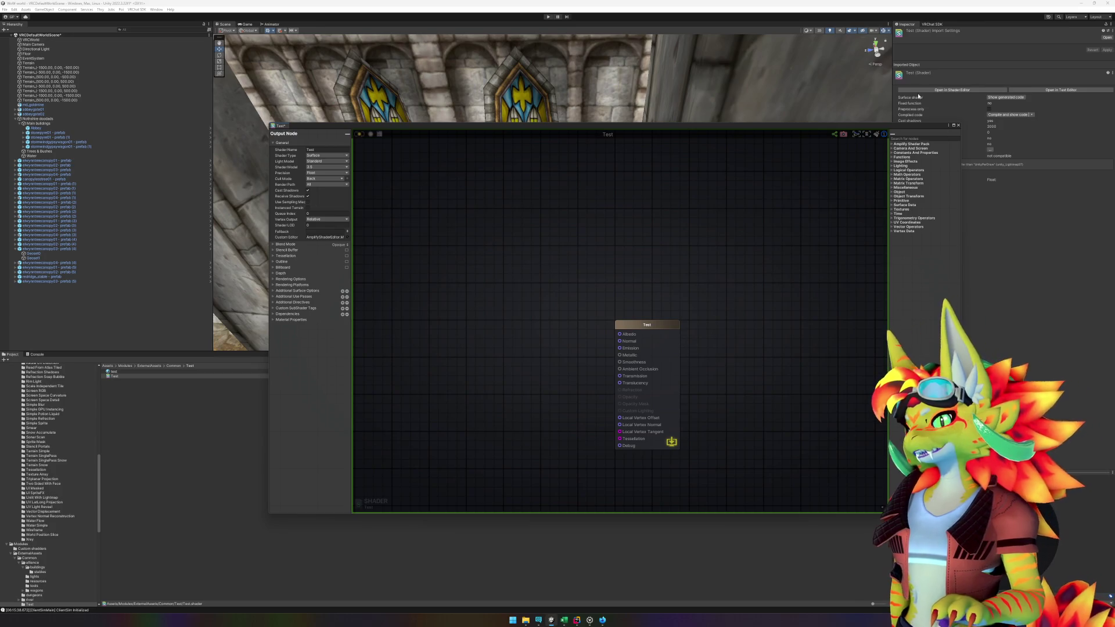
- Maximize the Amplify Shader Editor, pan the canvas and move the Test output node right
{"action": "left_click", "coordinate": [953, 124]}
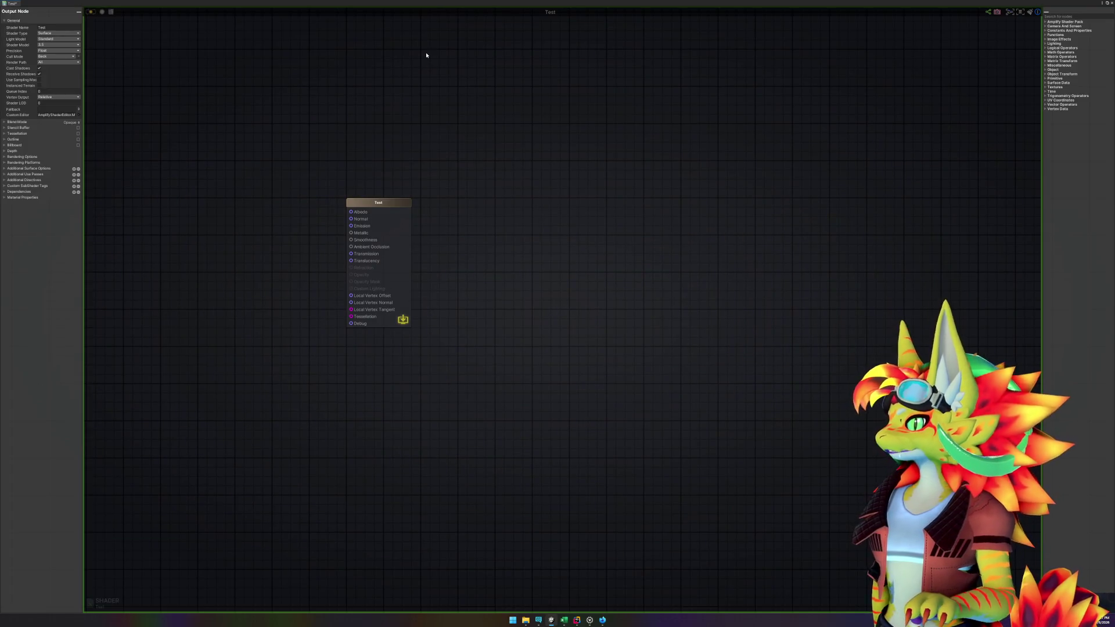
{"action": "left_click_drag", "start_coordinate": [324, 138], "coordinate": [588, 152]}
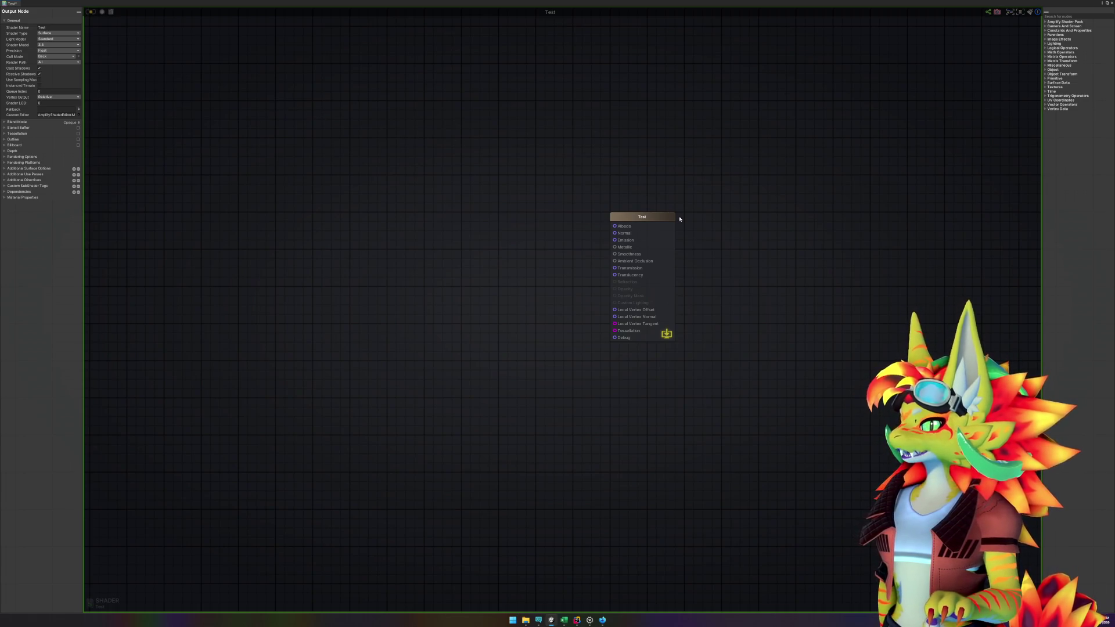
{"action": "left_click_drag", "start_coordinate": [631, 218], "coordinate": [743, 218]}
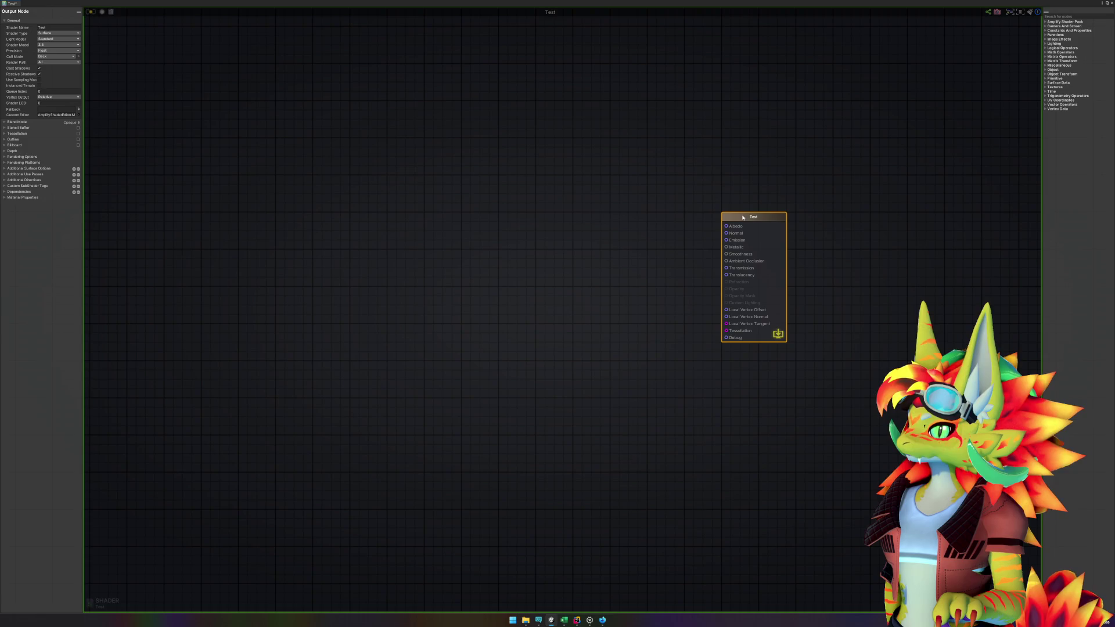
{"action": "left_click_drag", "start_coordinate": [430, 140], "coordinate": [416, 206]}
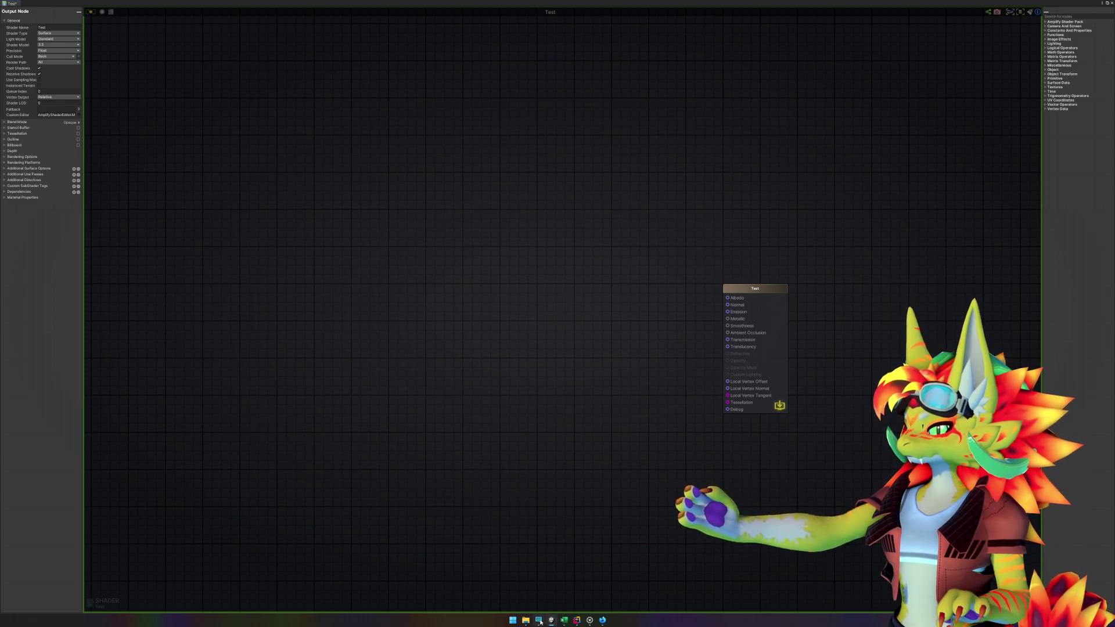
{"action": "mouse_move", "coordinate": [539, 621]}
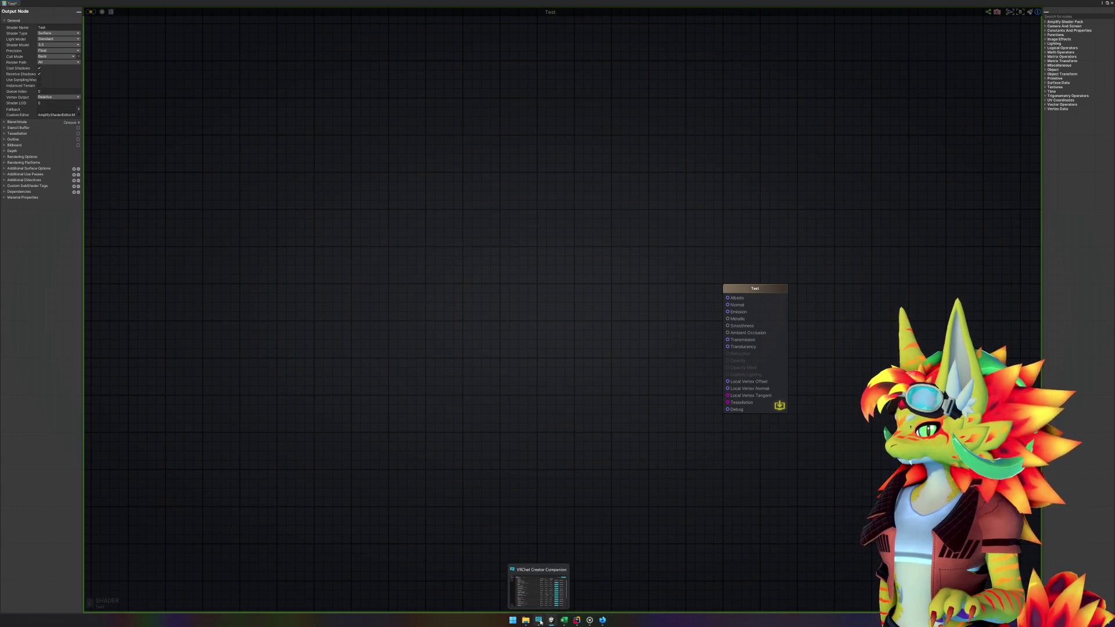
{"action": "right_click", "coordinate": [410, 312]}
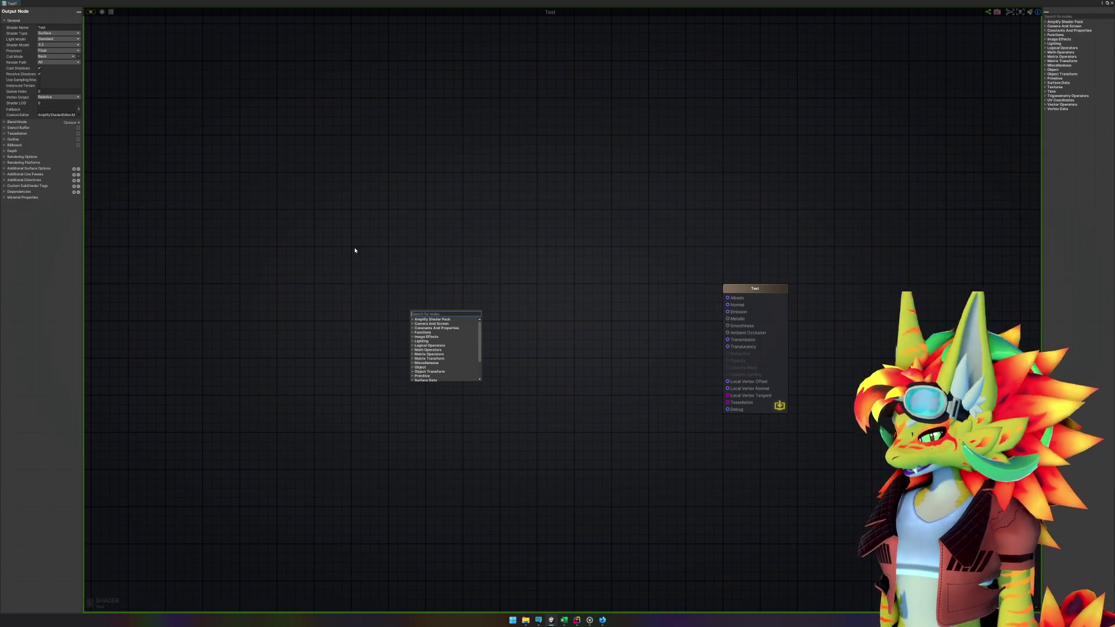
- Add a Texture Object node named Albedo and place it on the left of the graph
{"action": "type", "text": "text"}
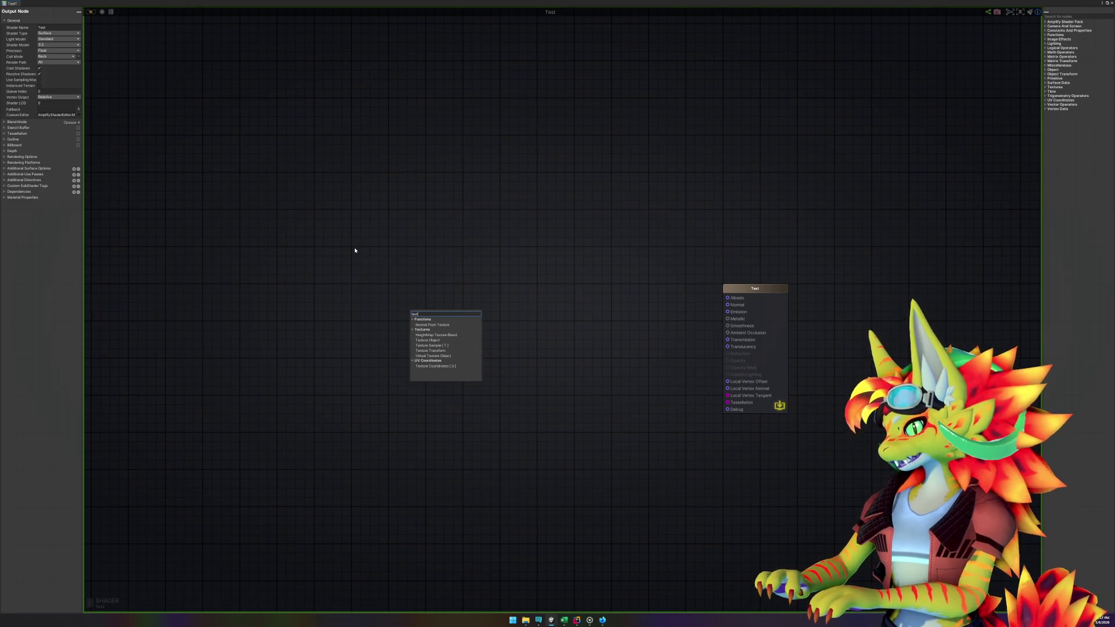
{"action": "left_click", "coordinate": [439, 342]}
{"action": "left_click_drag", "start_coordinate": [443, 317], "coordinate": [385, 176]}
{"action": "left_click", "coordinate": [70, 32]}
{"action": "type", "text": "Albedo"}
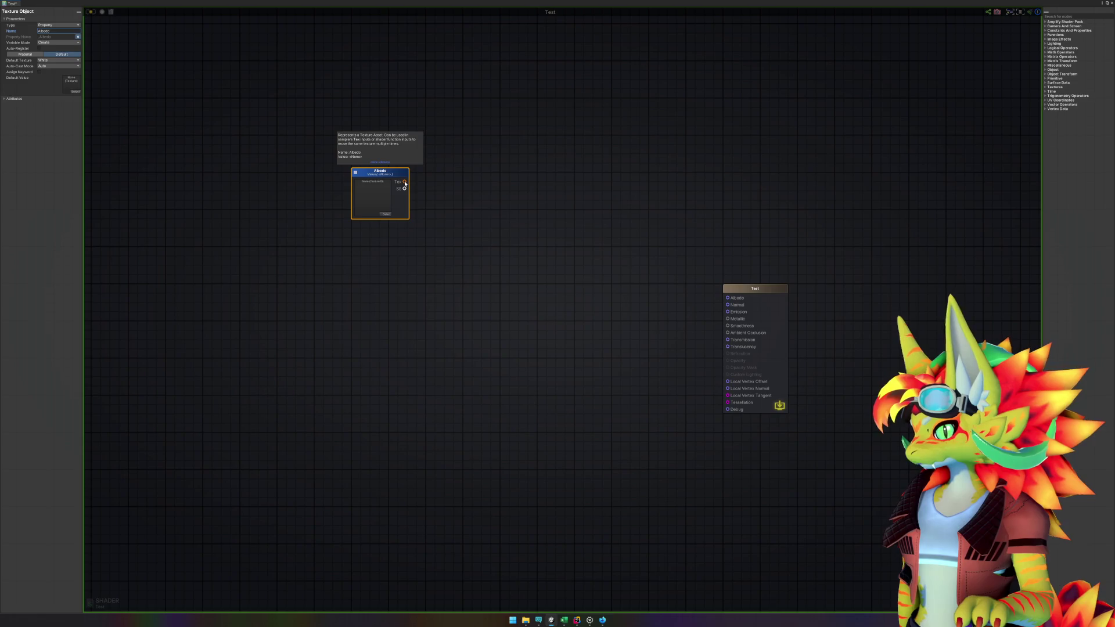
{"action": "left_click_drag", "start_coordinate": [390, 177], "coordinate": [240, 182]}
{"action": "left_click", "coordinate": [323, 207]}
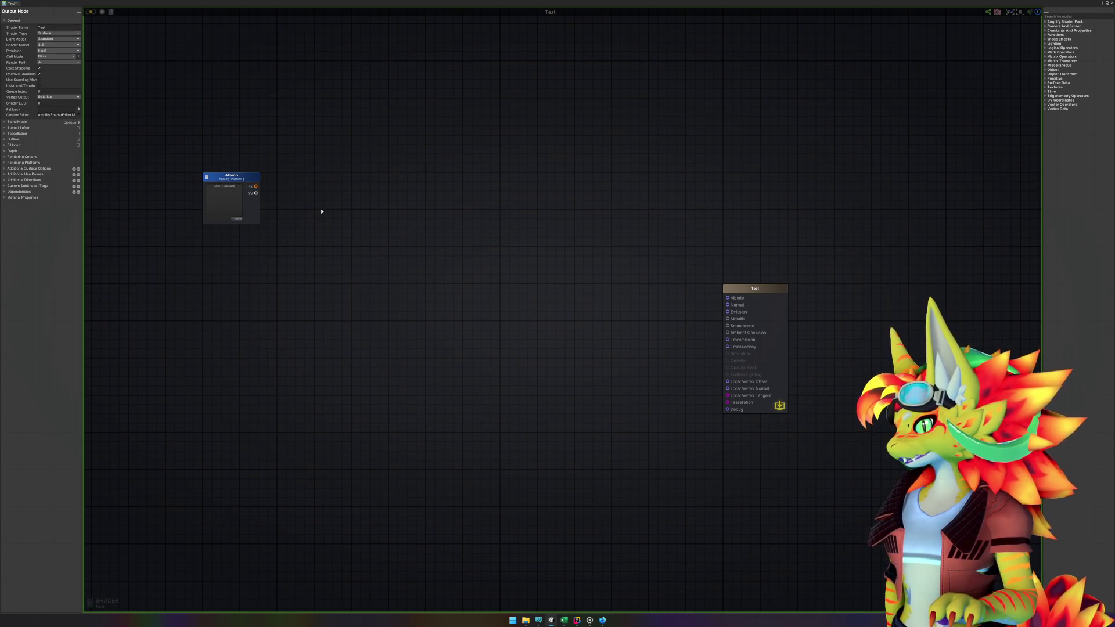
- Add a Shadow Mask node near the Albedo node
{"action": "right_click", "coordinate": [285, 272]}
{"action": "type", "text": "Shadow"}
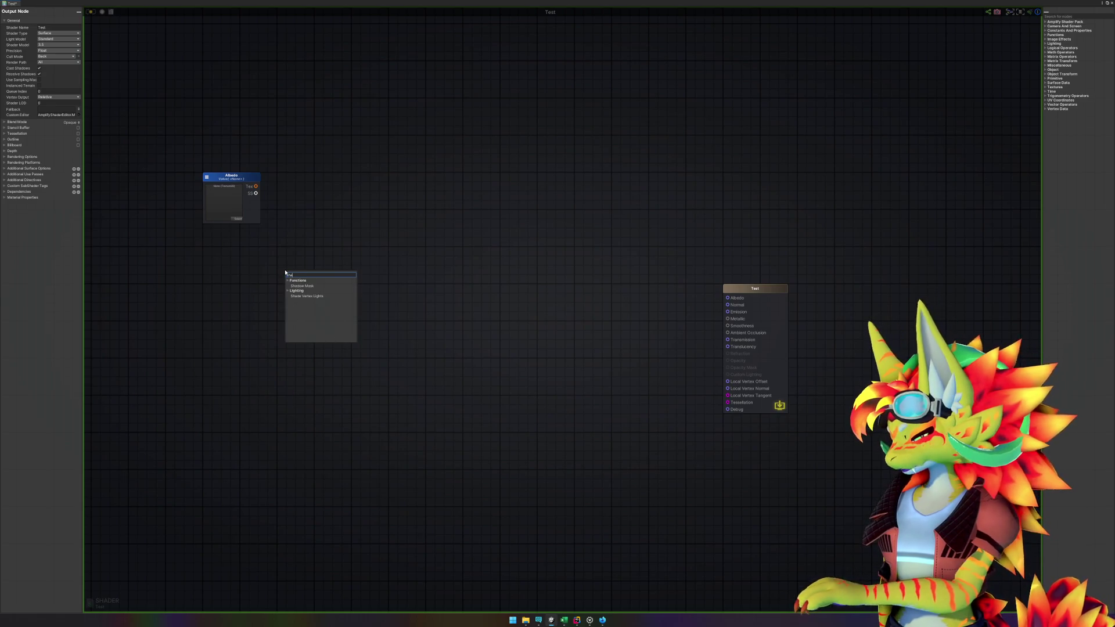
{"action": "left_click", "coordinate": [318, 286]}
{"action": "mouse_move", "coordinate": [308, 276]}
{"action": "left_mouse_down"}
{"action": "mouse_move", "coordinate": [291, 286]}
{"action": "mouse_move", "coordinate": [323, 281]}
{"action": "left_mouse_up"}
{"action": "left_click", "coordinate": [217, 338]}
- Add a Texture Coordinates node left of Shadow Mask, then delete it again
{"action": "right_click", "coordinate": [217, 339]}
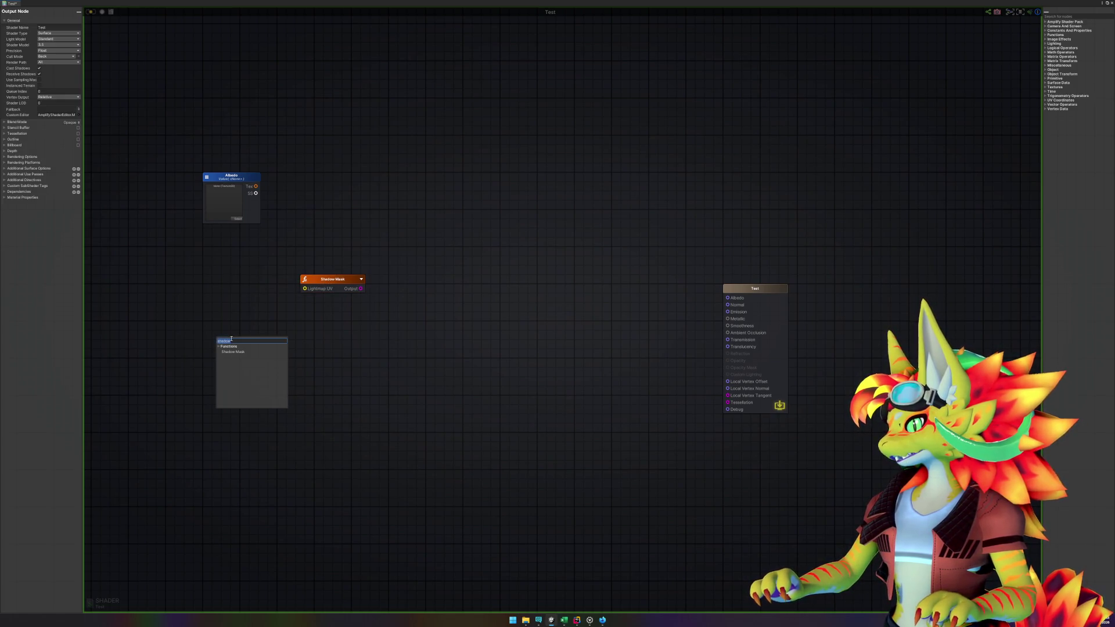
{"action": "type", "text": "text"}
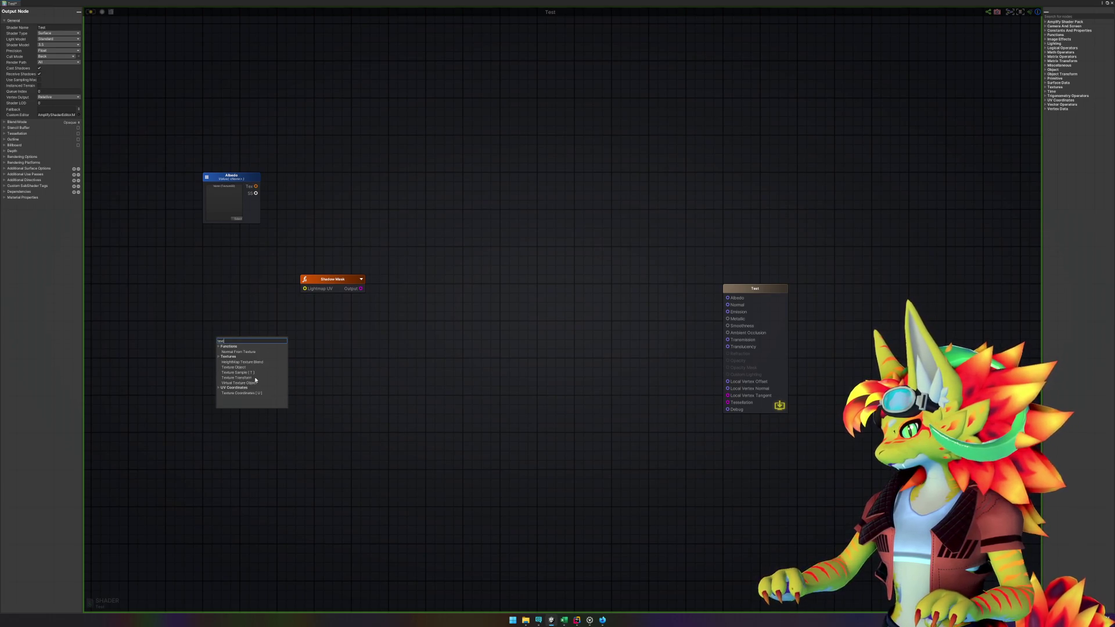
{"action": "key", "text": "BackSpace"}
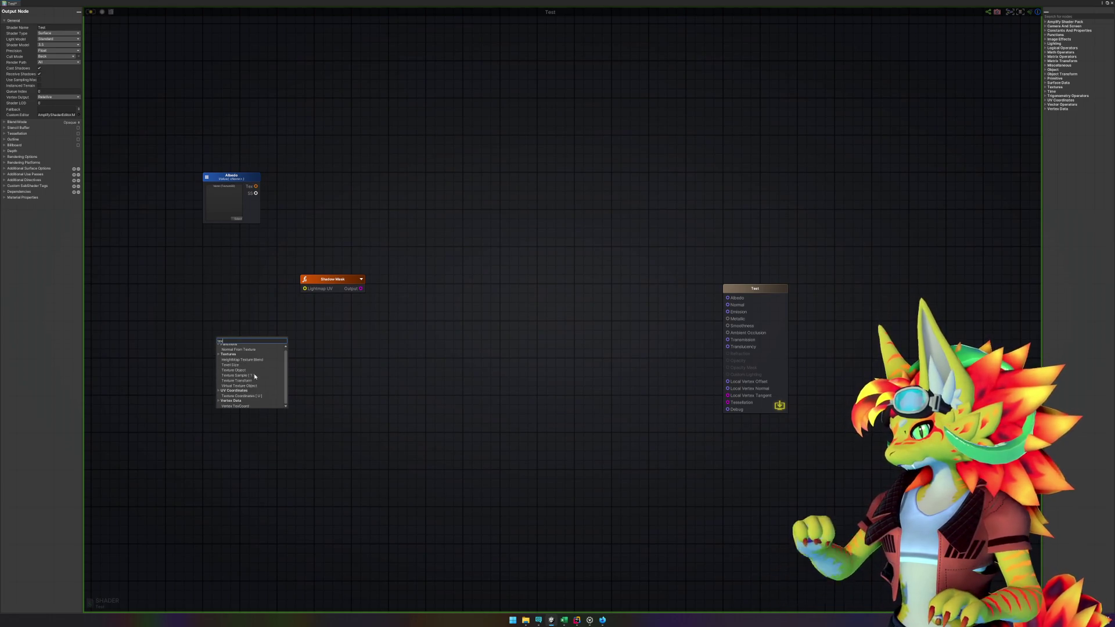
{"action": "left_click", "coordinate": [246, 396]}
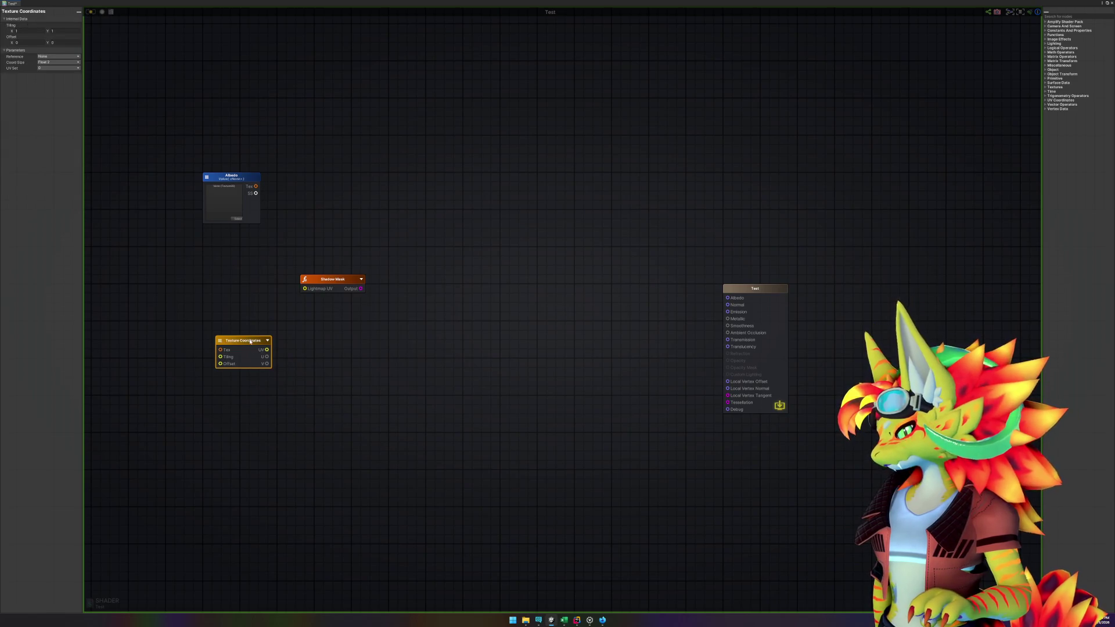
{"action": "left_click_drag", "start_coordinate": [250, 342], "coordinate": [232, 306]}
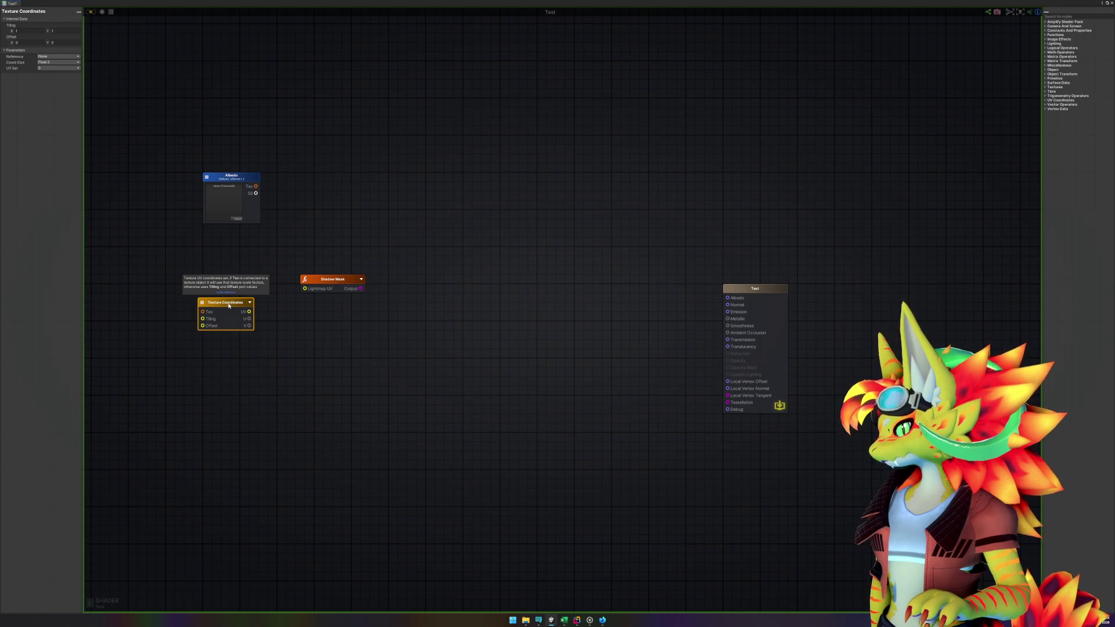
{"action": "key", "text": "Delete"}
{"action": "right_click", "coordinate": [222, 316]}
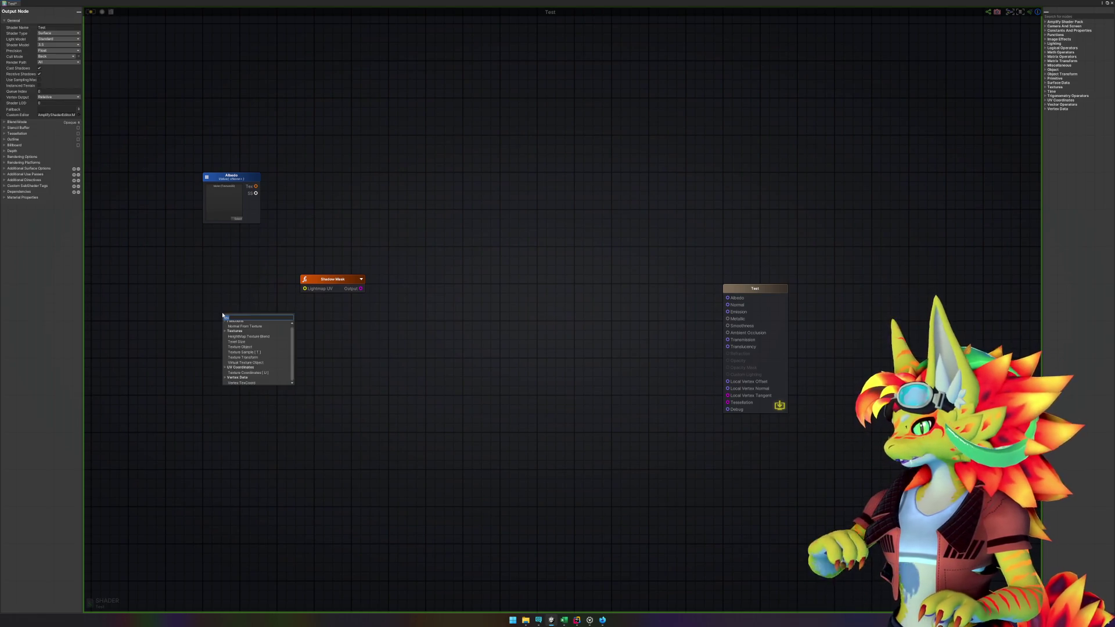
- Browse the node search for 'uv' and 'coor' nodes, then dismiss it without adding anything
{"action": "type", "text": "v"}
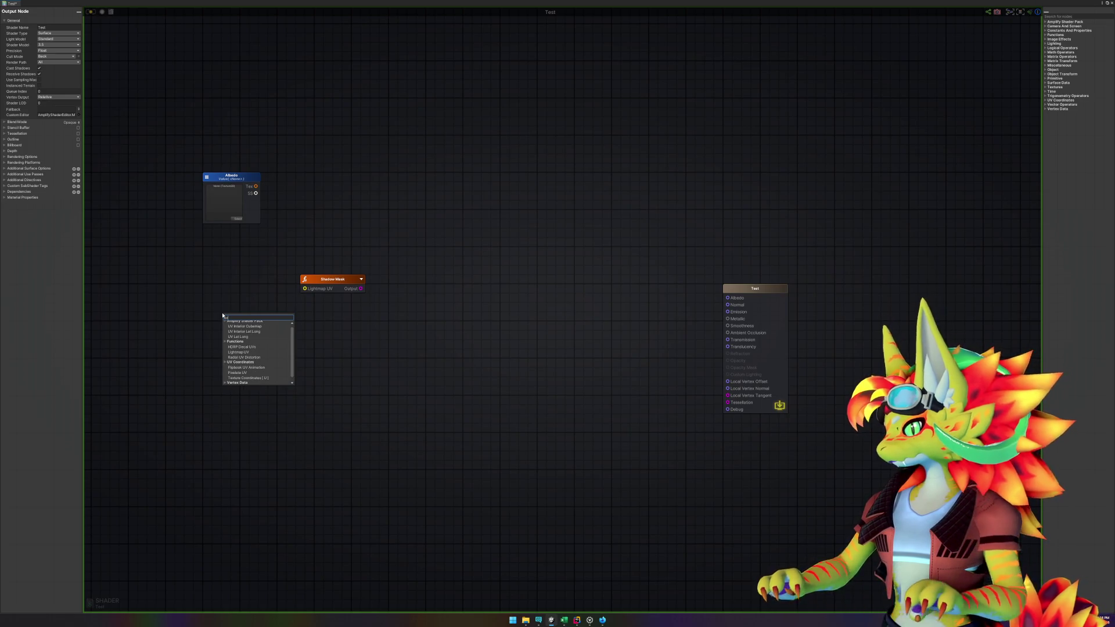
{"action": "scroll", "coordinate": [243, 334], "scroll_direction": "up", "scroll_amount": 1}
{"action": "scroll", "coordinate": [268, 342], "scroll_direction": "down", "scroll_amount": 1}
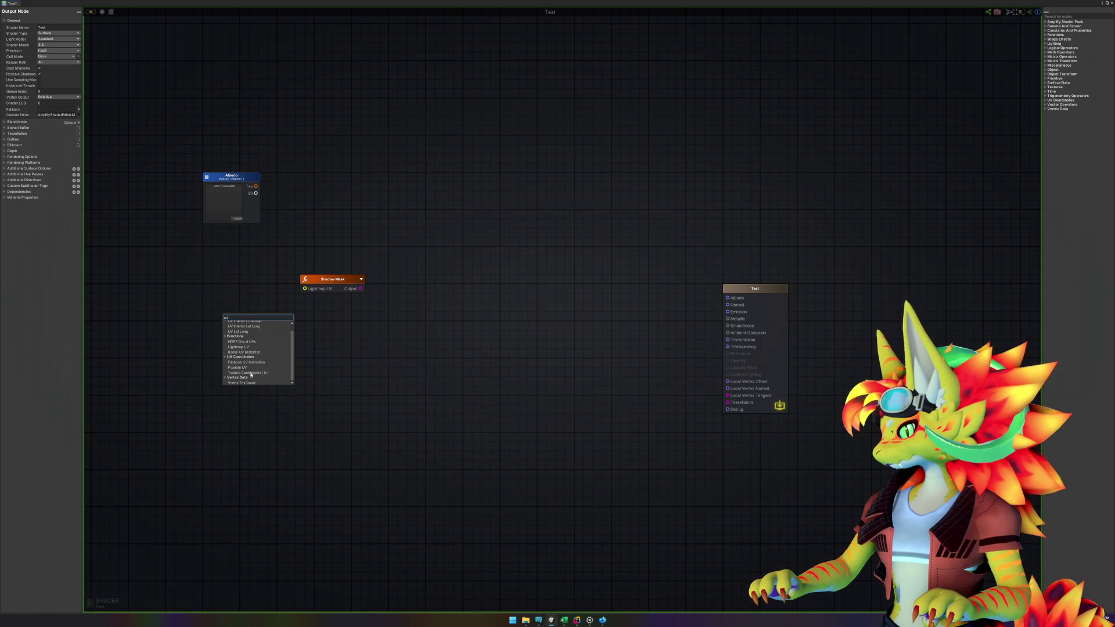
{"action": "scroll", "coordinate": [256, 376], "scroll_direction": "up", "scroll_amount": 1}
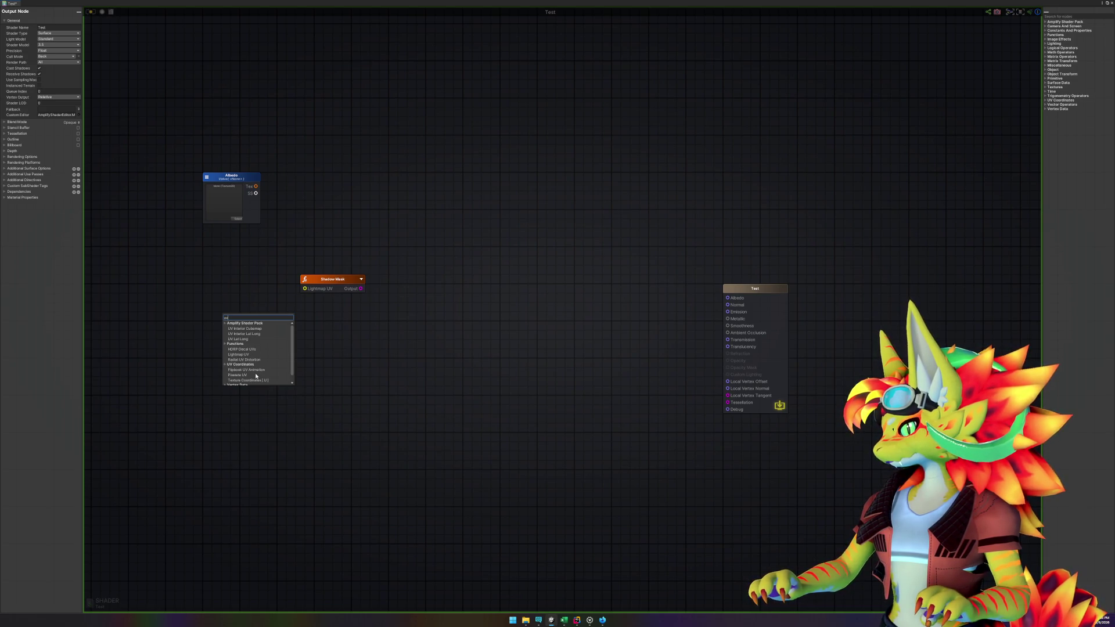
{"action": "scroll", "coordinate": [256, 377], "scroll_direction": "down", "scroll_amount": 1}
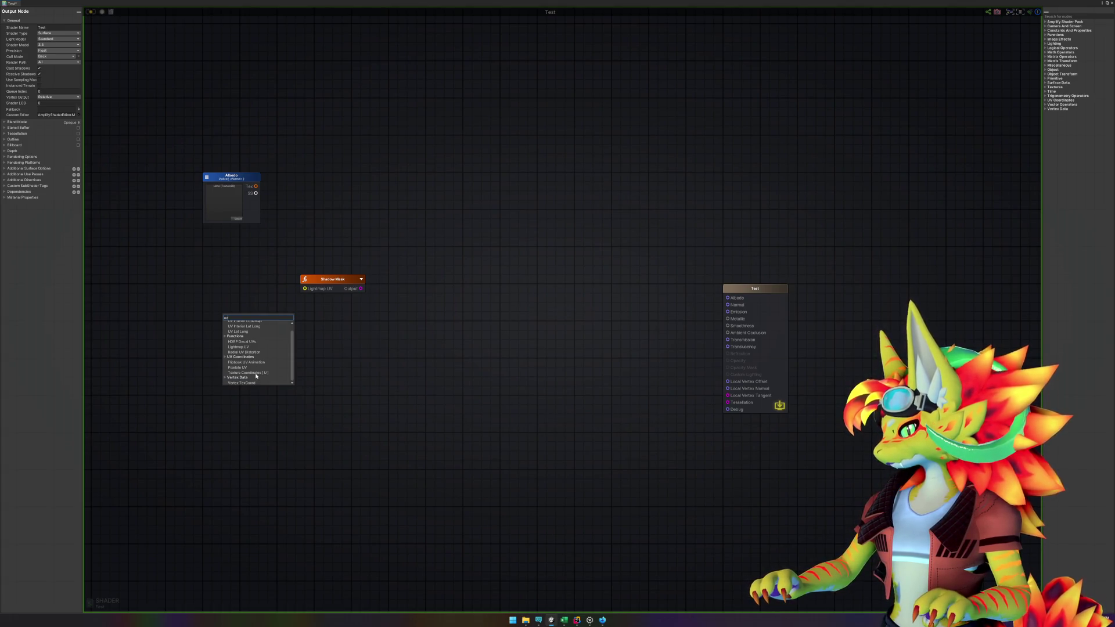
{"action": "scroll", "coordinate": [256, 376], "scroll_direction": "up", "scroll_amount": 1}
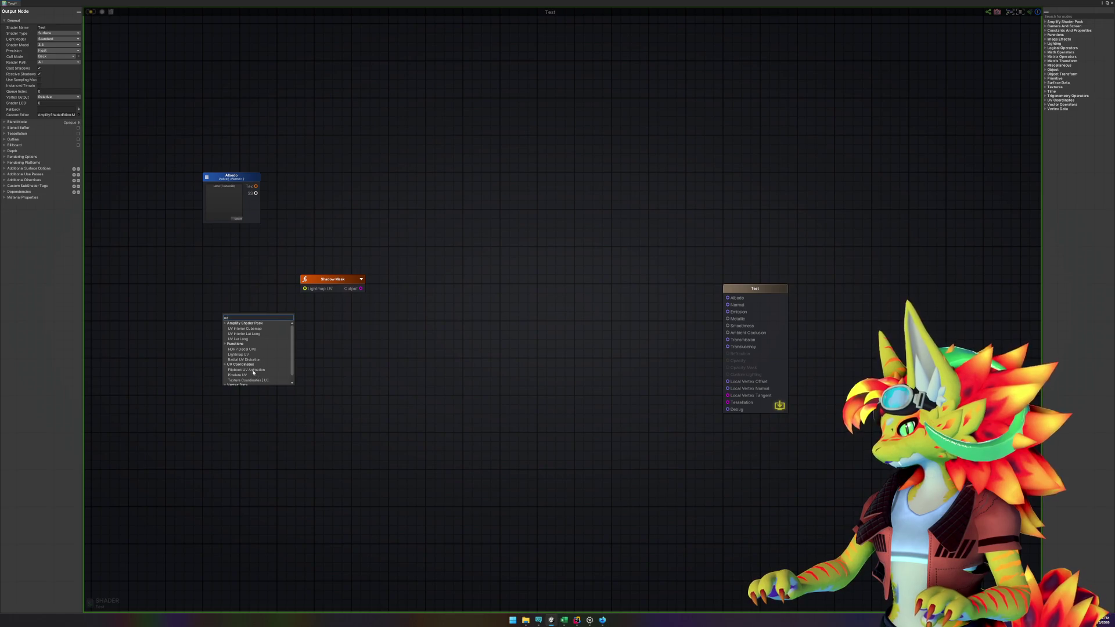
{"action": "key", "text": "BackSpace"}
{"action": "key", "text": "BackSpace"}
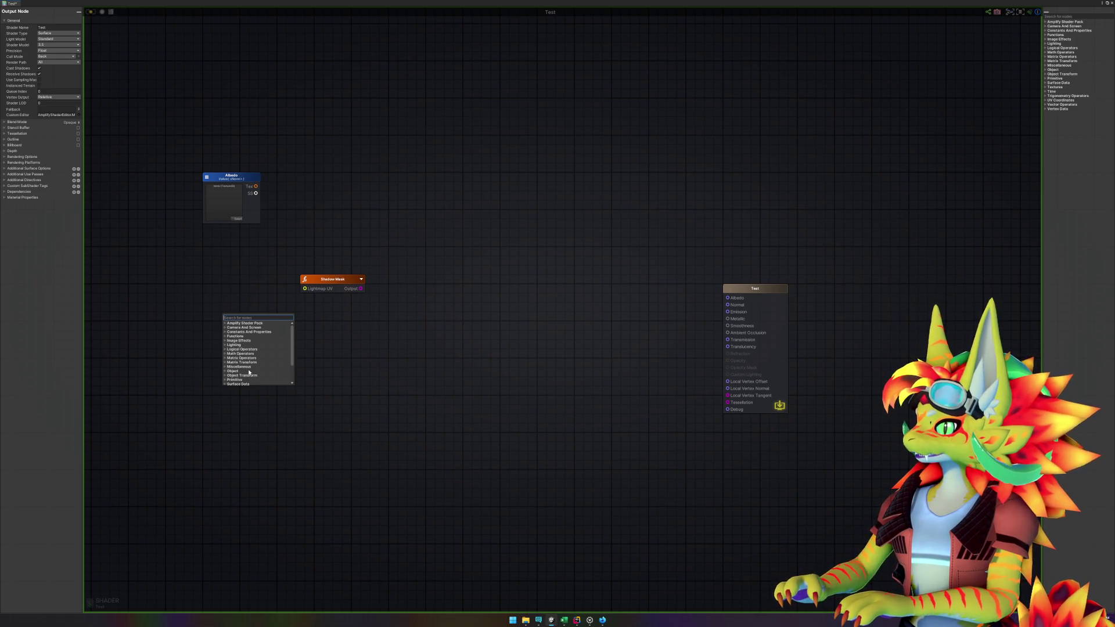
{"action": "type", "text": "coor"}
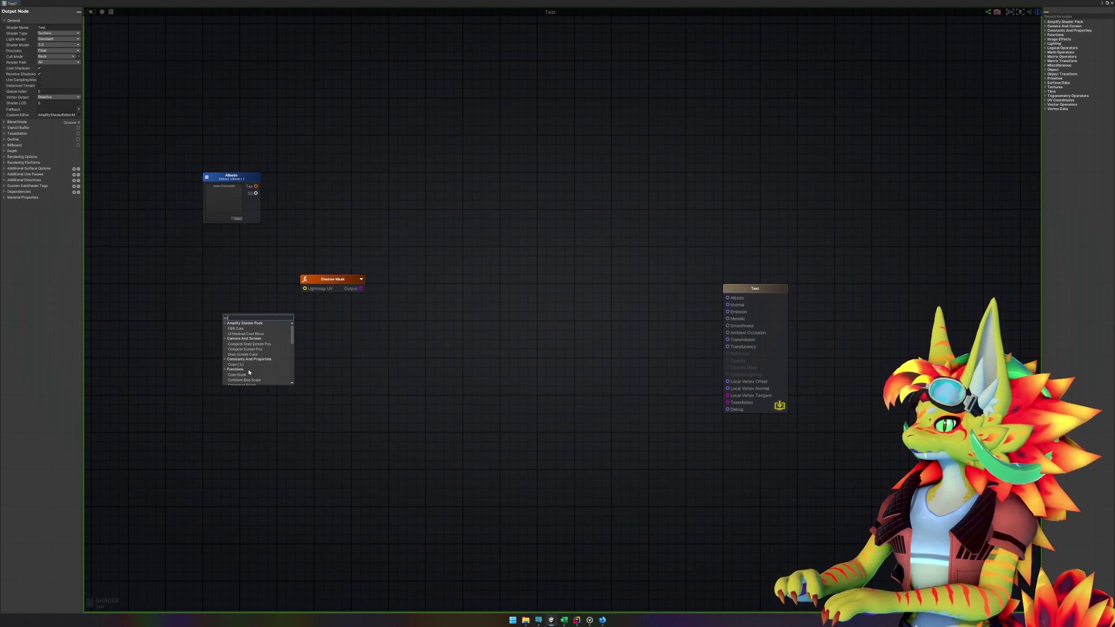
{"action": "key", "text": "BackSpace"}
{"action": "key", "text": "BackSpace"}
{"action": "key", "text": "BackSpace"}
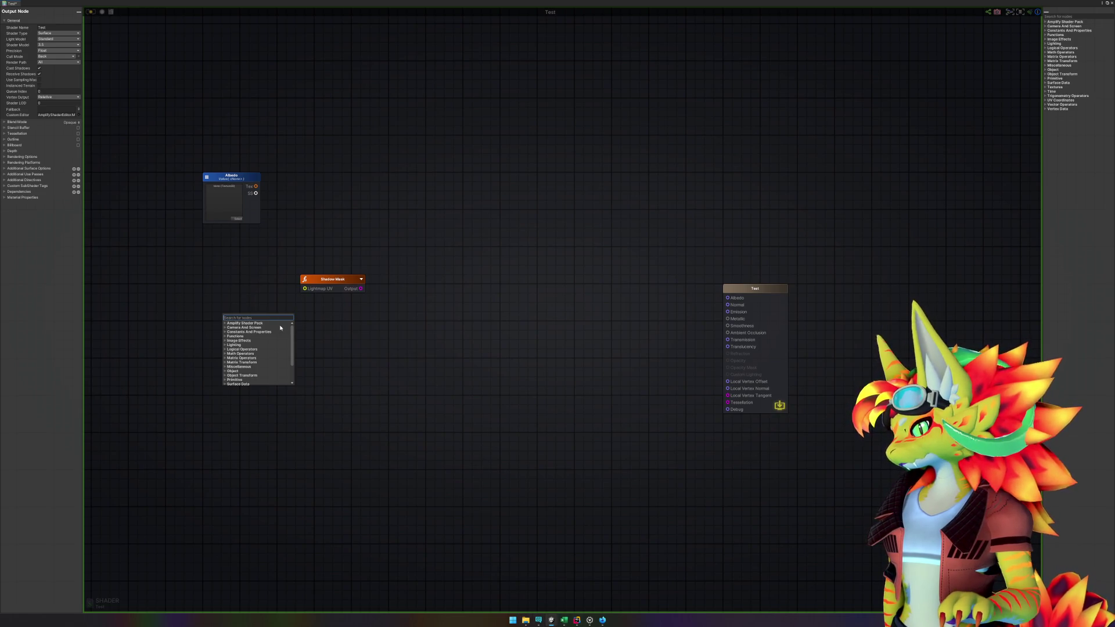
{"action": "left_click", "coordinate": [393, 323]}
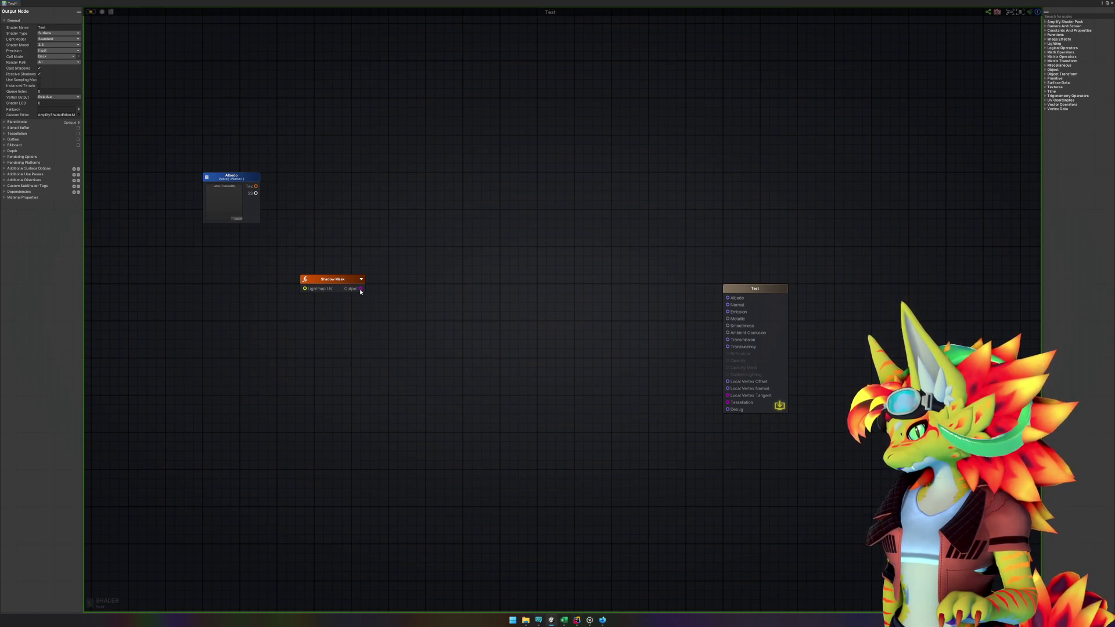
- Move the Shadow Mask node just below Albedo, then switch to the web browser
{"action": "mouse_move", "coordinate": [347, 283]}
{"action": "left_mouse_down"}
{"action": "mouse_move", "coordinate": [299, 283]}
{"action": "mouse_move", "coordinate": [249, 255]}
{"action": "left_mouse_up"}
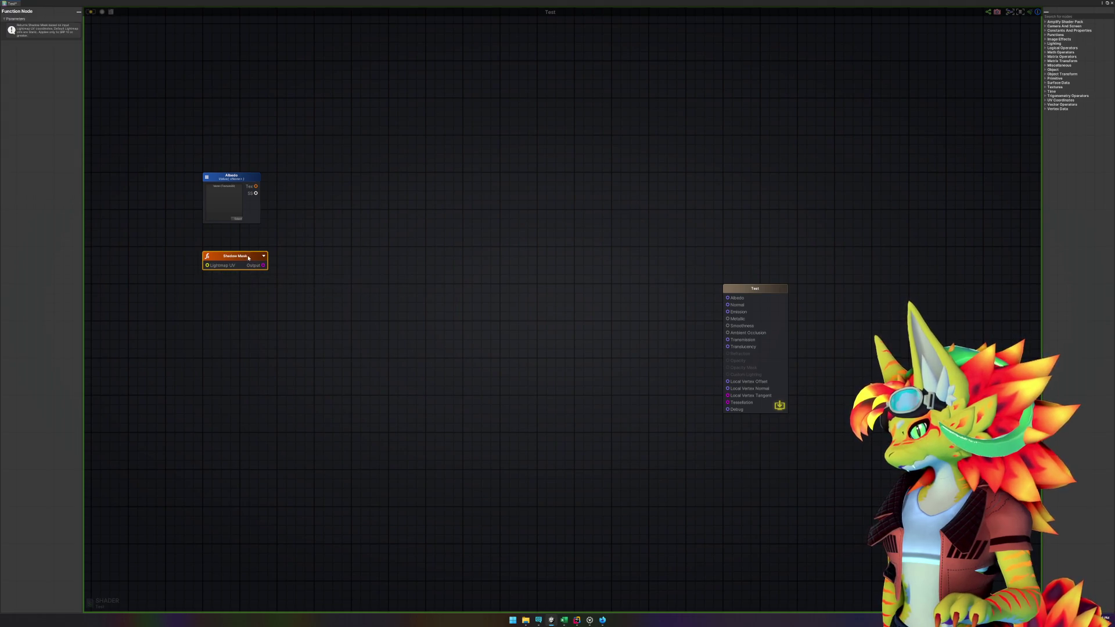
{"action": "left_click", "coordinate": [359, 331]}
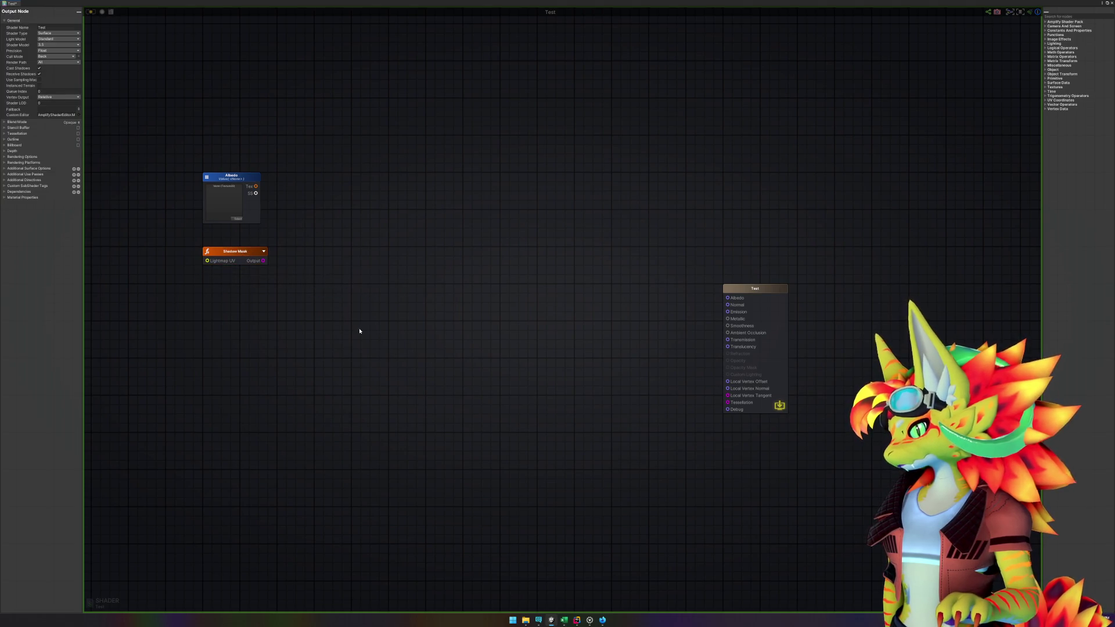
{"action": "right_click", "coordinate": [315, 312]}
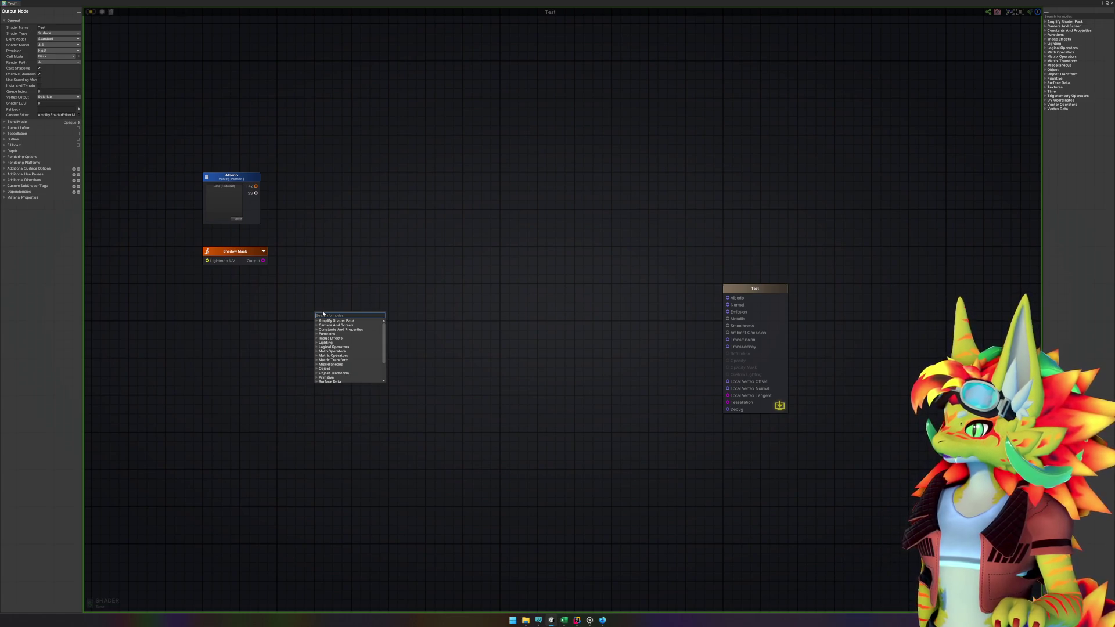
{"action": "left_click", "coordinate": [602, 620]}
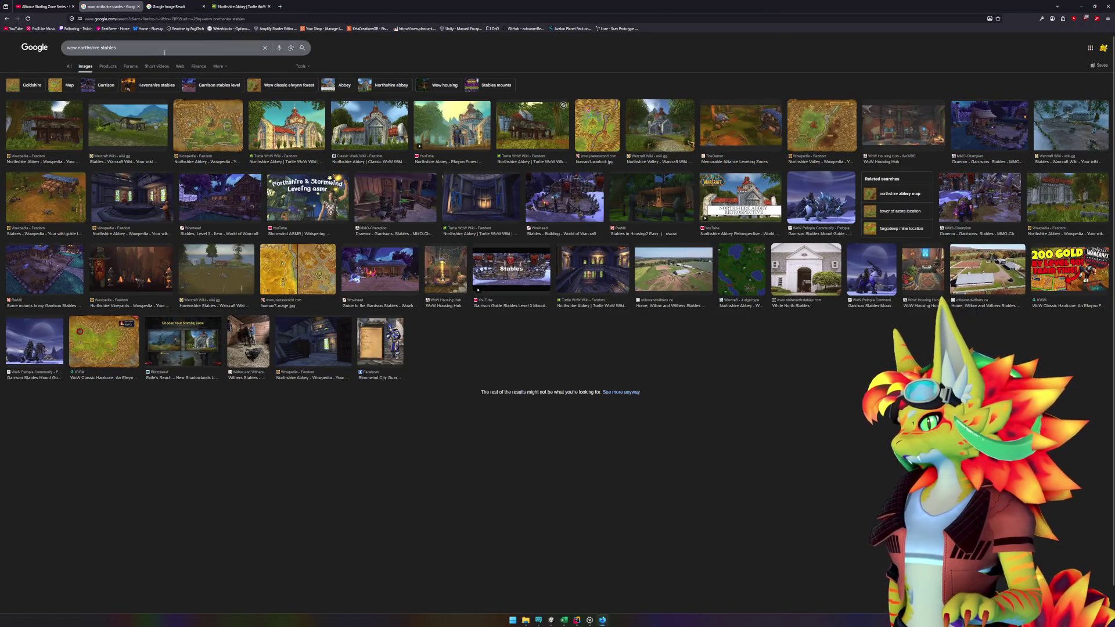
- Search Google for 'amplify shader simple albedo and shadow'
{"action": "triple_click", "coordinate": [91, 48]}
{"action": "type", "text": "am"}
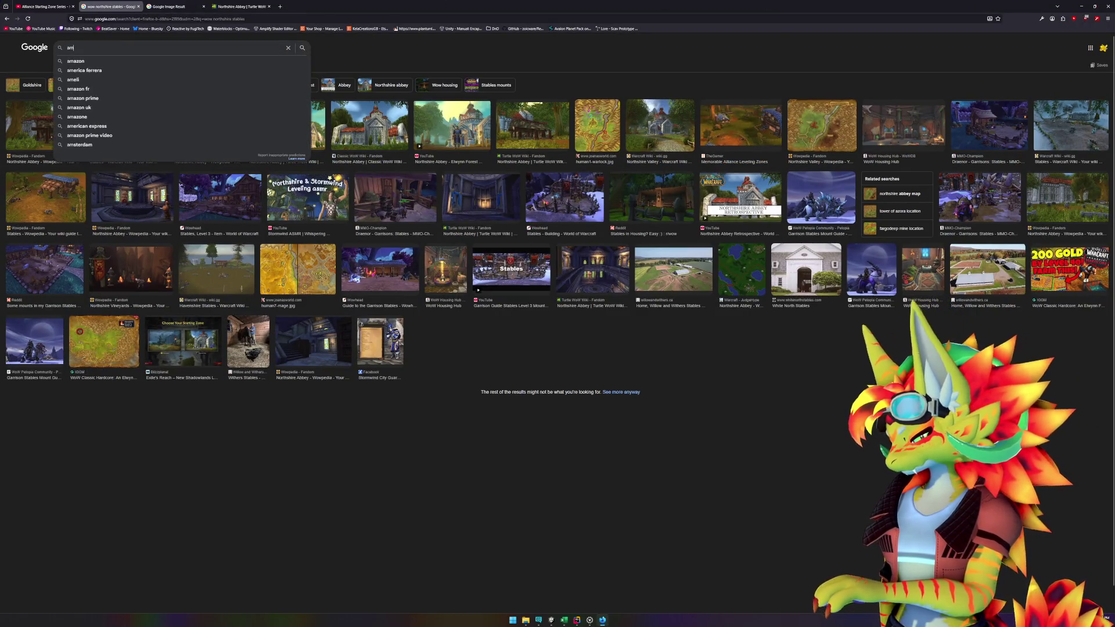
{"action": "type", "text": "plify shad"}
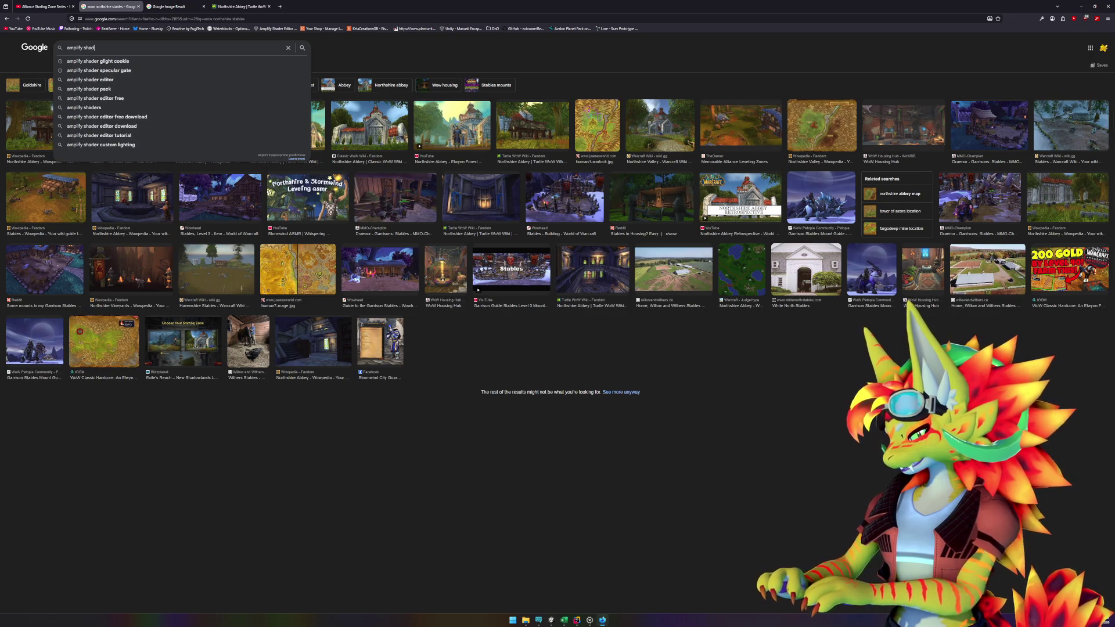
{"action": "type", "text": "er simple al"}
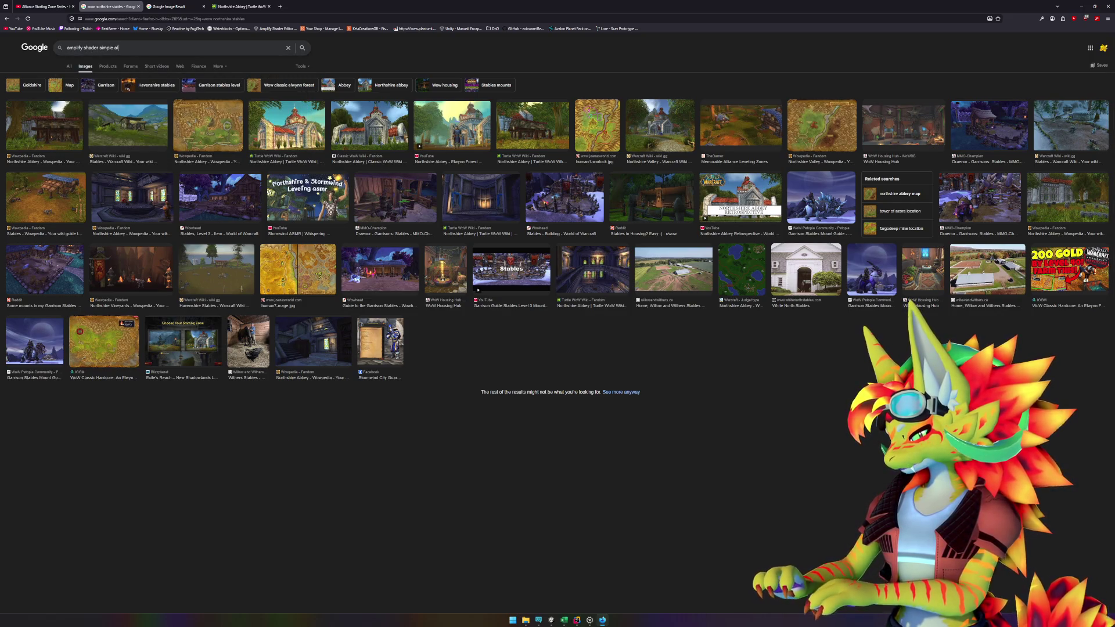
{"action": "type", "text": "bedo and shadow"}
{"action": "key", "text": "Return"}
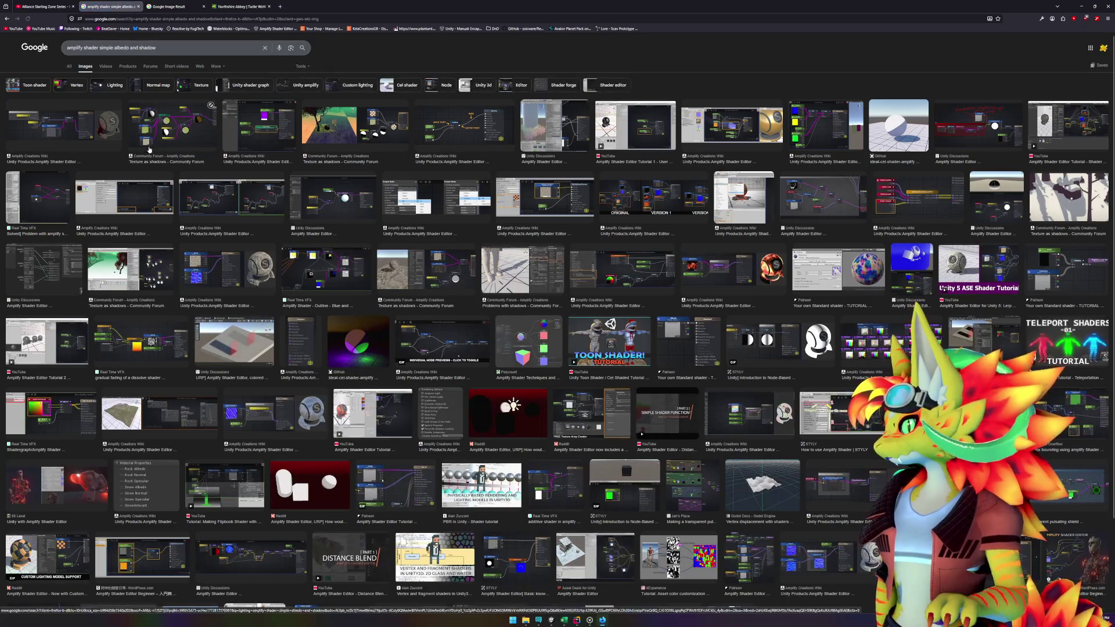
- Open the first result's Light Attenuation wiki page, then move the browser aside to the shader graph
{"action": "left_click", "coordinate": [64, 122]}
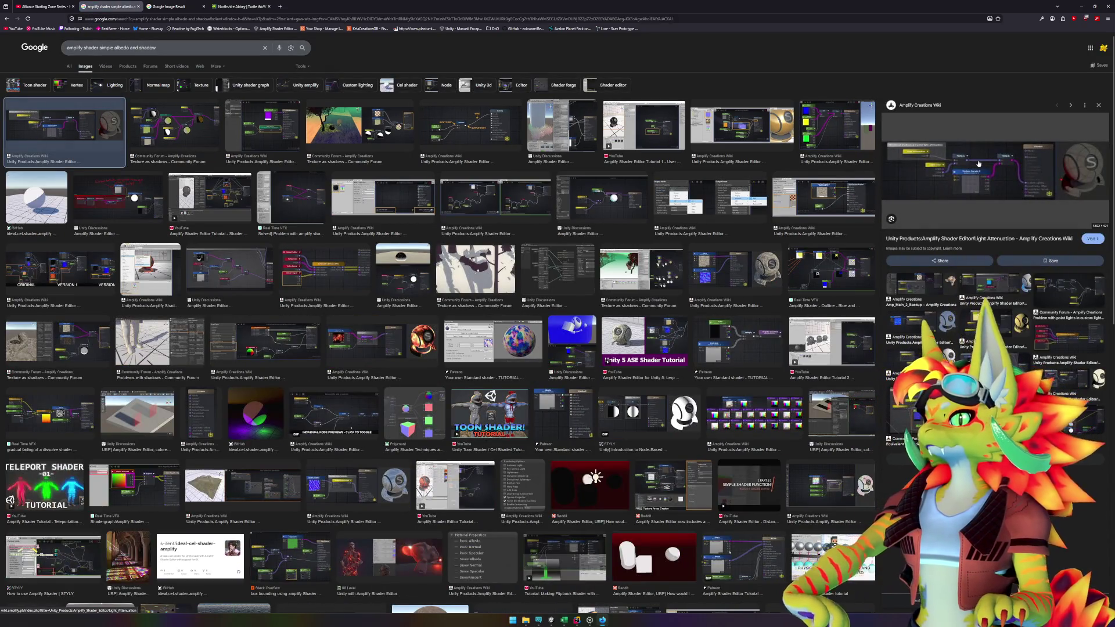
{"action": "middle_click", "coordinate": [996, 169]}
{"action": "left_click", "coordinate": [166, 5]}
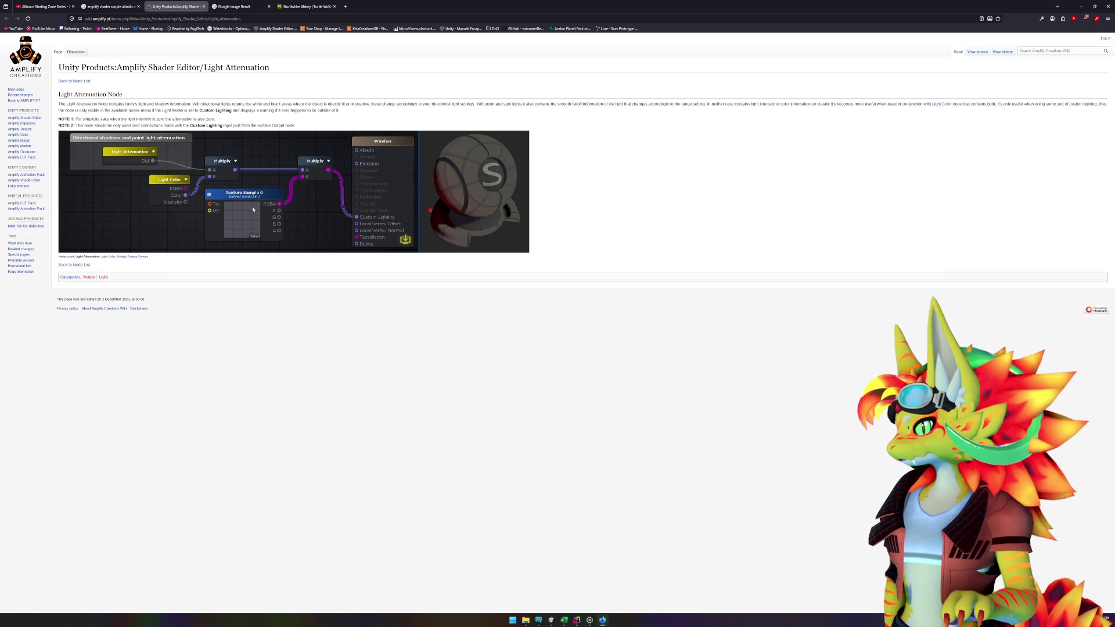
{"action": "mouse_move", "coordinate": [584, 2]}
{"action": "left_mouse_down"}
{"action": "mouse_move", "coordinate": [584, 43]}
{"action": "mouse_move", "coordinate": [1114, 44]}
{"action": "left_mouse_up"}
{"action": "left_click", "coordinate": [384, 258]}
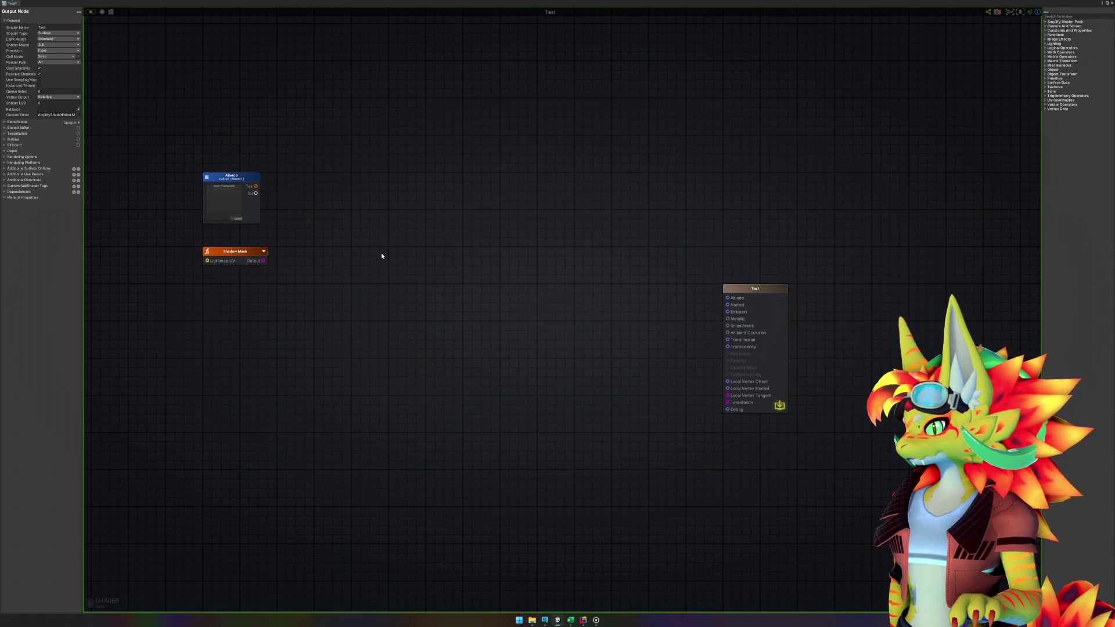
- Add a Main Light Attenuation node below Shadow Mask, check the lighting models, then delete it
{"action": "right_click", "coordinate": [329, 216]}
{"action": "type", "text": "light"}
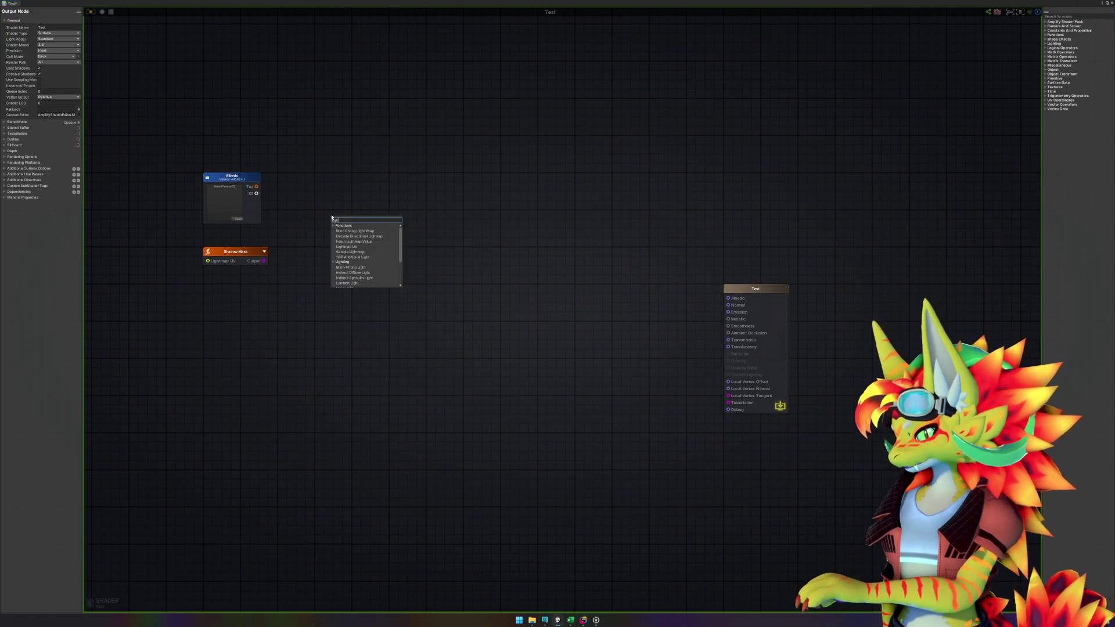
{"action": "type", "text": " at"}
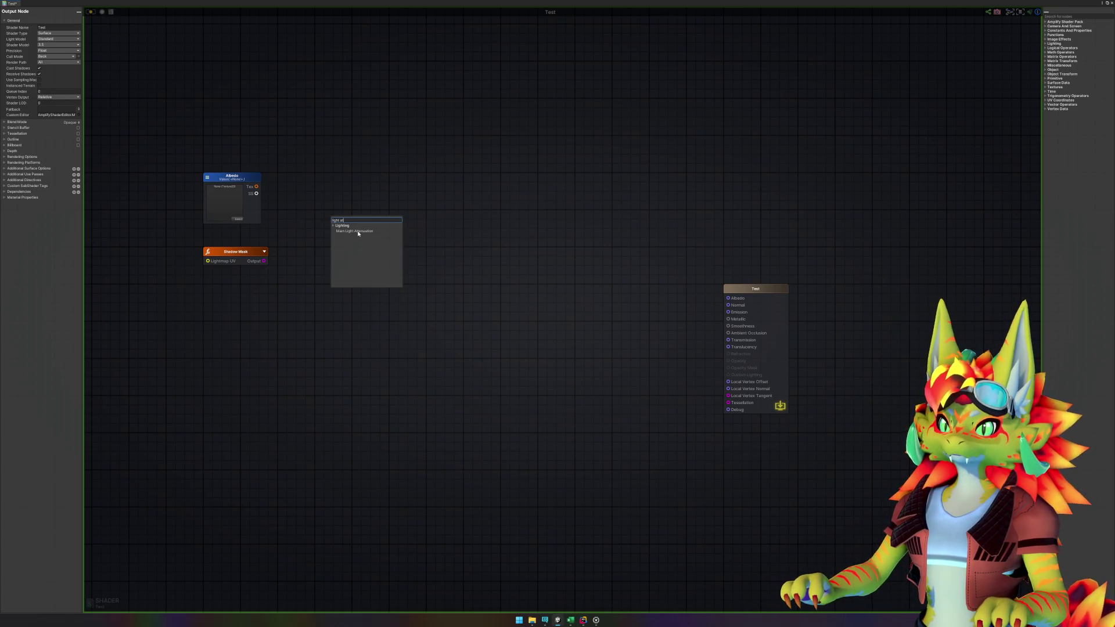
{"action": "left_click", "coordinate": [358, 232]}
{"action": "mouse_move", "coordinate": [364, 225]}
{"action": "left_mouse_down"}
{"action": "mouse_move", "coordinate": [343, 266]}
{"action": "mouse_move", "coordinate": [252, 319]}
{"action": "left_mouse_up"}
{"action": "mouse_move", "coordinate": [249, 333]}
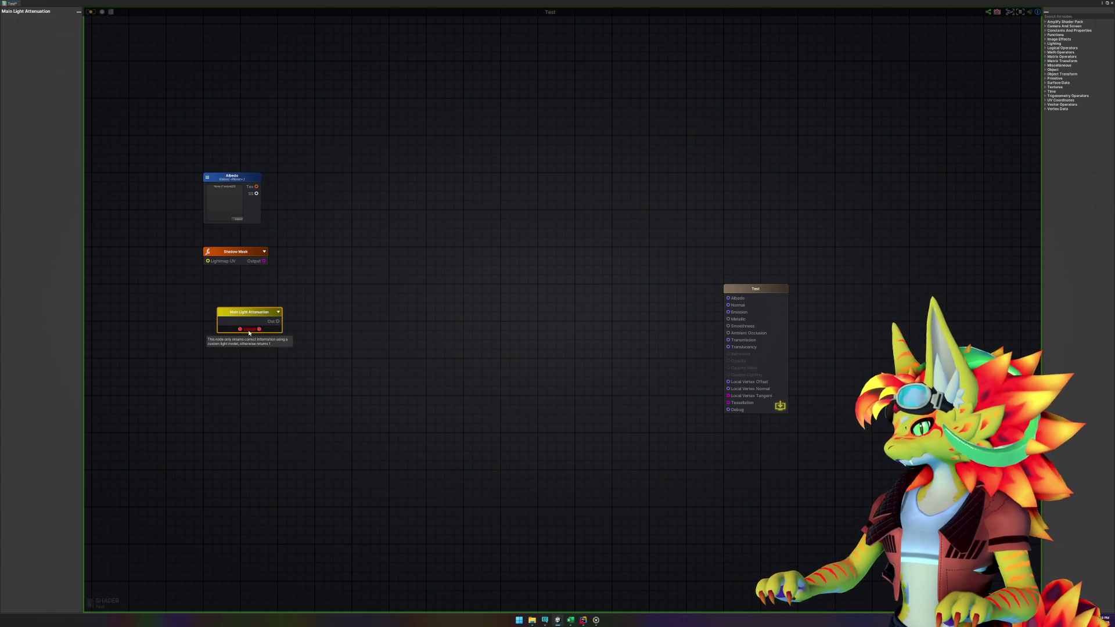
{"action": "left_click", "coordinate": [323, 341]}
{"action": "left_click", "coordinate": [54, 39]}
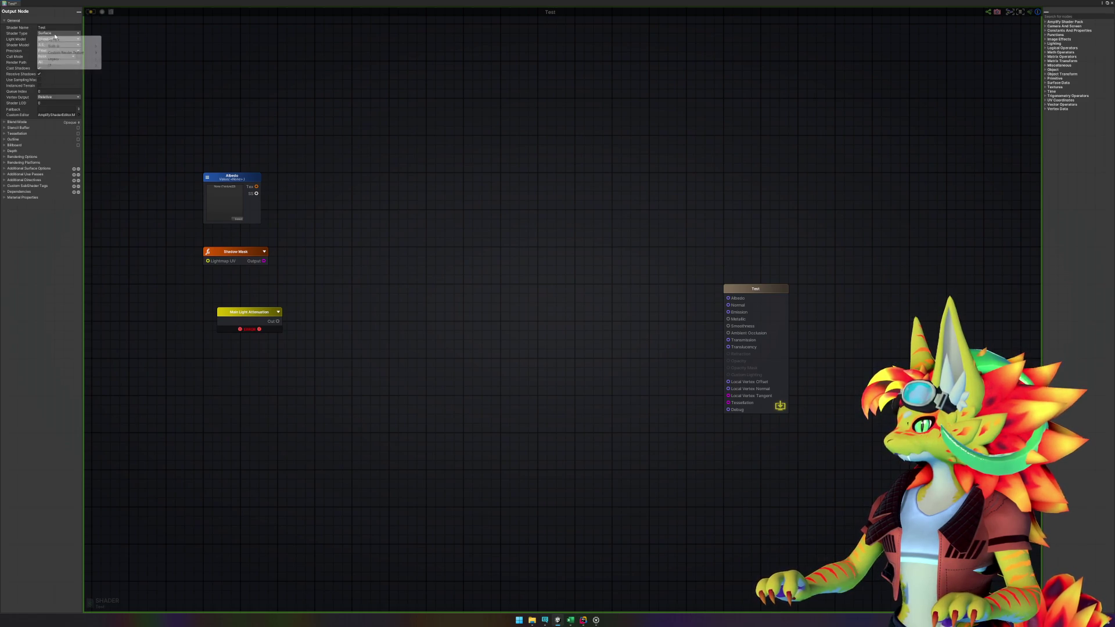
{"action": "left_click", "coordinate": [259, 317]}
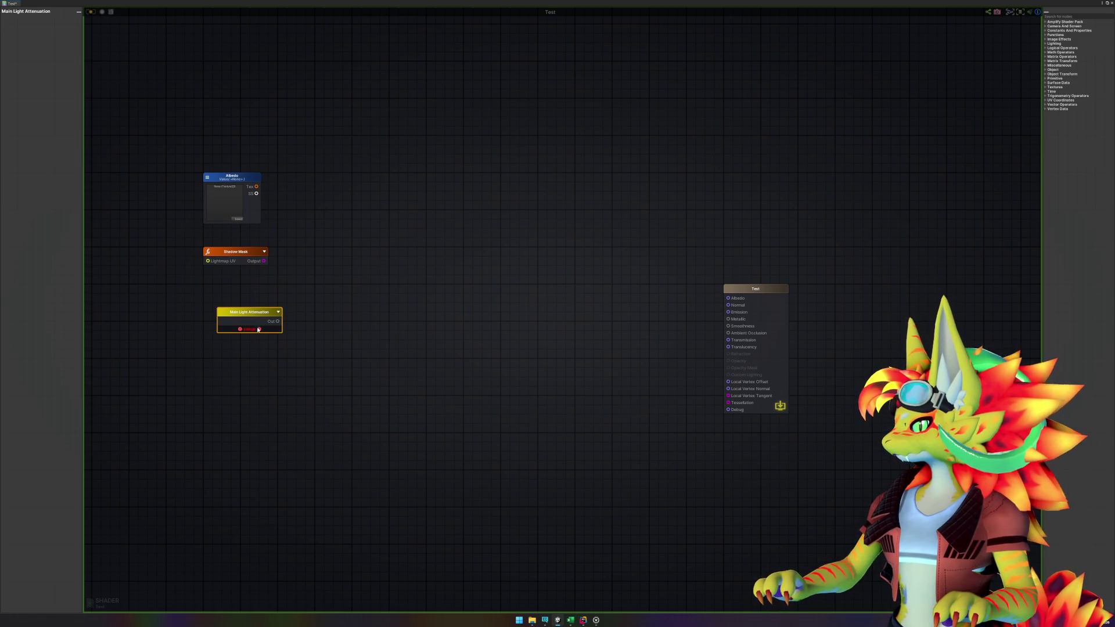
{"action": "mouse_move", "coordinate": [253, 332]}
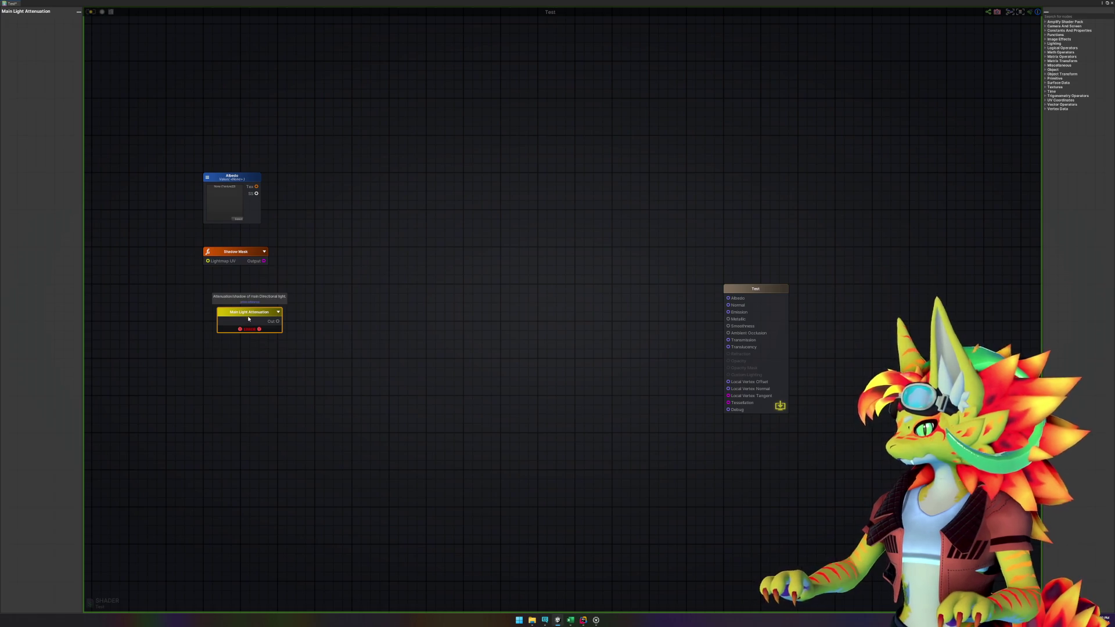
{"action": "key", "text": "Delete"}
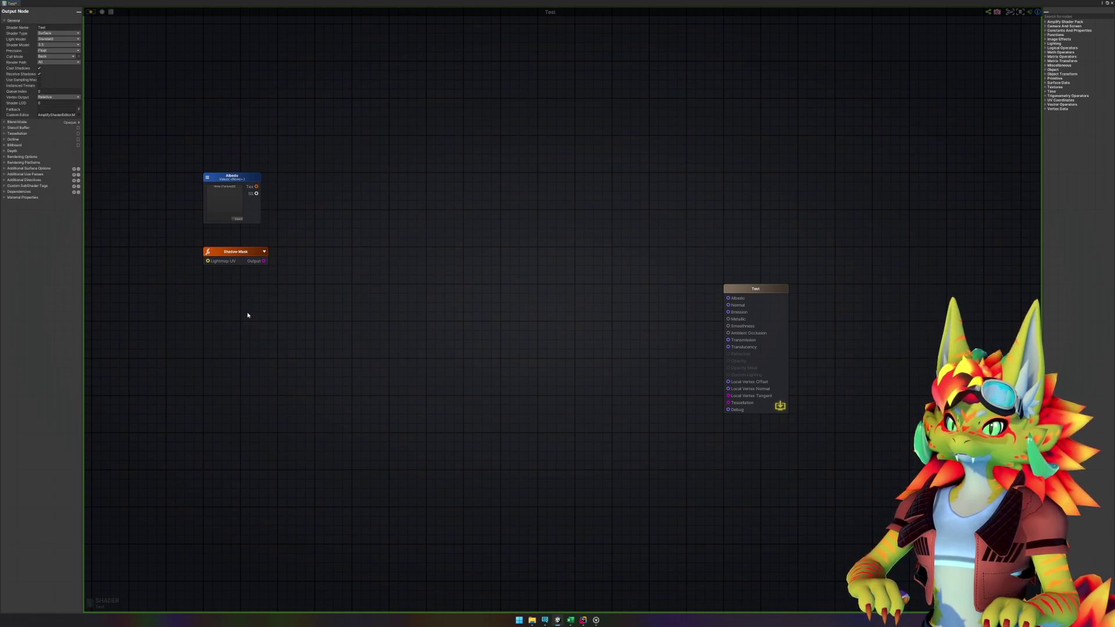
- Browse the node search's 'light' results, then dismiss it without adding a node
{"action": "right_click", "coordinate": [248, 315]}
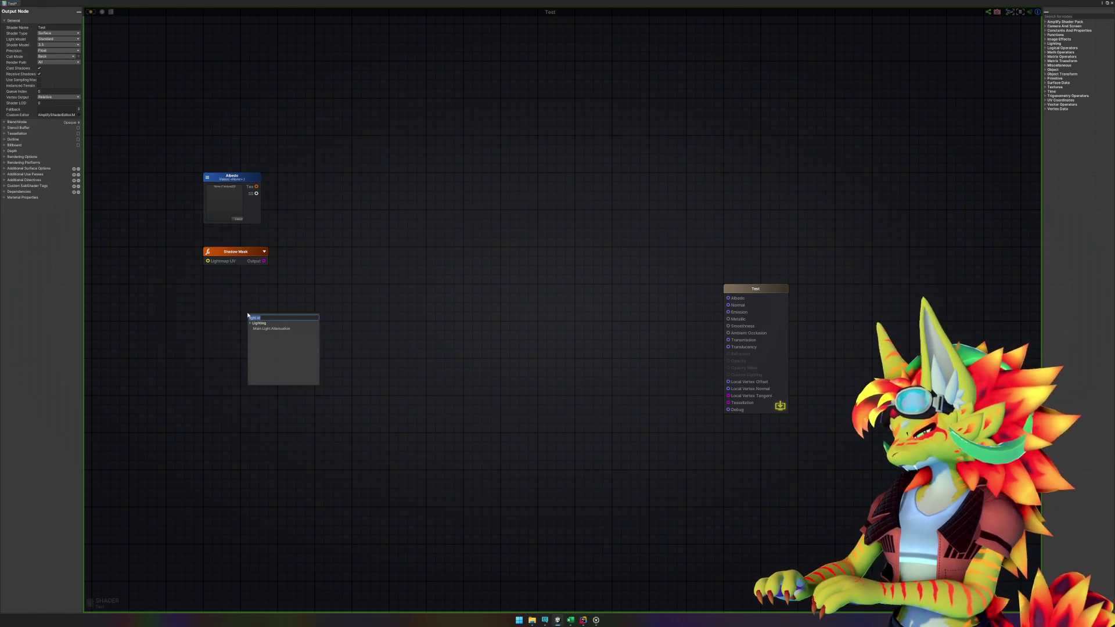
{"action": "type", "text": "light"}
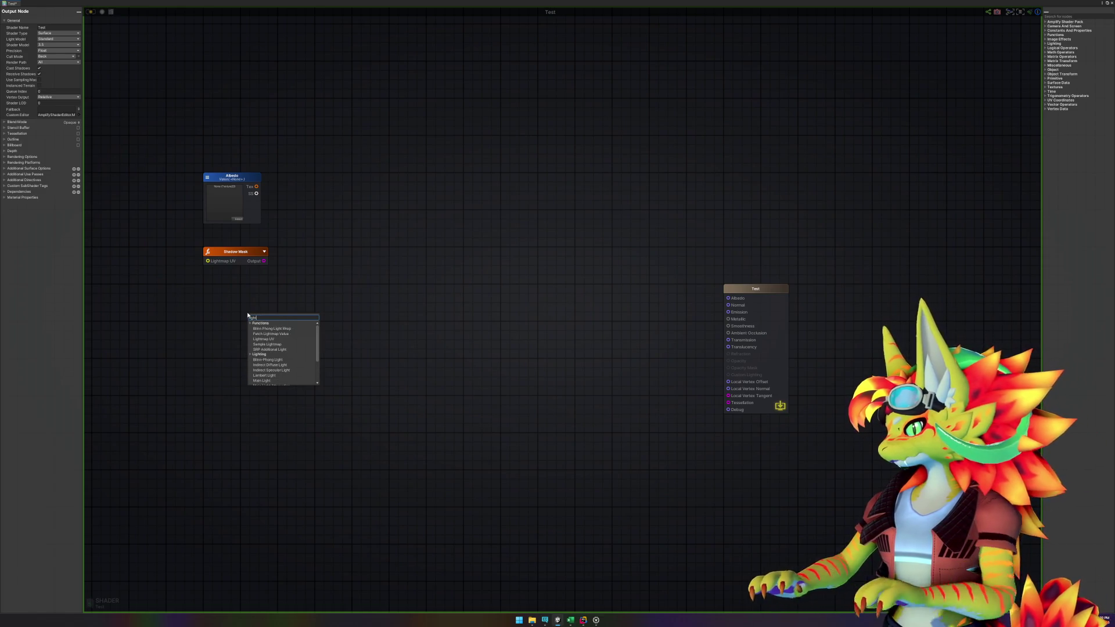
{"action": "scroll", "coordinate": [279, 348], "scroll_direction": "down", "scroll_amount": 1}
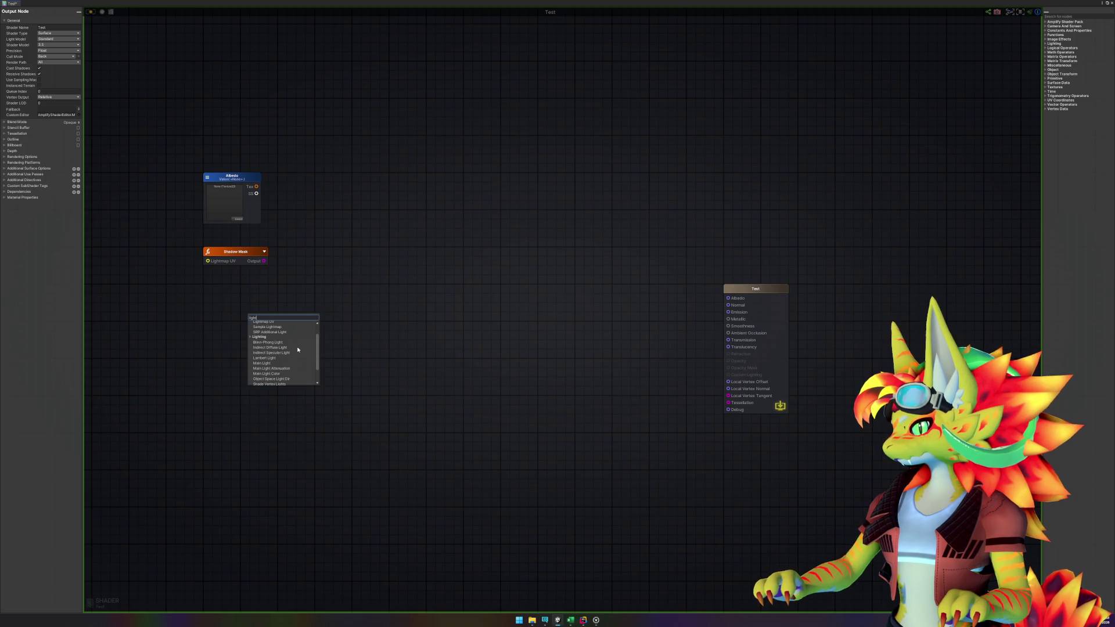
{"action": "scroll", "coordinate": [298, 349], "scroll_direction": "down", "scroll_amount": 1}
{"action": "scroll", "coordinate": [298, 350], "scroll_direction": "down", "scroll_amount": 1}
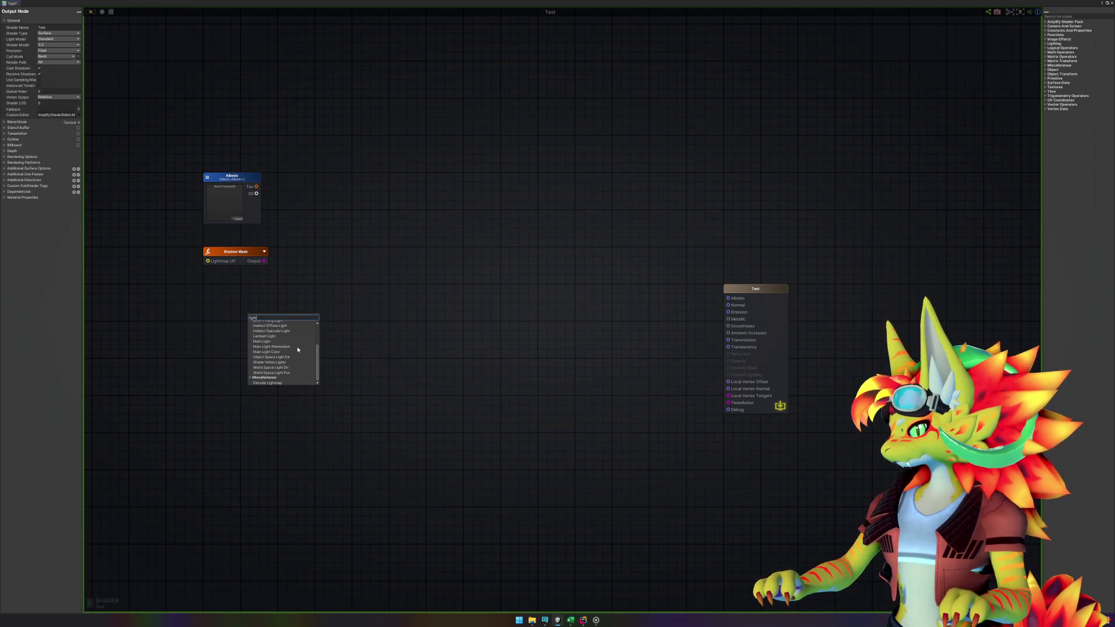
{"action": "scroll", "coordinate": [284, 372], "scroll_direction": "up", "scroll_amount": 3}
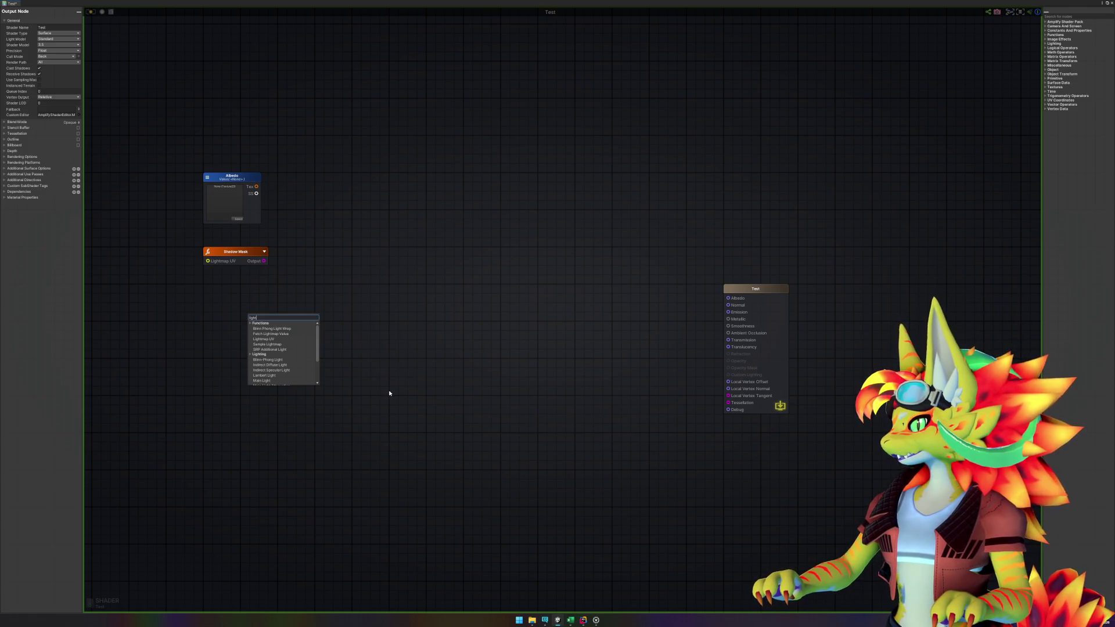
{"action": "key", "text": "Escape"}
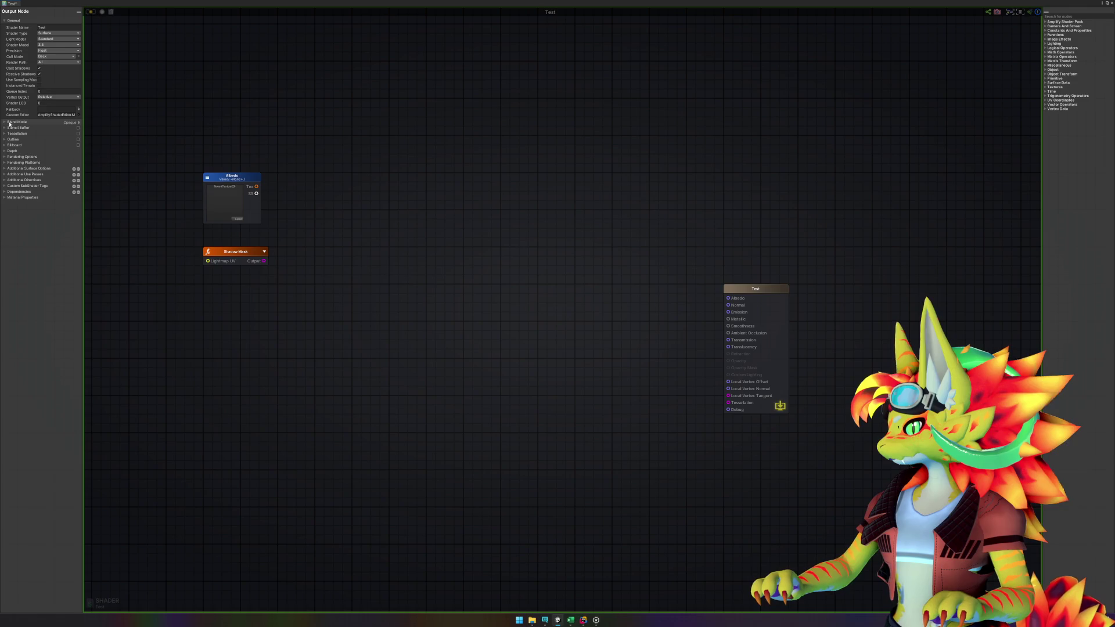
{"action": "left_click", "coordinate": [241, 254]}
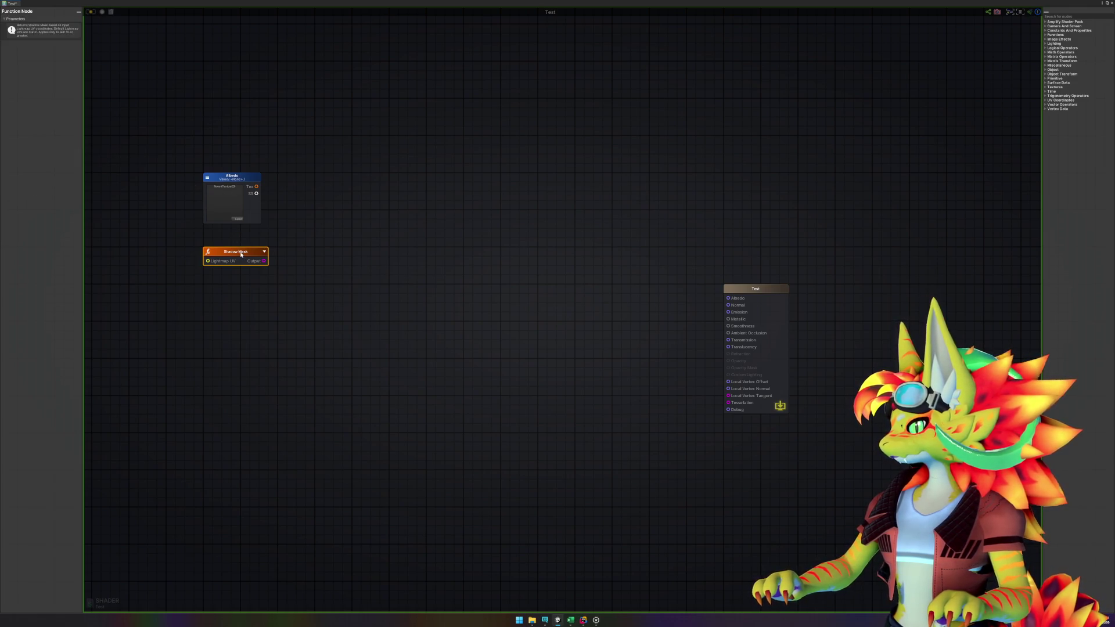
{"action": "right_click", "coordinate": [381, 275]}
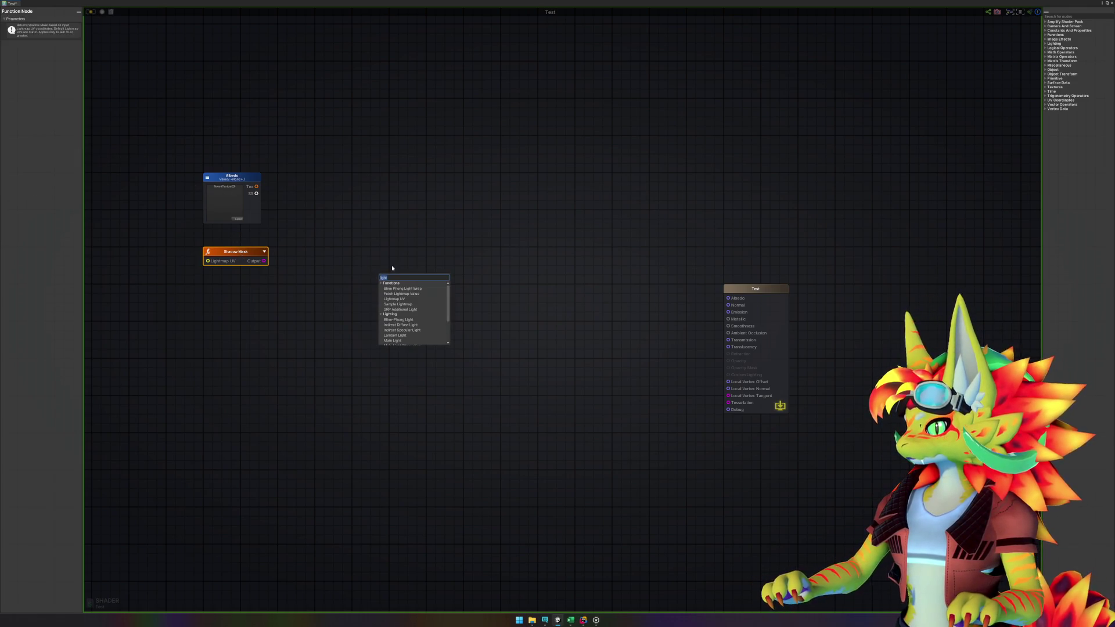
{"action": "left_click", "coordinate": [511, 253]}
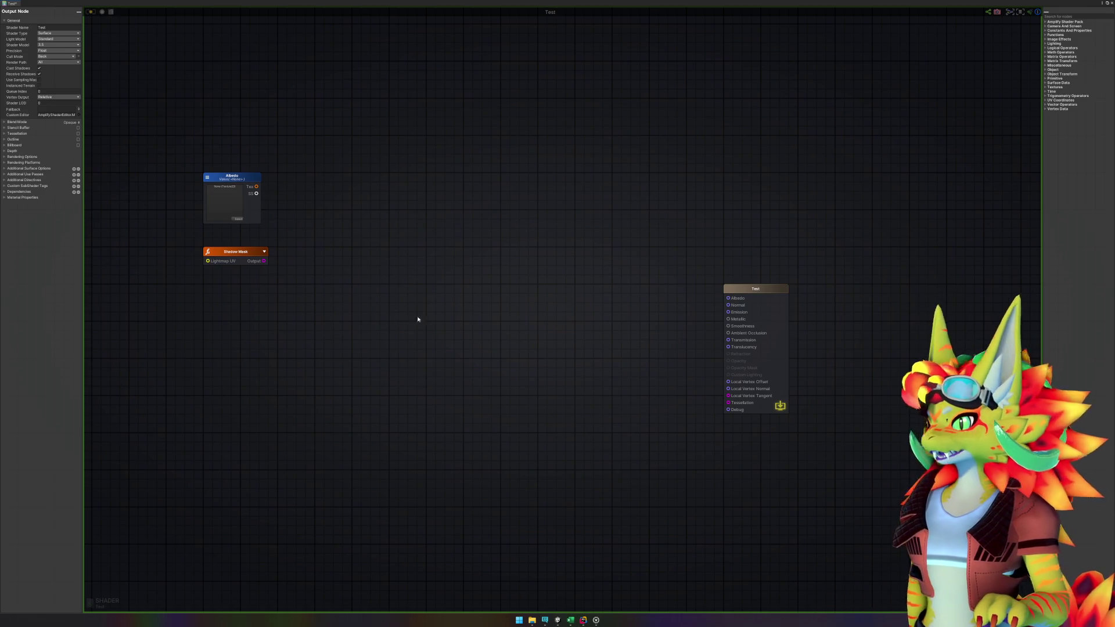
- Search the node palette for 'att', 'light' and 'shad', then close it unchanged
{"action": "right_click", "coordinate": [399, 318]}
{"action": "type", "text": "att"}
{"action": "key", "text": "BackSpace"}
{"action": "key", "text": "BackSpace"}
{"action": "key", "text": "BackSpace"}
{"action": "type", "text": "light"}
{"action": "key", "text": "BackSpace"}
{"action": "key", "text": "BackSpace"}
{"action": "key", "text": "BackSpace"}
{"action": "type", "text": "shad"}
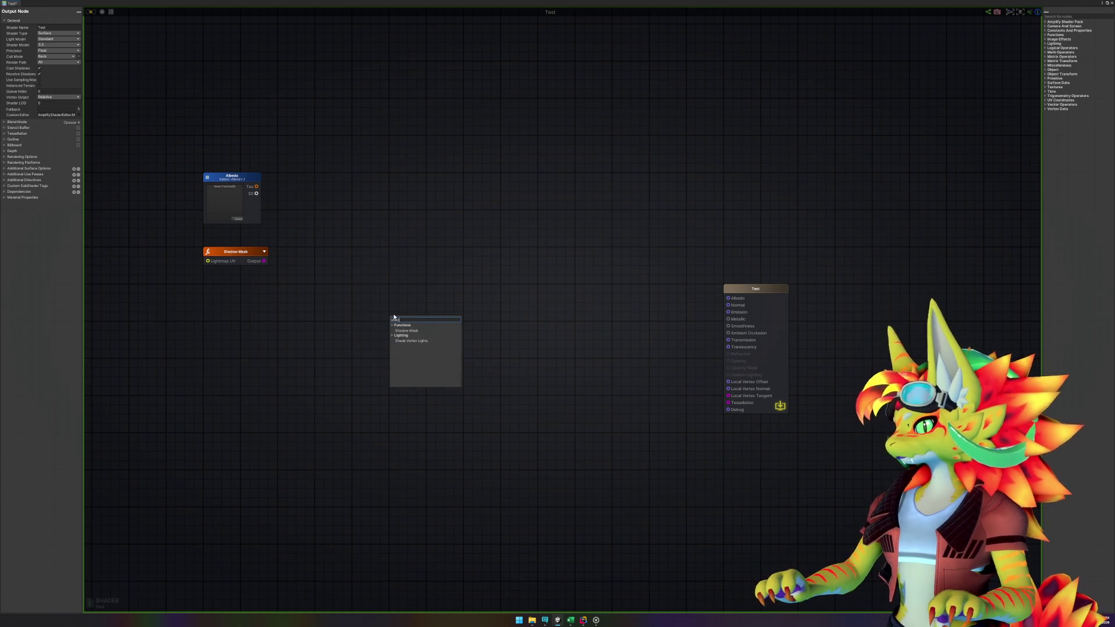
{"action": "left_click", "coordinate": [312, 296]}
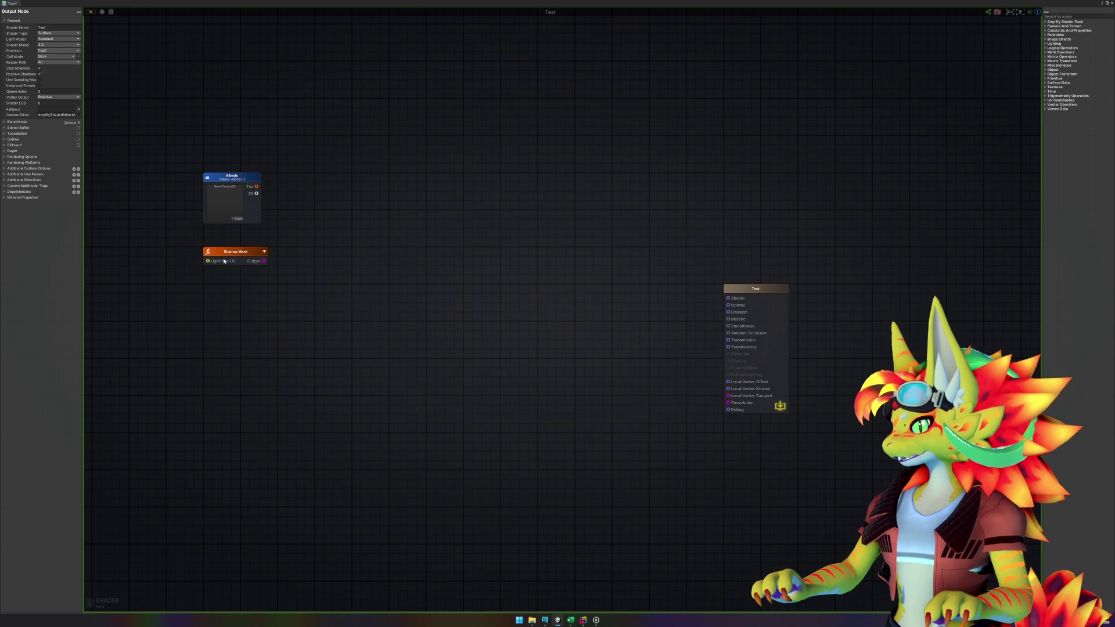
{"action": "right_click", "coordinate": [236, 314]}
{"action": "type", "text": "coor"}
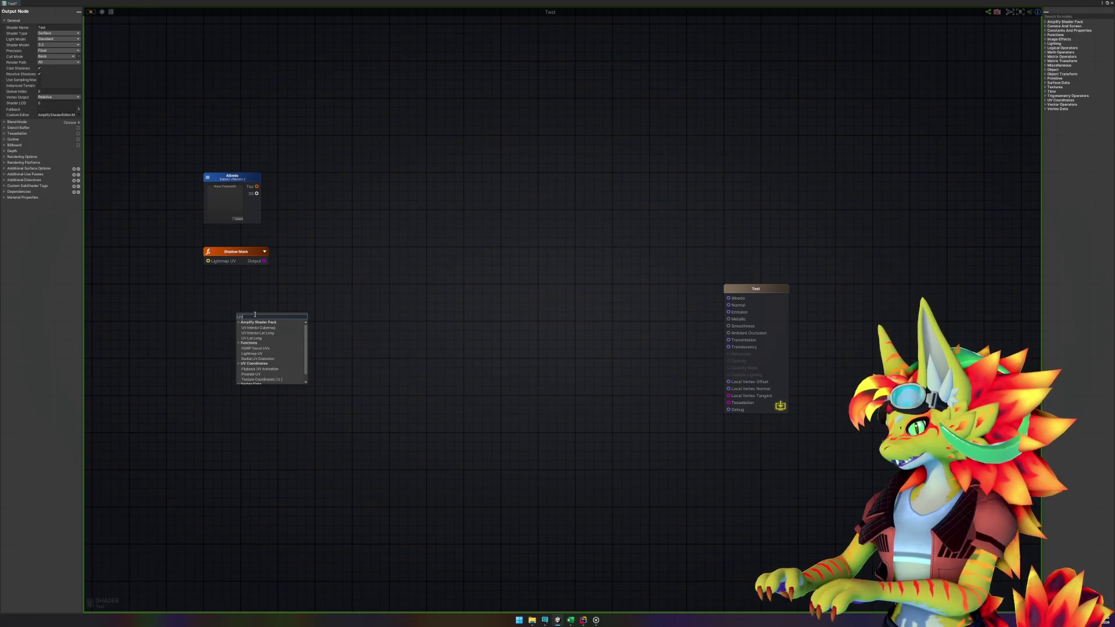
{"action": "key", "text": "BackSpace"}
{"action": "key", "text": "BackSpace"}
{"action": "key", "text": "BackSpace"}
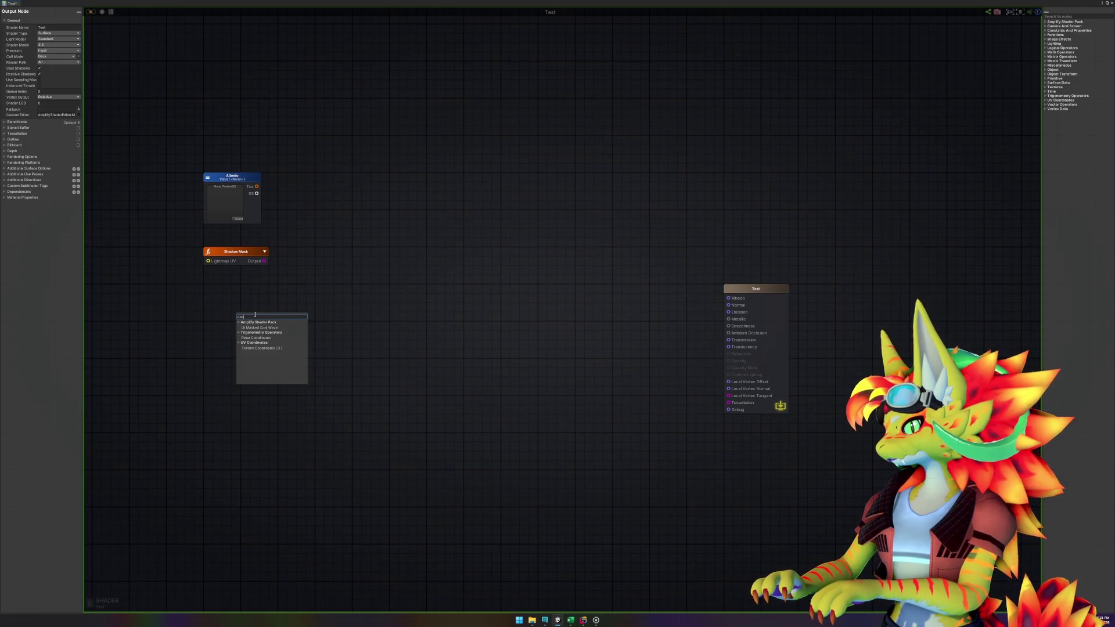
{"action": "key", "text": "Escape"}
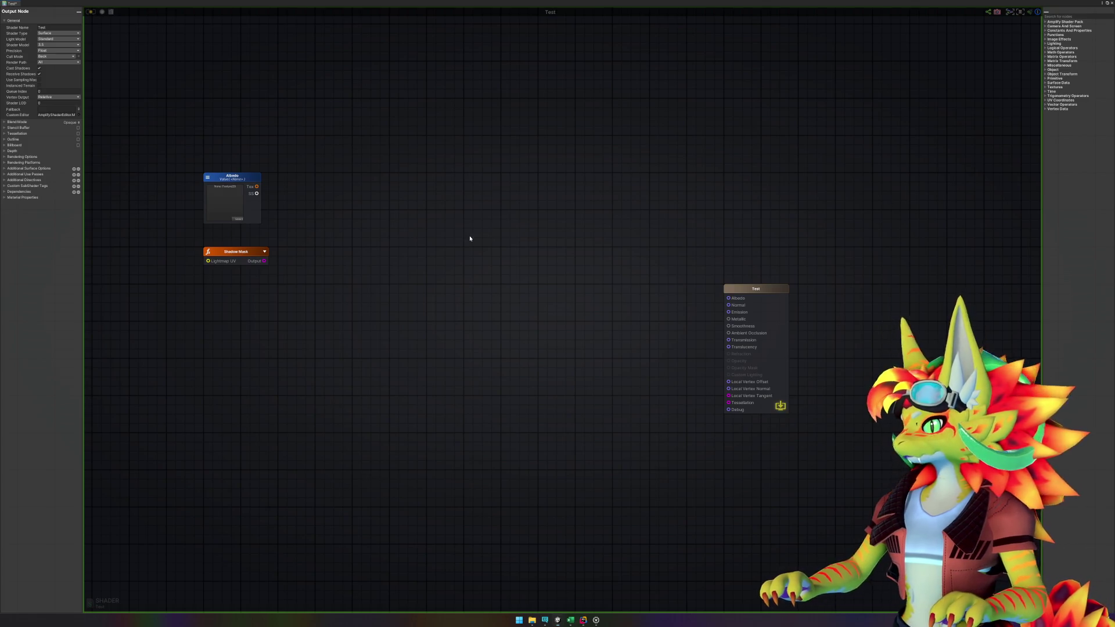
{"action": "left_click", "coordinate": [261, 264]}
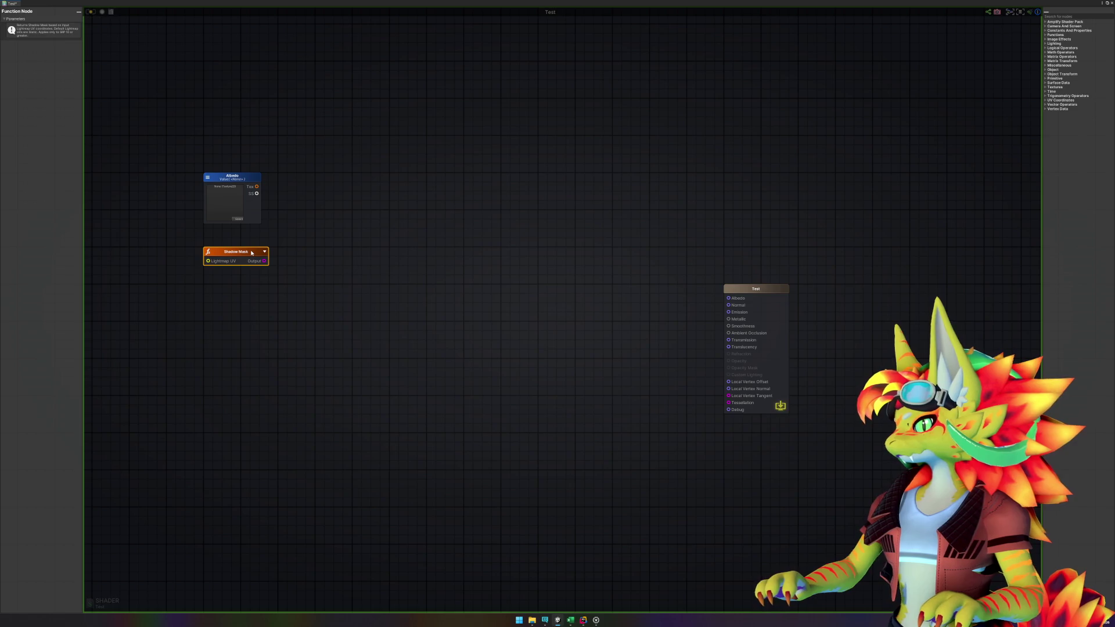
- Delete the Shadow Mask node and add a Texture Coordinates node in its place
{"action": "key", "text": "Delete"}
{"action": "right_click", "coordinate": [303, 273]}
{"action": "type", "text": "tex"}
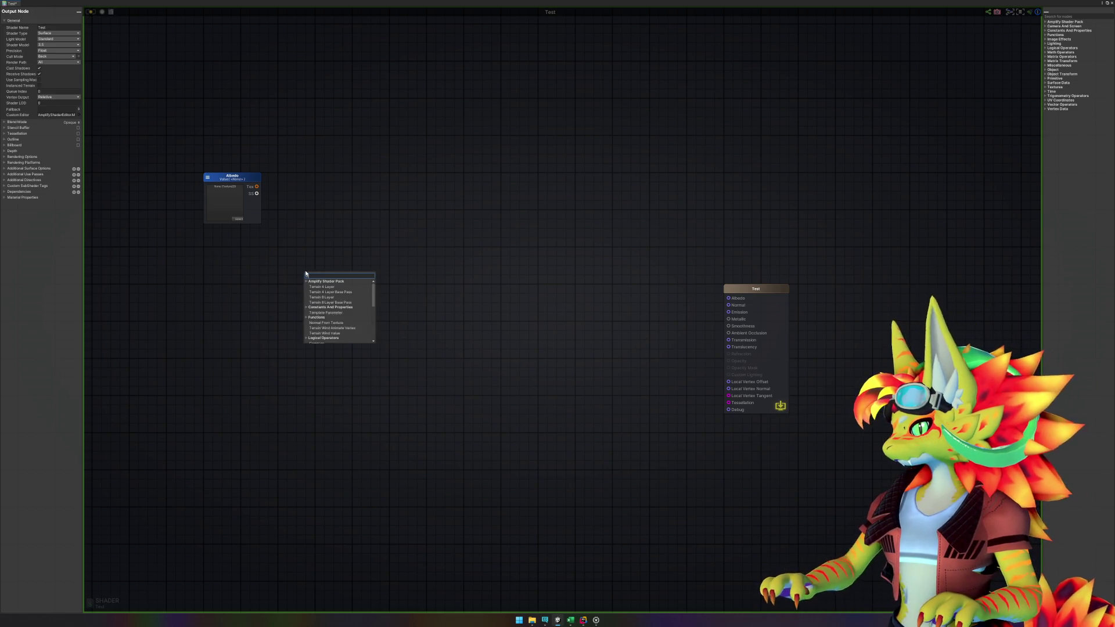
{"action": "type", "text": "ture coord"}
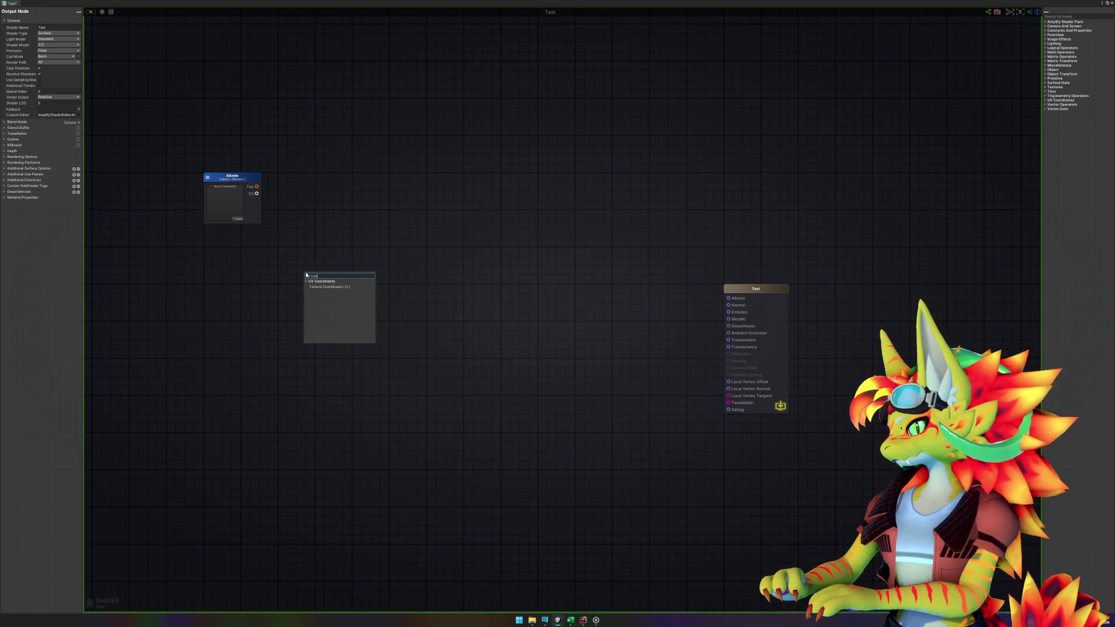
{"action": "left_click", "coordinate": [332, 288]}
{"action": "left_click_drag", "start_coordinate": [325, 277], "coordinate": [295, 262]}
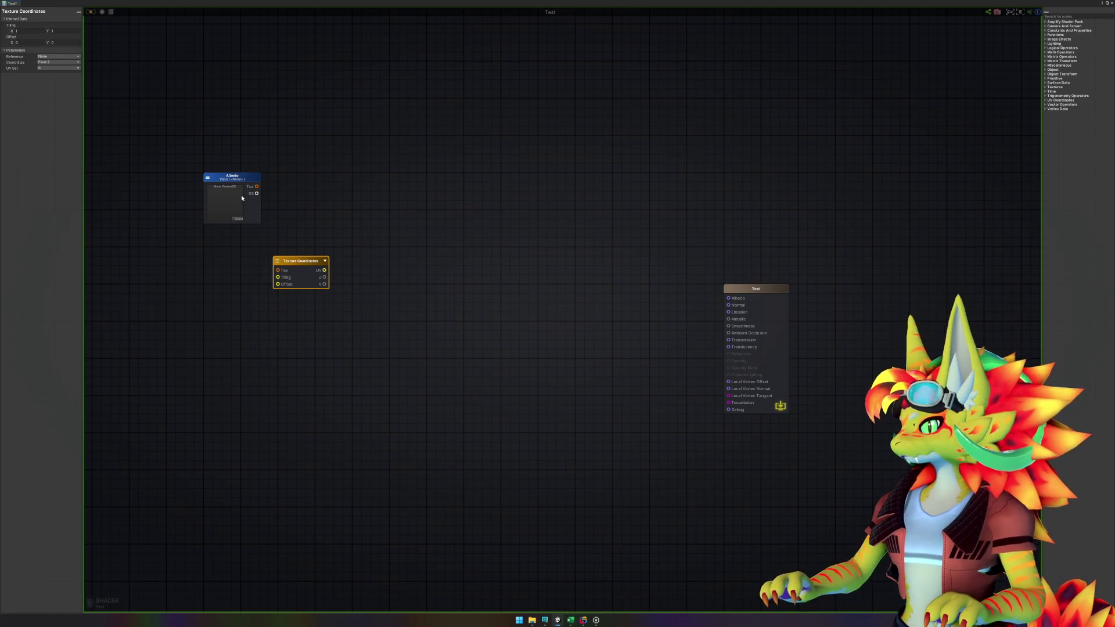
- Add a Texture Sample node to the right of the Albedo texture node
{"action": "left_click", "coordinate": [232, 180]}
{"action": "left_click", "coordinate": [337, 205]}
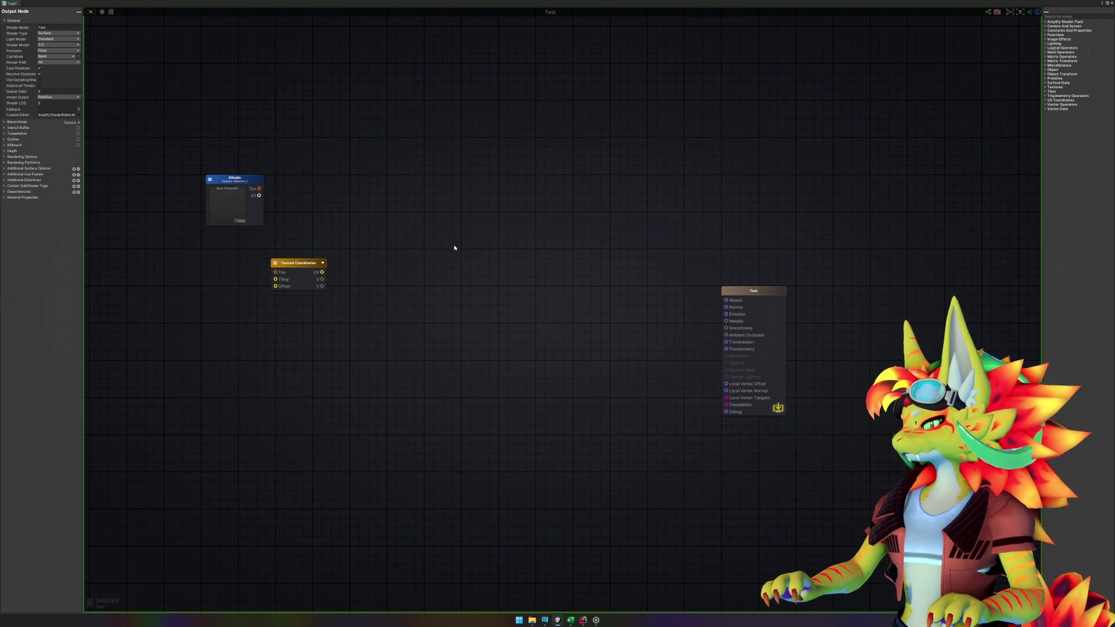
{"action": "right_click", "coordinate": [452, 248]}
{"action": "type", "text": "sample"}
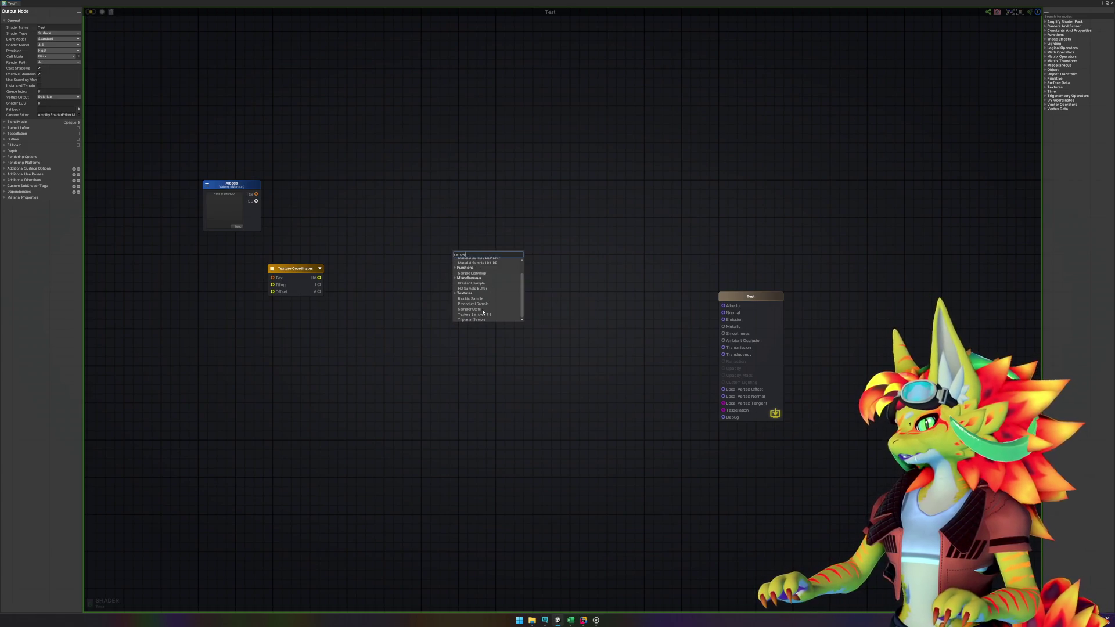
{"action": "left_click", "coordinate": [476, 315]}
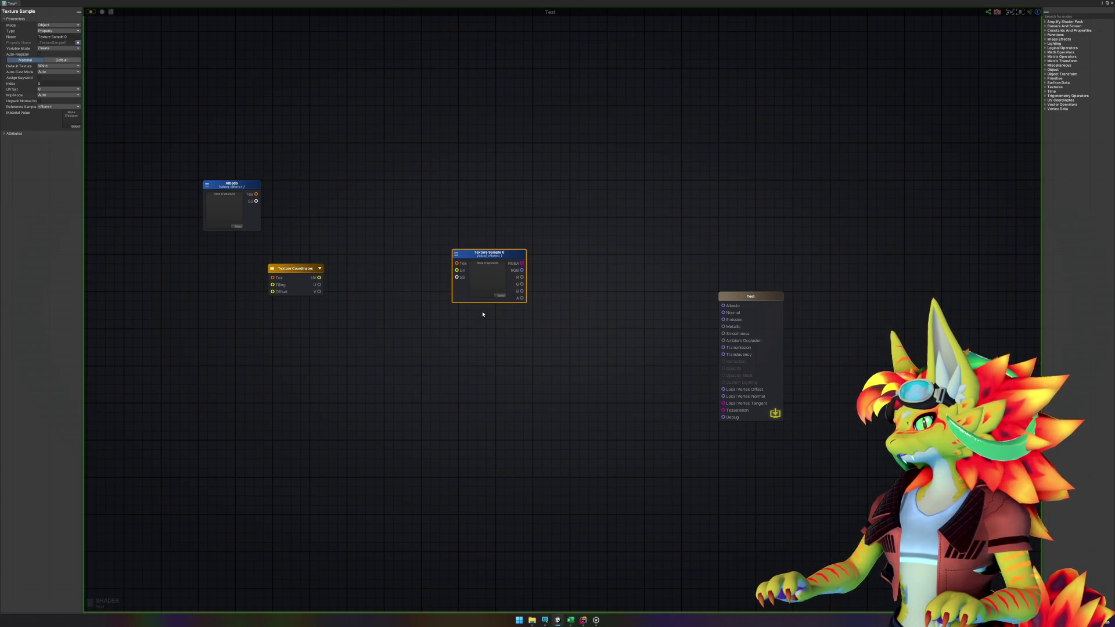
{"action": "left_click_drag", "start_coordinate": [484, 266], "coordinate": [421, 233]}
- Wire the Albedo texture into Tex, Texture Coordinates into UV, and RGB into Test's Albedo
{"action": "left_click_drag", "start_coordinate": [256, 194], "coordinate": [393, 226]}
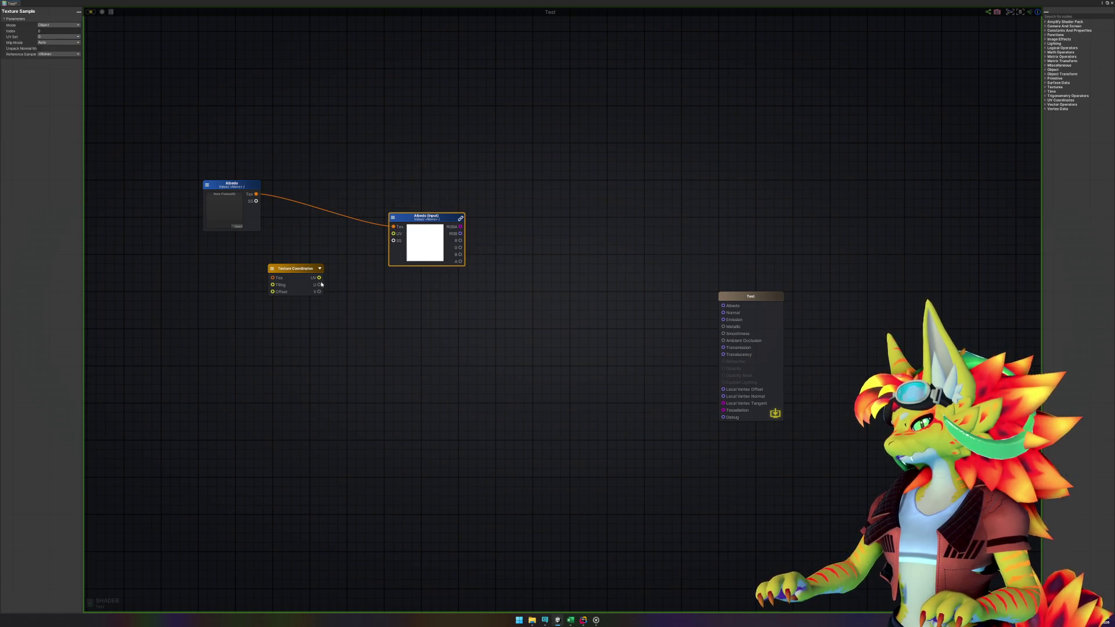
{"action": "left_click_drag", "start_coordinate": [339, 273], "coordinate": [393, 235]}
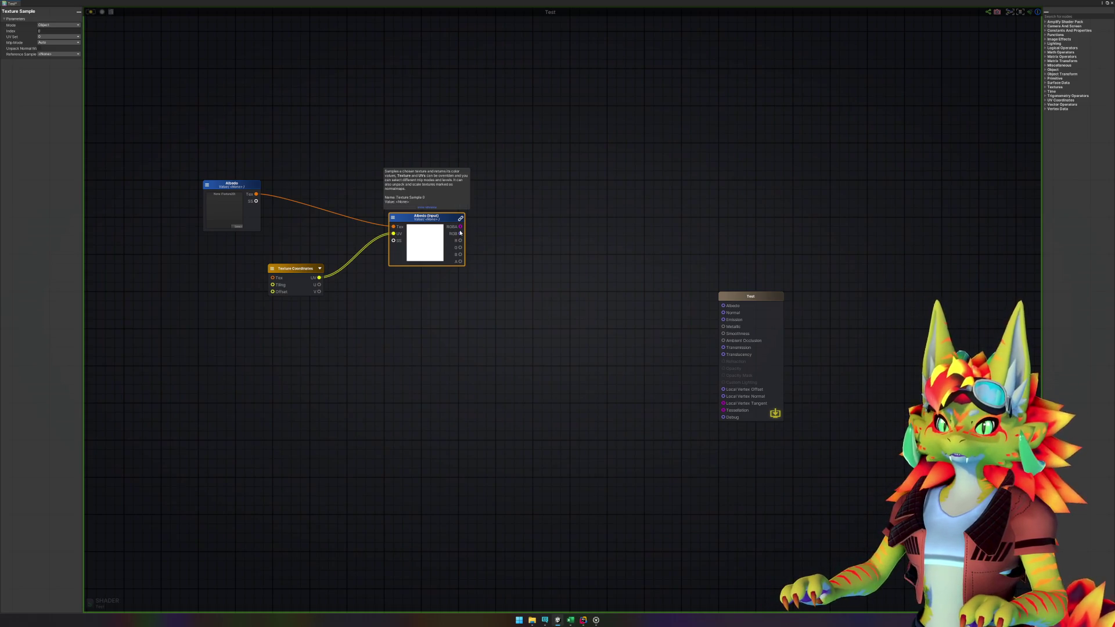
{"action": "mouse_move", "coordinate": [462, 234]}
{"action": "left_mouse_down"}
{"action": "mouse_move", "coordinate": [610, 256]}
{"action": "mouse_move", "coordinate": [723, 306]}
{"action": "left_mouse_up"}
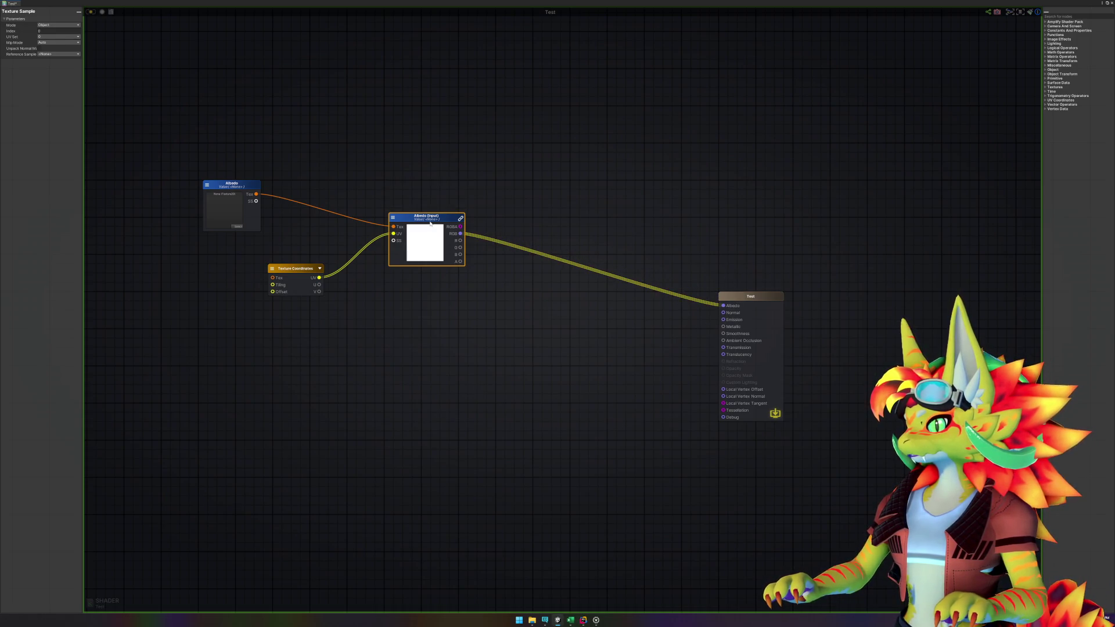
- Arrange the sampler, Texture Coordinates and Albedo texture nodes closer to the output
{"action": "mouse_move", "coordinate": [430, 220]}
{"action": "left_mouse_down"}
{"action": "mouse_move", "coordinate": [533, 261]}
{"action": "mouse_move", "coordinate": [573, 299]}
{"action": "mouse_move", "coordinate": [573, 281]}
{"action": "left_mouse_up"}
{"action": "mouse_move", "coordinate": [292, 271]}
{"action": "left_mouse_down"}
{"action": "mouse_move", "coordinate": [436, 300]}
{"action": "mouse_move", "coordinate": [410, 304]}
{"action": "left_mouse_up"}
{"action": "mouse_move", "coordinate": [245, 192]}
{"action": "left_mouse_down"}
{"action": "mouse_move", "coordinate": [429, 220]}
{"action": "mouse_move", "coordinate": [416, 227]}
{"action": "left_mouse_up"}
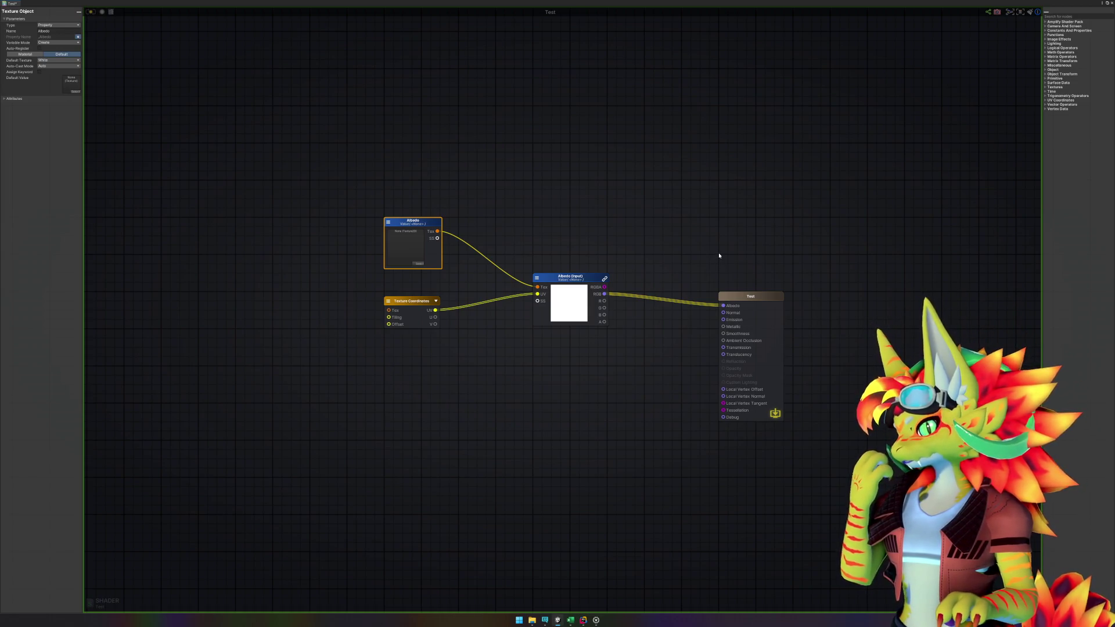
{"action": "left_click", "coordinate": [460, 371]}
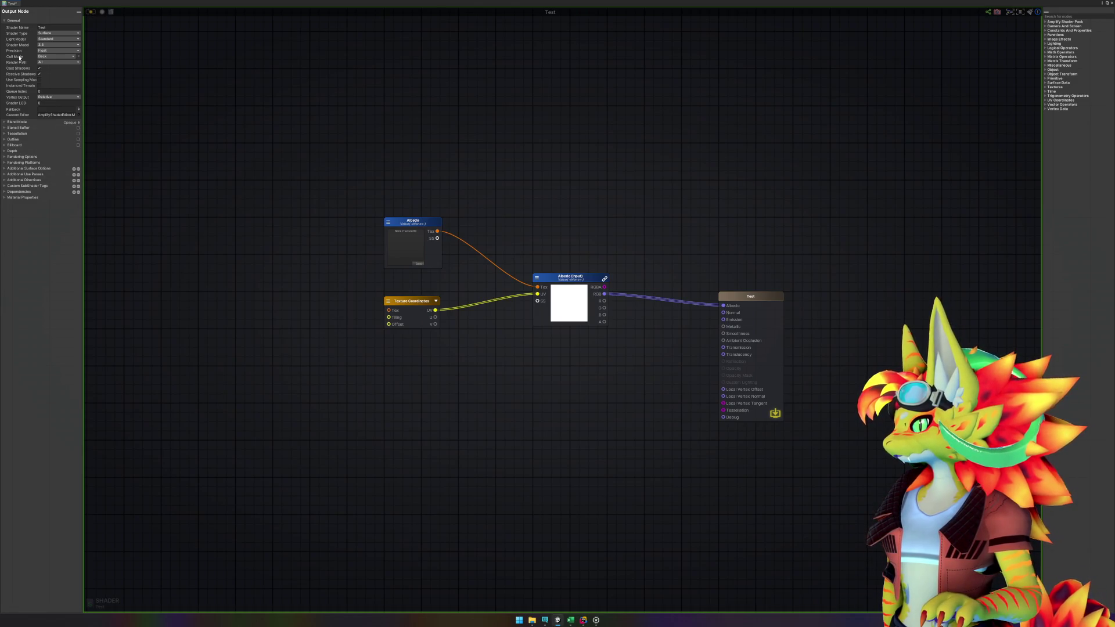
{"action": "left_click", "coordinate": [51, 57]}
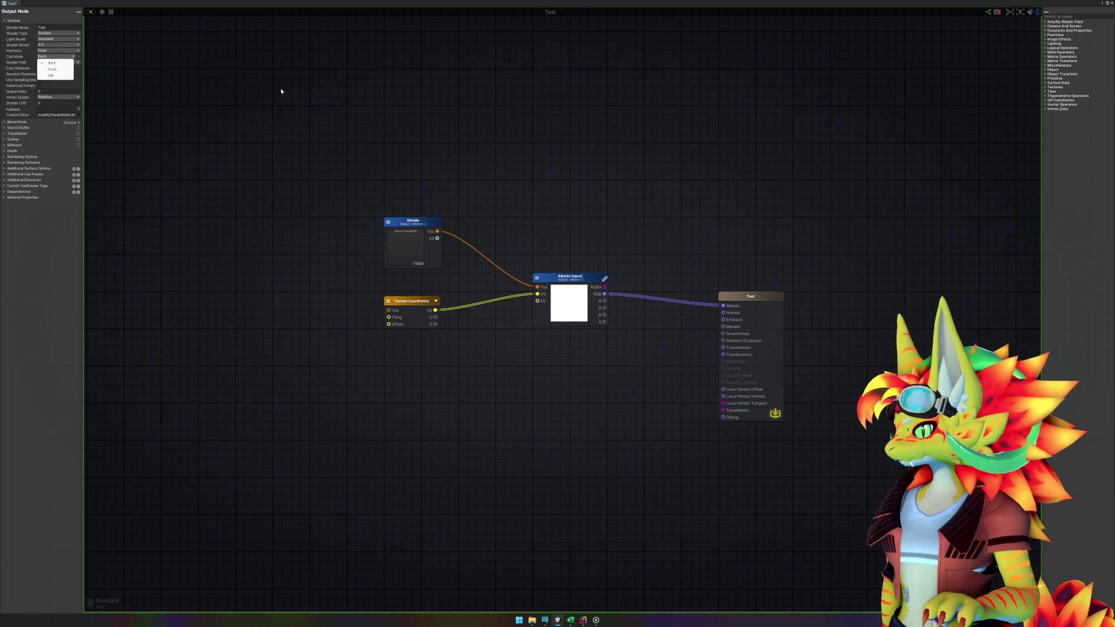
{"action": "key", "text": "Escape"}
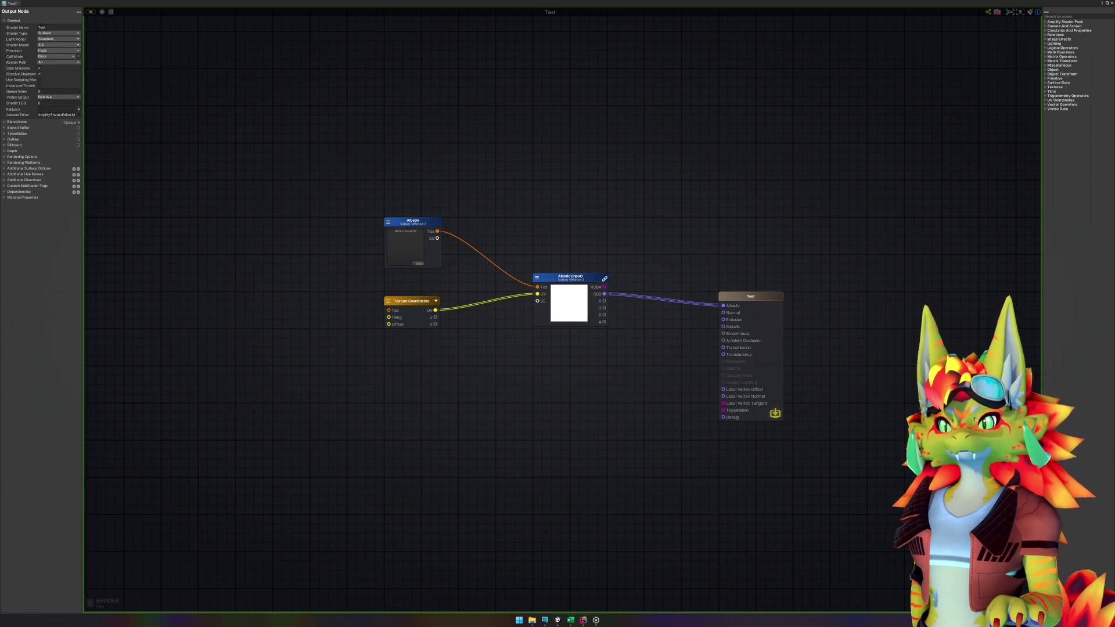
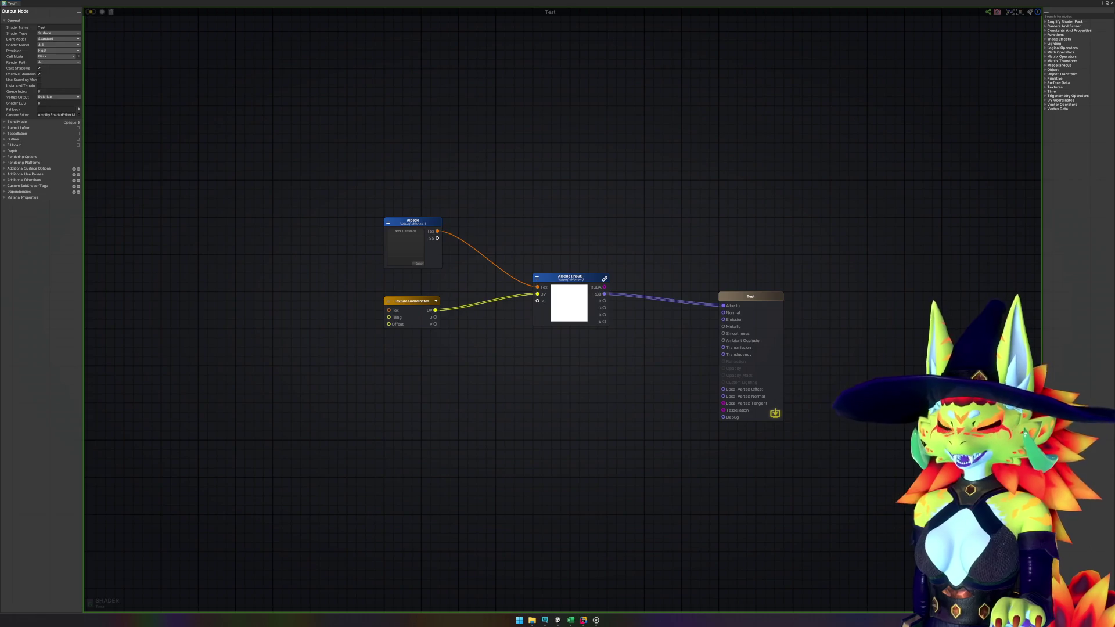
- Cancel a node search and nudge the Texture Coordinates node slightly upward
{"action": "key", "text": "super+d"}
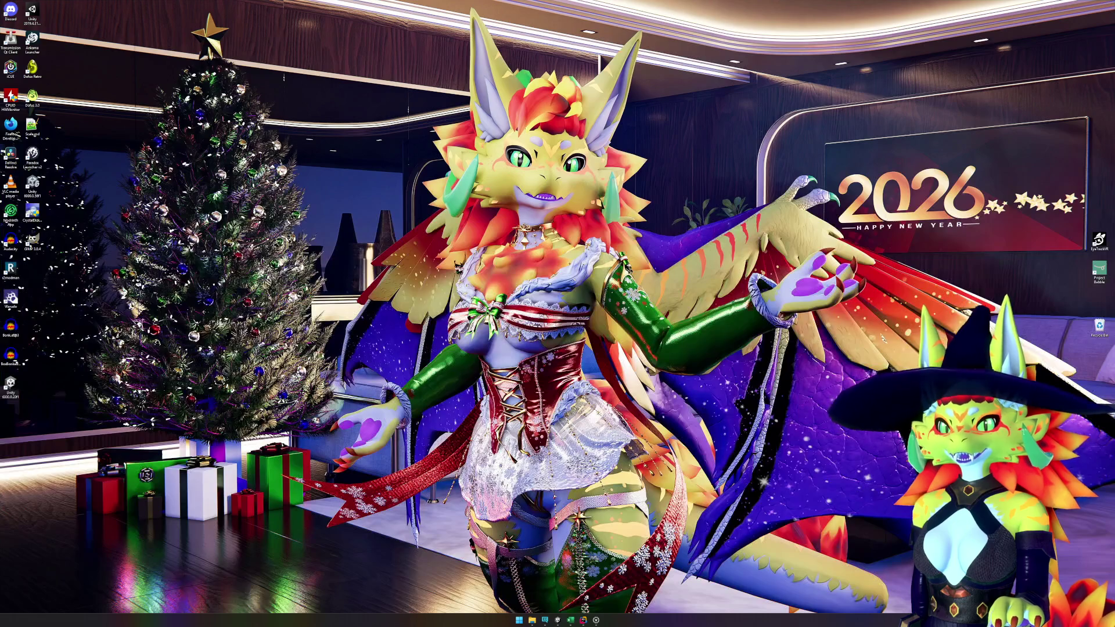
{"action": "key", "text": "super+d"}
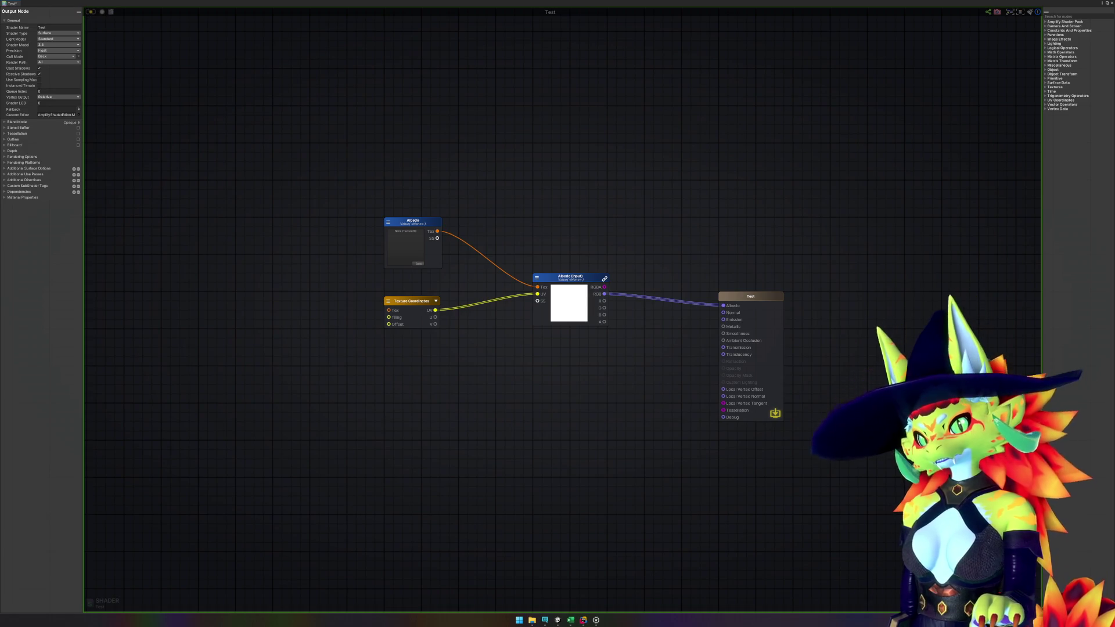
{"action": "right_click", "coordinate": [433, 388]}
{"action": "type", "text": "text"}
{"action": "key", "text": "Escape"}
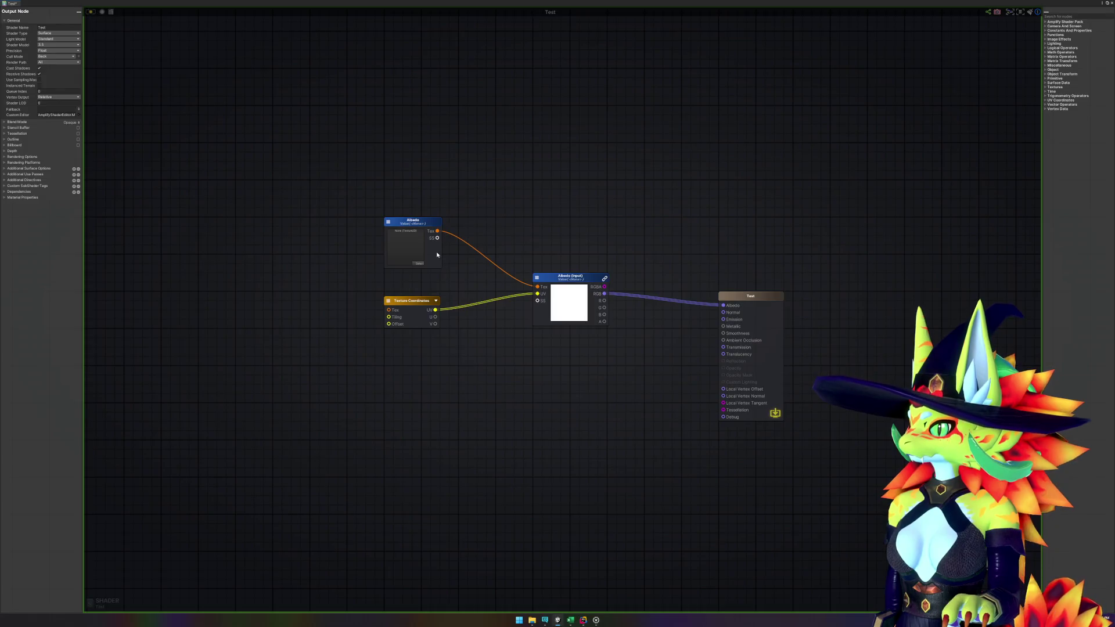
{"action": "left_click_drag", "start_coordinate": [419, 303], "coordinate": [421, 298]}
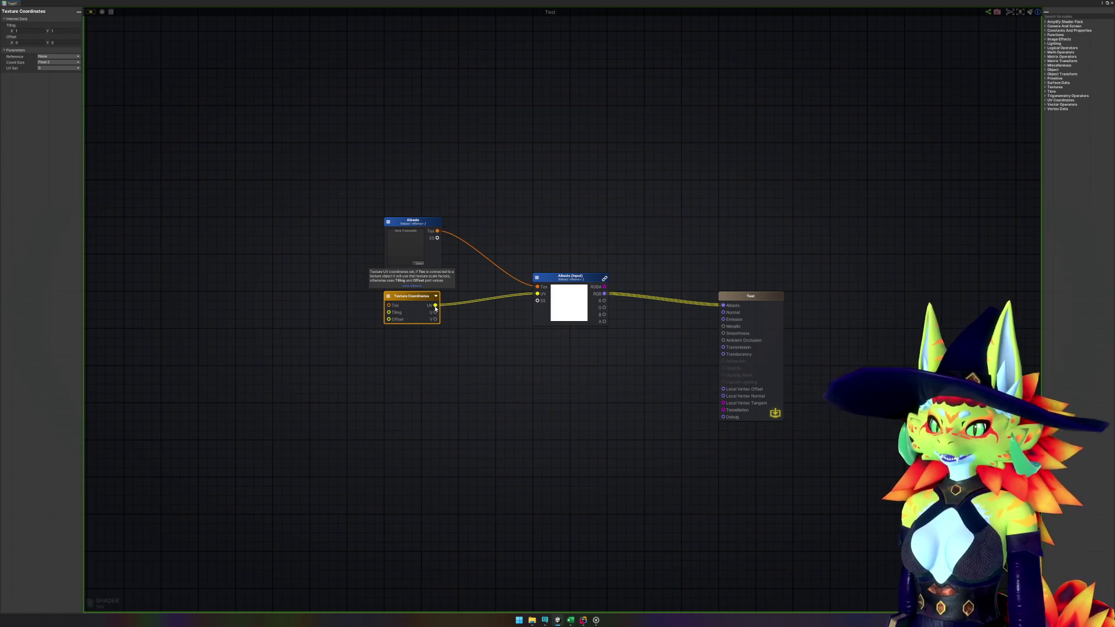
- Search 'shadow' and add a Shadow Mask function node below Texture Coordinates
{"action": "right_click", "coordinate": [409, 391]}
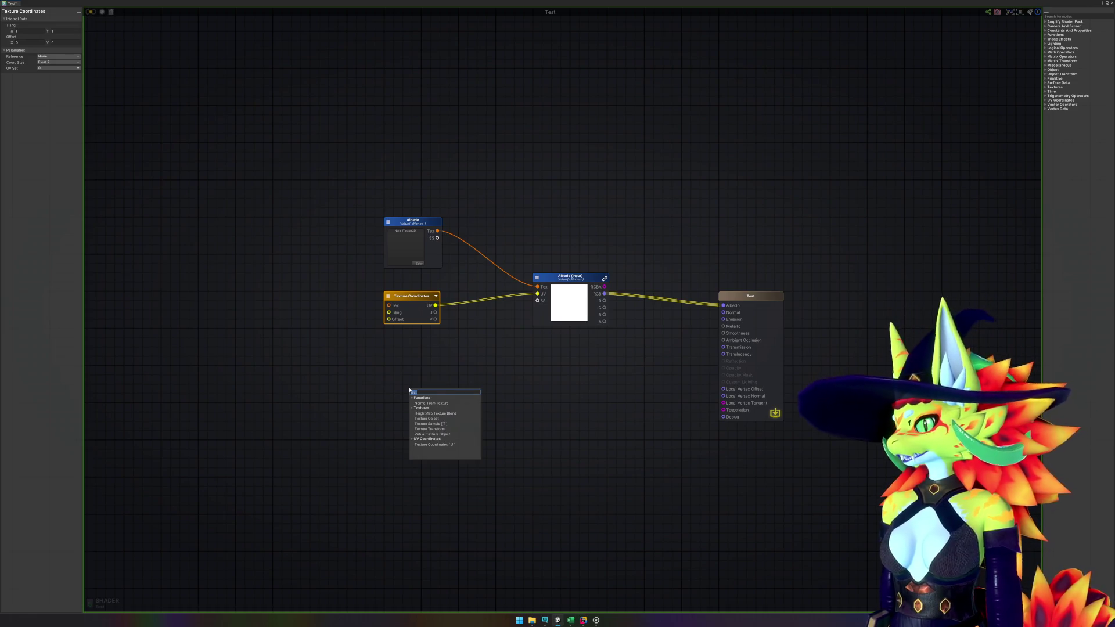
{"action": "type", "text": "shadow"}
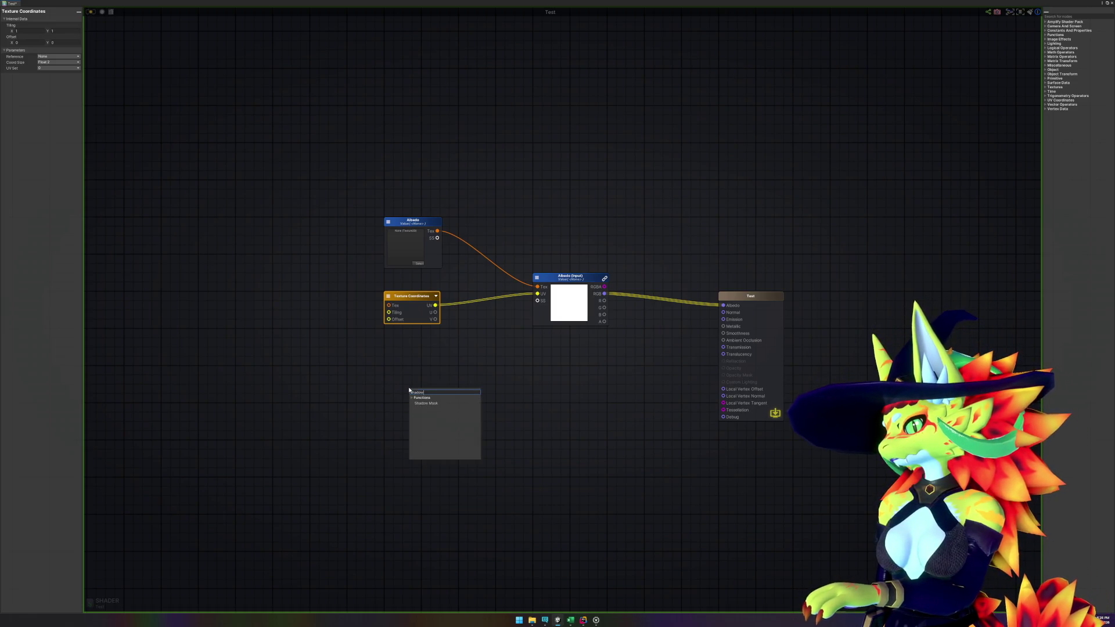
{"action": "left_click", "coordinate": [440, 403]}
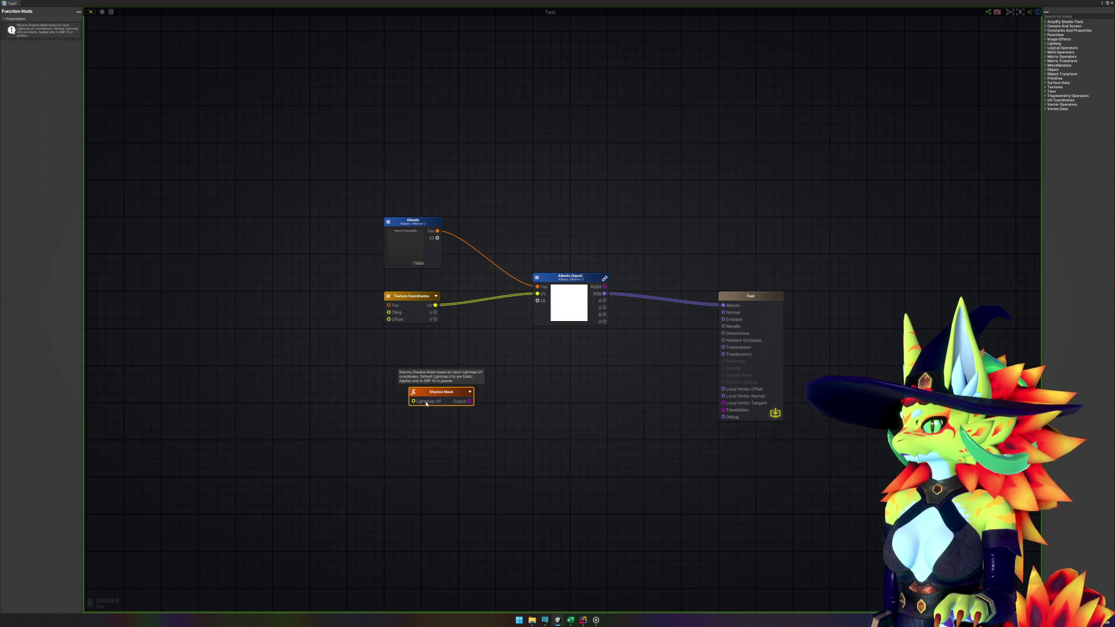
- Rearrange the graph, moving Shadow Mask and the three albedo nodes up and left
{"action": "mouse_move", "coordinate": [436, 397]}
{"action": "left_mouse_down"}
{"action": "mouse_move", "coordinate": [384, 375]}
{"action": "mouse_move", "coordinate": [411, 376]}
{"action": "left_mouse_up"}
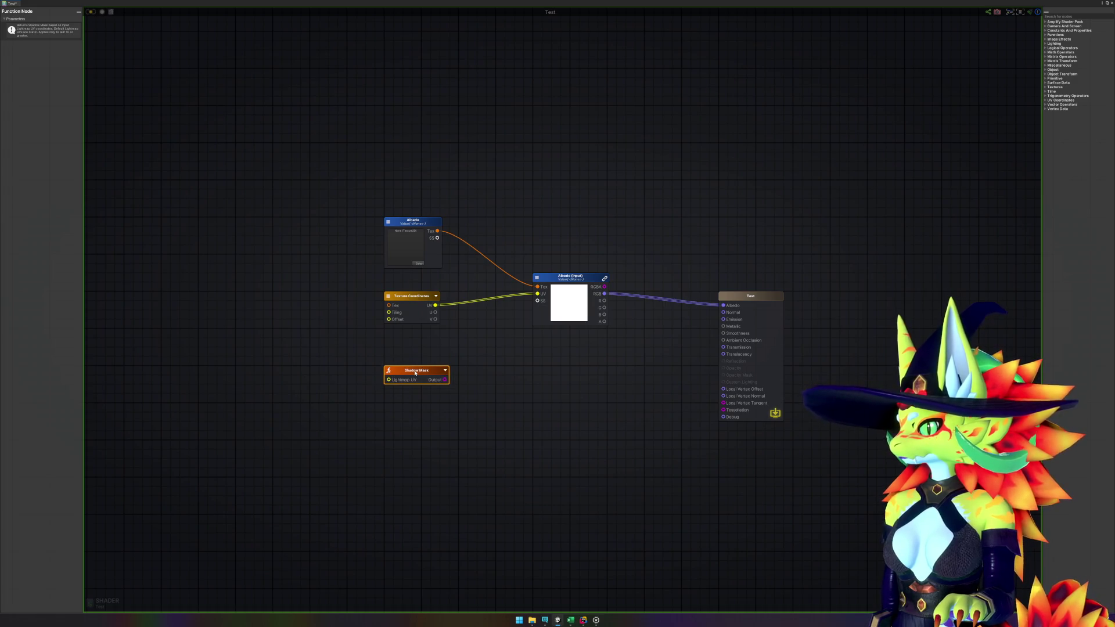
{"action": "left_click", "coordinate": [524, 369]}
{"action": "left_click_drag", "start_coordinate": [359, 177], "coordinate": [578, 323]}
{"action": "mouse_move", "coordinate": [580, 282]}
{"action": "left_mouse_down"}
{"action": "mouse_move", "coordinate": [542, 268]}
{"action": "mouse_move", "coordinate": [432, 264]}
{"action": "left_mouse_up"}
{"action": "left_click", "coordinate": [513, 373]}
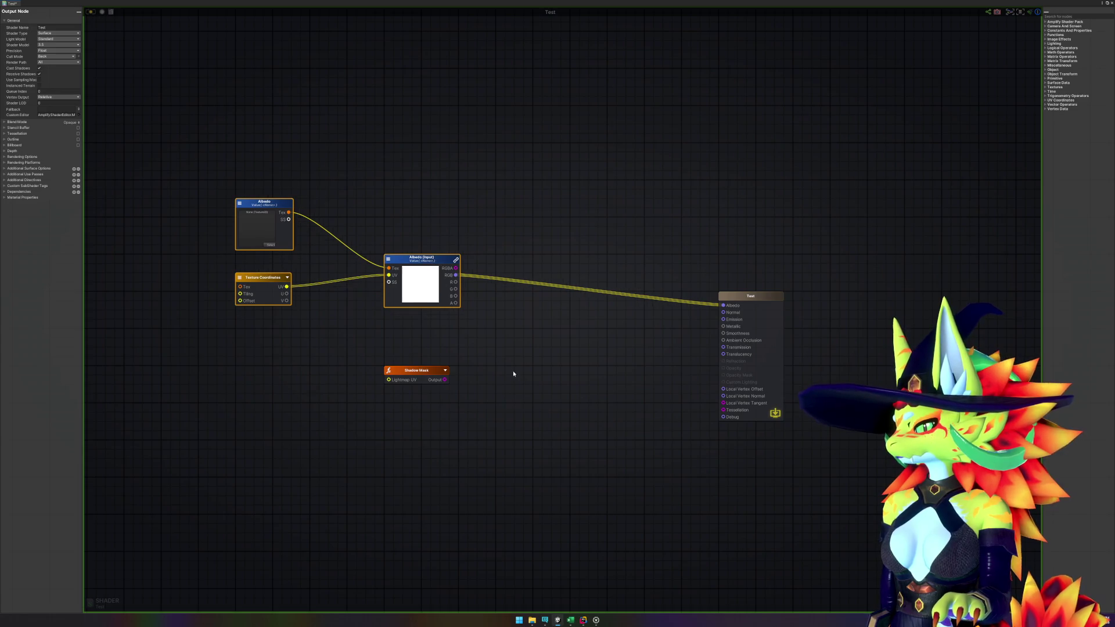
- Add a Multiply node of albedo RGBA (A) by Shadow Mask (B), feeding the output Albedo
{"action": "right_click", "coordinate": [514, 375]}
{"action": "type", "text": "multiply"}
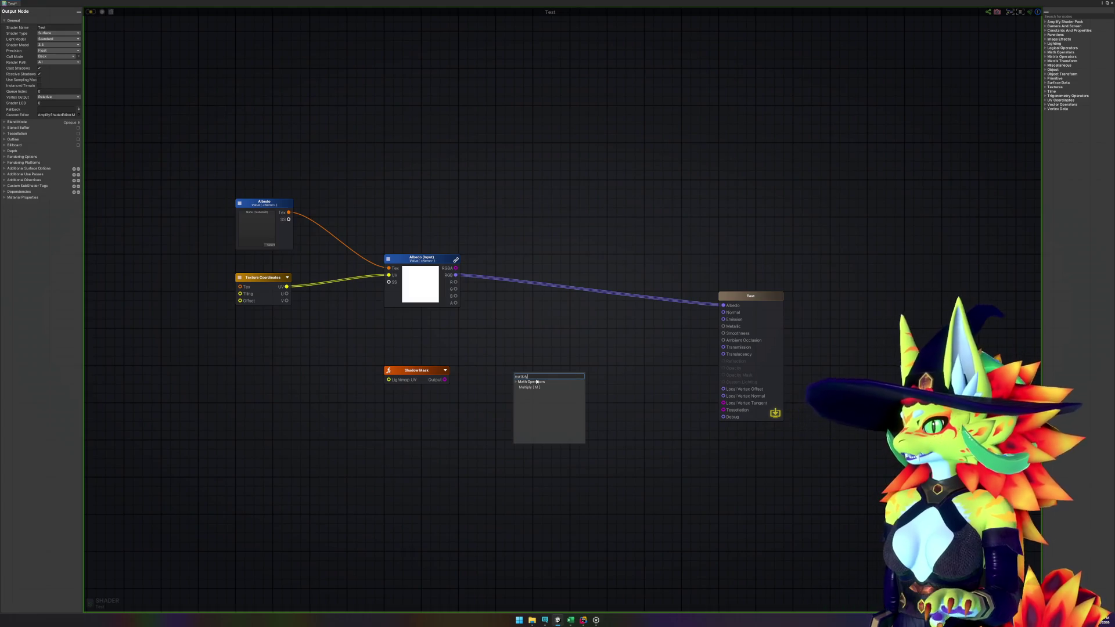
{"action": "left_click", "coordinate": [549, 387]}
{"action": "mouse_move", "coordinate": [543, 380]}
{"action": "left_mouse_down"}
{"action": "mouse_move", "coordinate": [543, 315]}
{"action": "mouse_move", "coordinate": [563, 301]}
{"action": "left_mouse_up"}
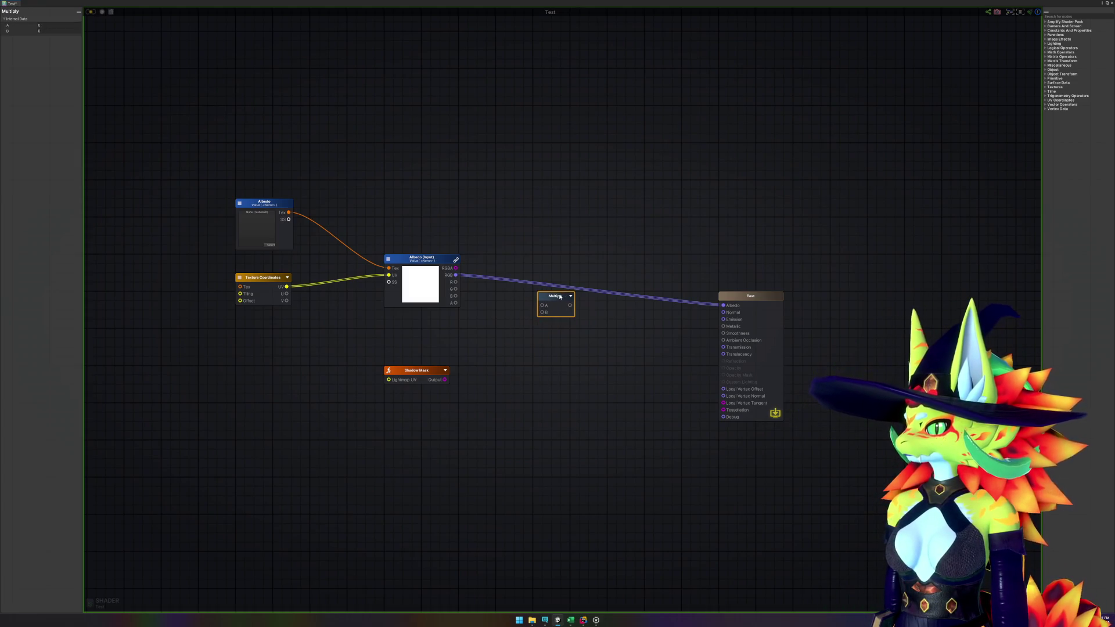
{"action": "left_click_drag", "start_coordinate": [457, 277], "coordinate": [538, 306]}
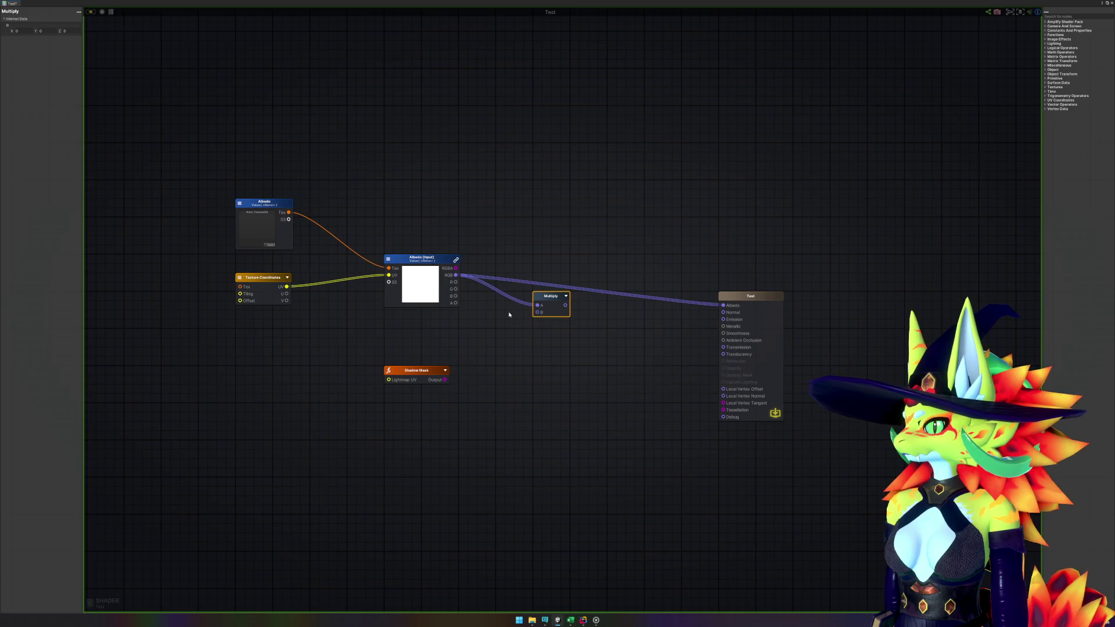
{"action": "left_click_drag", "start_coordinate": [450, 380], "coordinate": [538, 313]}
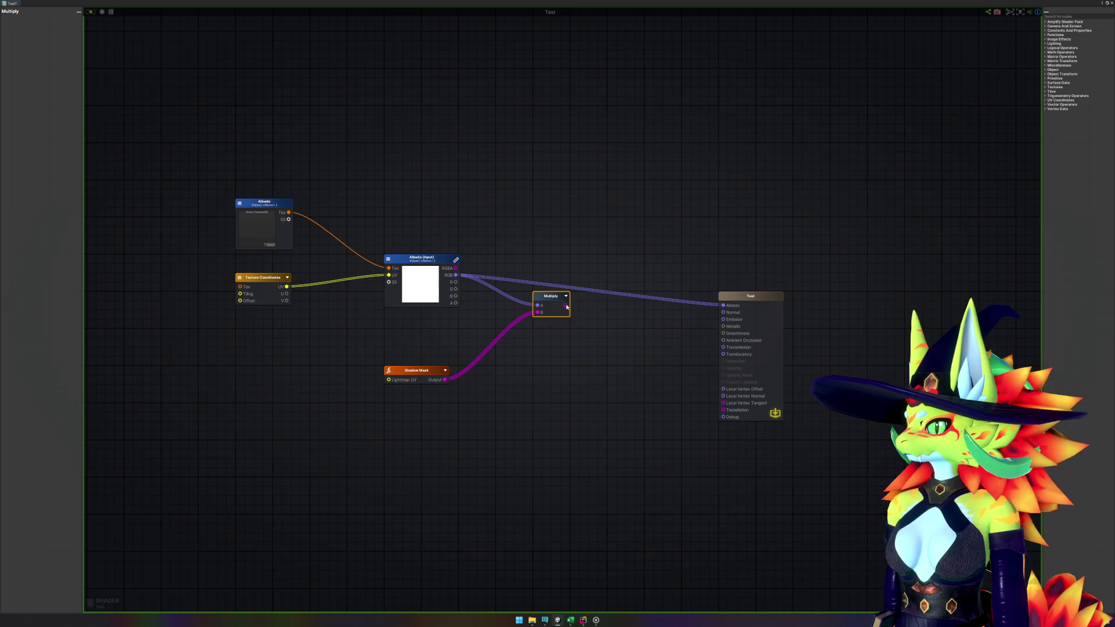
{"action": "mouse_move", "coordinate": [456, 268]}
{"action": "left_mouse_down"}
{"action": "mouse_move", "coordinate": [538, 305]}
{"action": "mouse_move", "coordinate": [724, 305]}
{"action": "left_mouse_up"}
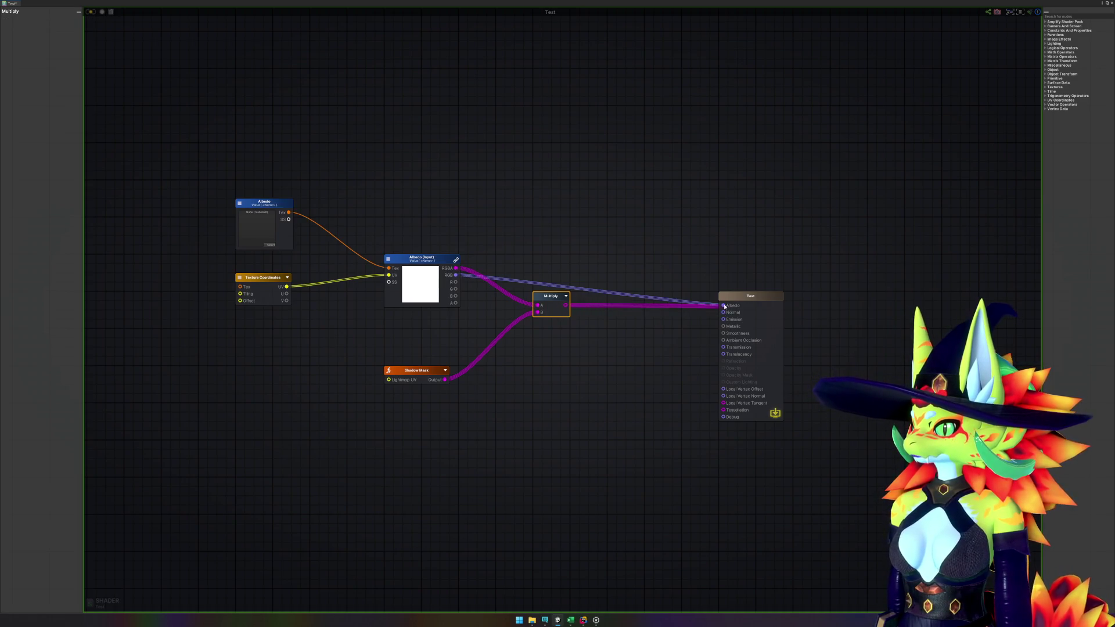
{"action": "left_click", "coordinate": [645, 367]}
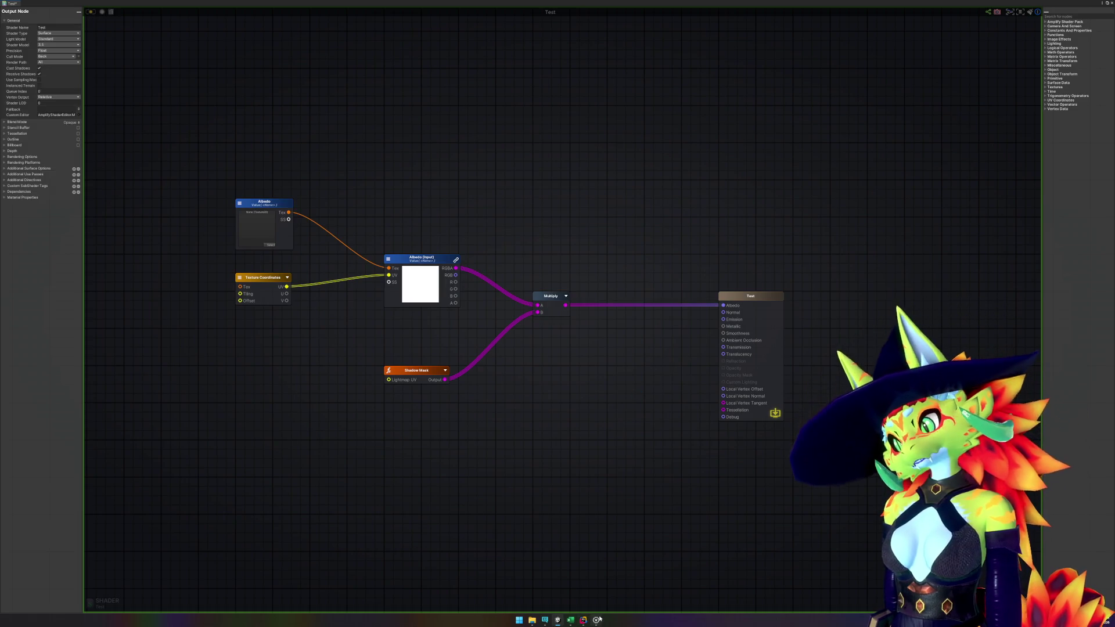
- Save the Test shader with Ctrl+S and close the shader editor
{"action": "mouse_move", "coordinate": [596, 620]}
{"action": "key", "text": "ctrl+s"}
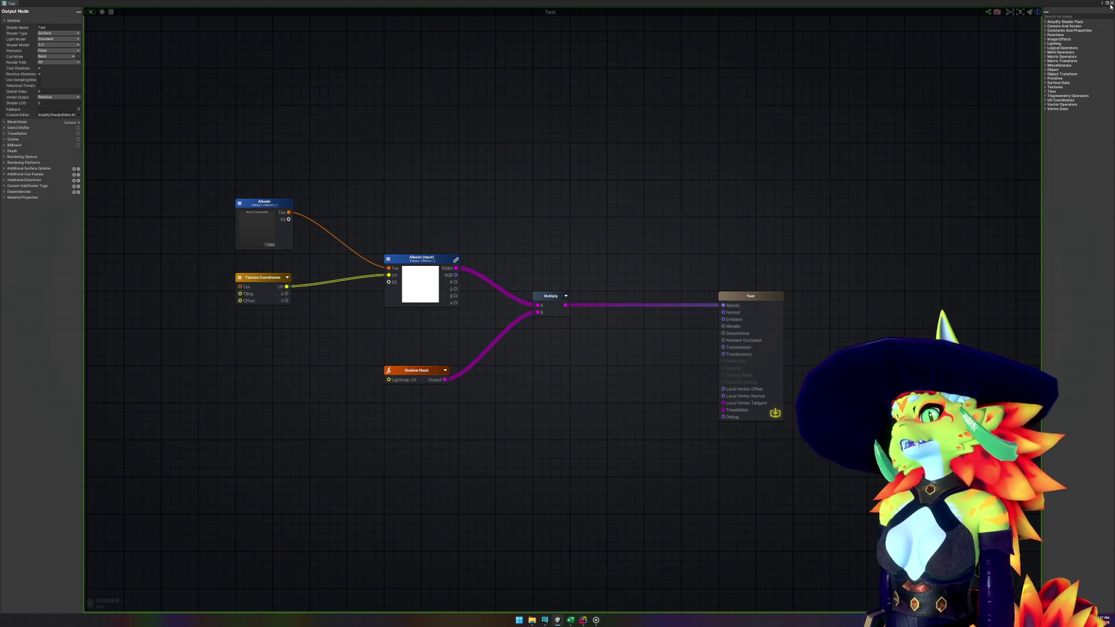
{"action": "left_click", "coordinate": [1111, 4]}
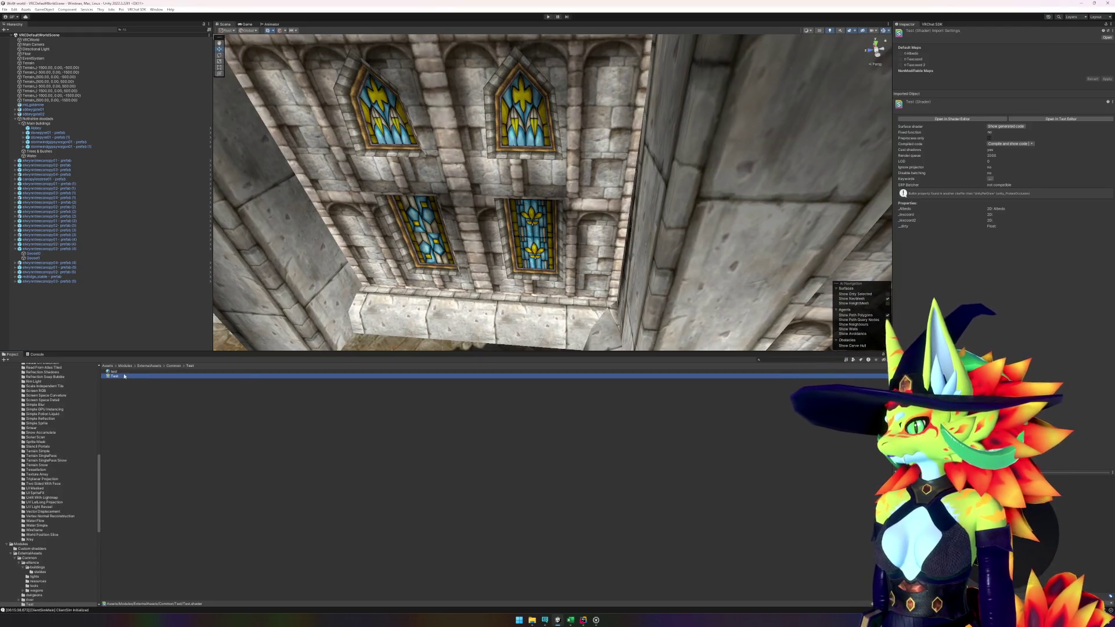
- Create a 3D sphere named test in the Hierarchy and frame it in the view
{"action": "mouse_move", "coordinate": [558, 209]}
{"action": "left_mouse_down"}
{"action": "mouse_move", "coordinate": [568, 207]}
{"action": "mouse_move", "coordinate": [248, 241]}
{"action": "mouse_move", "coordinate": [369, 306]}
{"action": "left_mouse_up"}
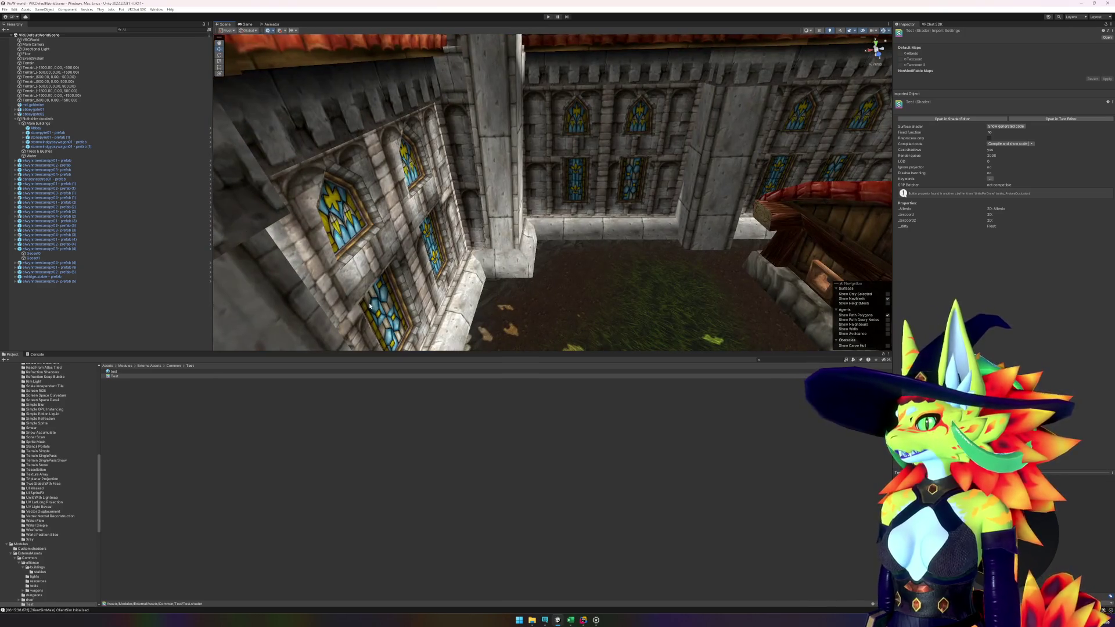
{"action": "right_click", "coordinate": [96, 317]}
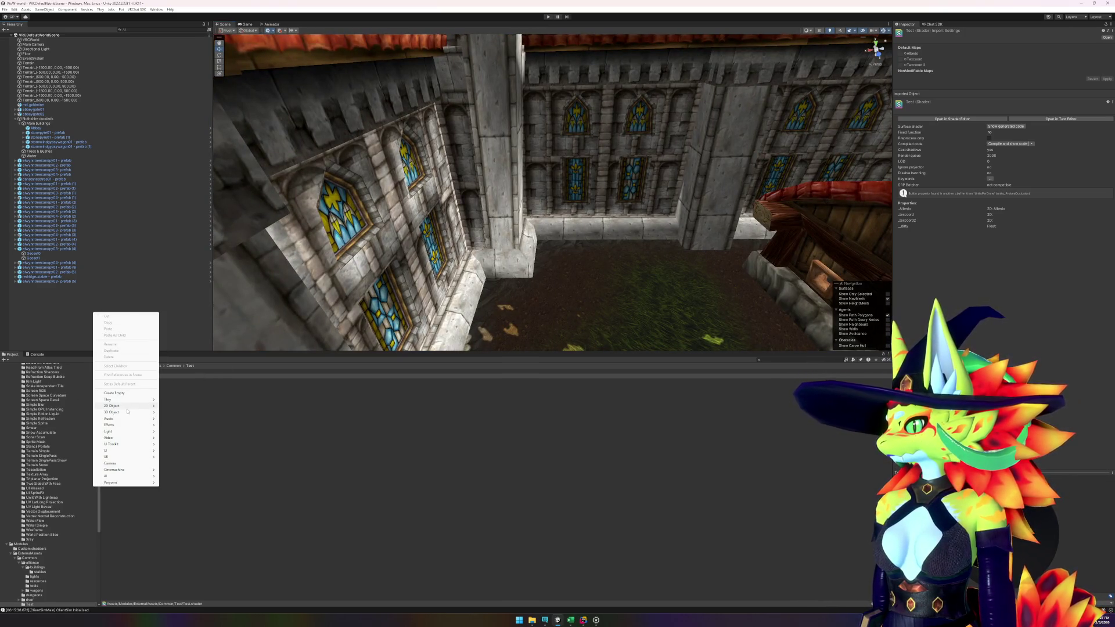
{"action": "mouse_move", "coordinate": [131, 412]}
{"action": "left_click", "coordinate": [174, 419]}
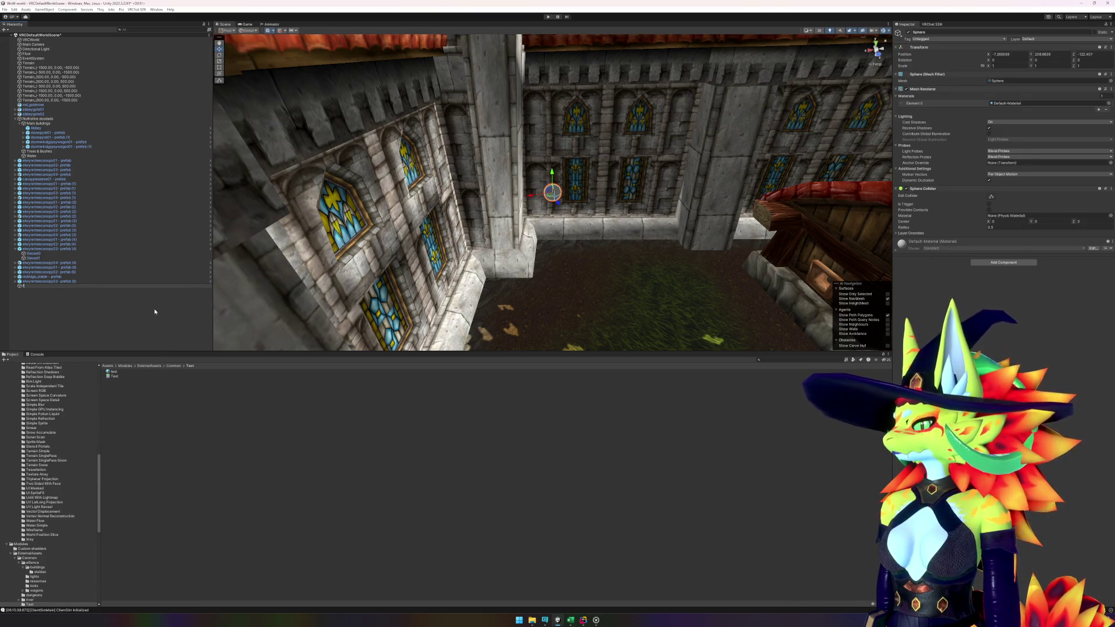
{"action": "key", "text": "Return"}
{"action": "key", "text": "f"}
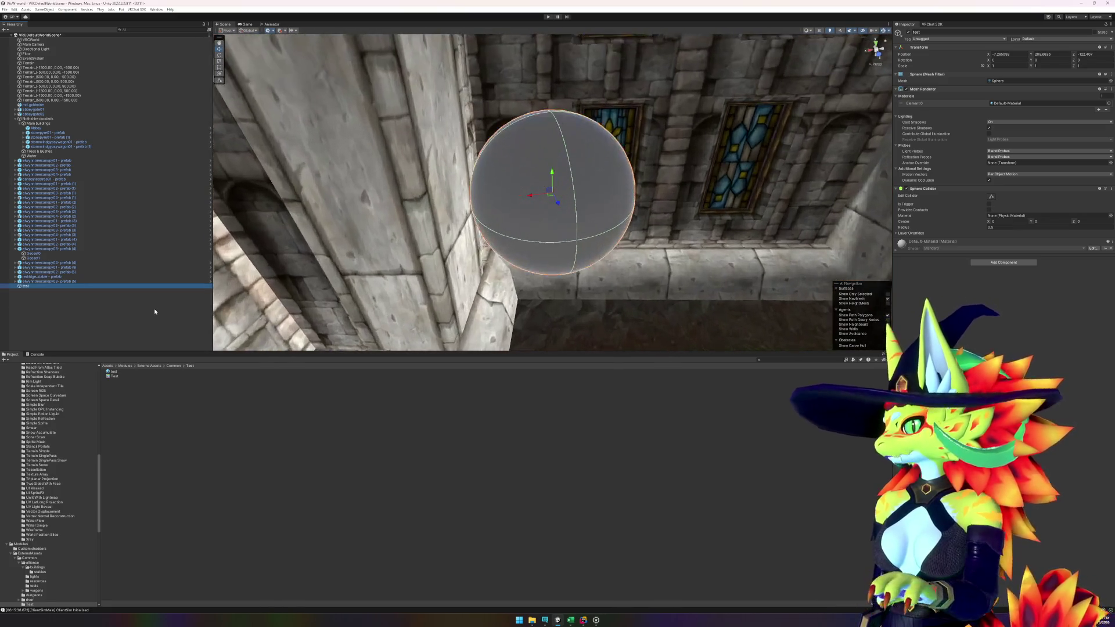
- Give the sphere the Test material and move it against the castle wall's base
{"action": "left_click_drag", "start_coordinate": [517, 192], "coordinate": [520, 229]}
{"action": "mouse_move", "coordinate": [111, 378]}
{"action": "left_mouse_down"}
{"action": "mouse_move", "coordinate": [233, 372]}
{"action": "mouse_move", "coordinate": [536, 194]}
{"action": "mouse_move", "coordinate": [542, 256]}
{"action": "mouse_move", "coordinate": [678, 229]}
{"action": "mouse_move", "coordinate": [762, 248]}
{"action": "mouse_move", "coordinate": [523, 241]}
{"action": "mouse_move", "coordinate": [552, 236]}
{"action": "left_mouse_up"}
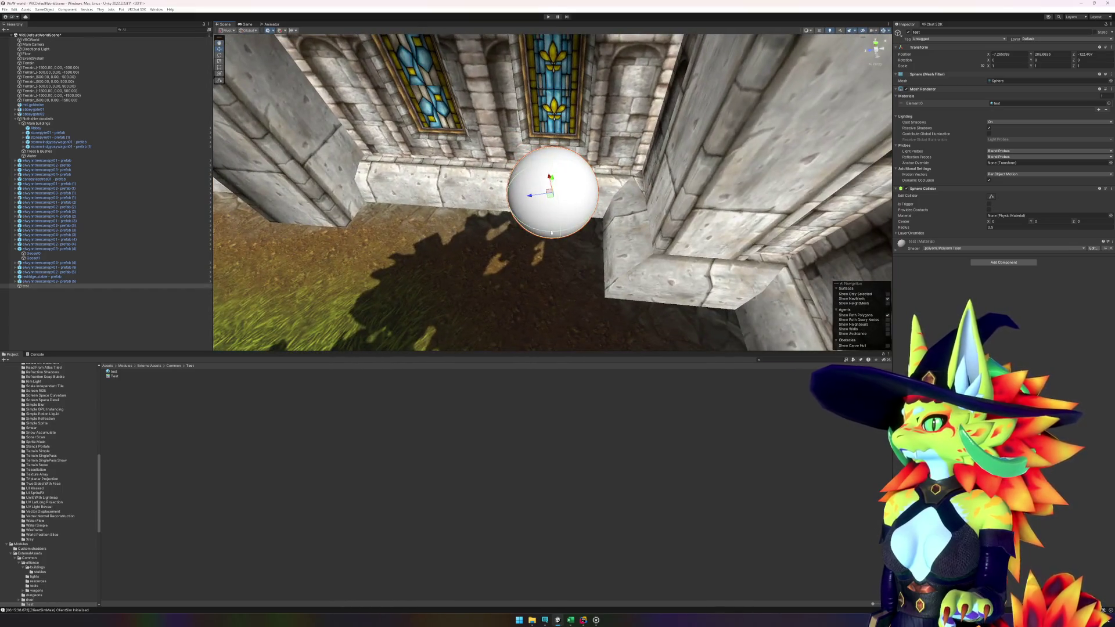
{"action": "left_click_drag", "start_coordinate": [550, 199], "coordinate": [304, 139]}
{"action": "scroll", "coordinate": [286, 173], "scroll_direction": "down", "scroll_amount": 5}
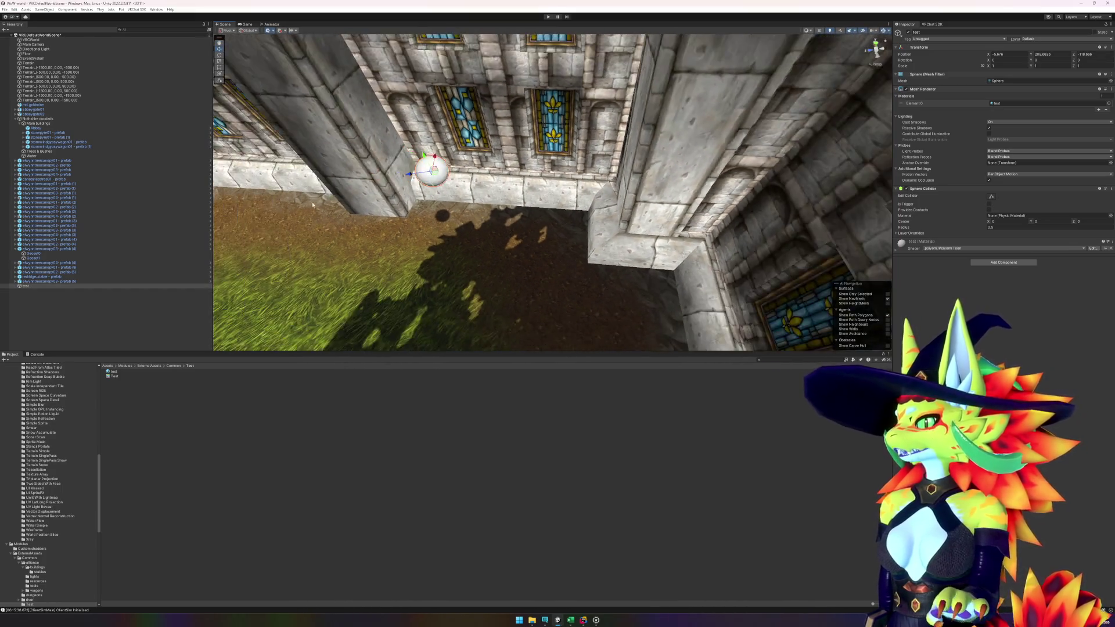
{"action": "mouse_move", "coordinate": [479, 180]}
{"action": "left_mouse_down"}
{"action": "mouse_move", "coordinate": [473, 186]}
{"action": "mouse_move", "coordinate": [528, 228]}
{"action": "mouse_move", "coordinate": [491, 184]}
{"action": "left_mouse_up"}
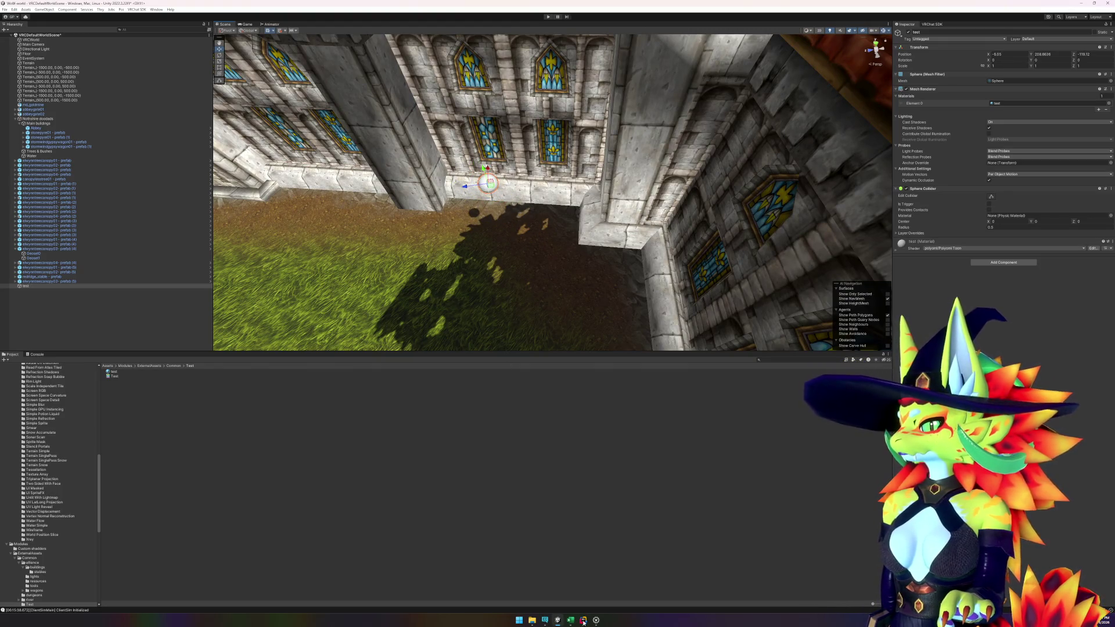
{"action": "mouse_move", "coordinate": [596, 620]}
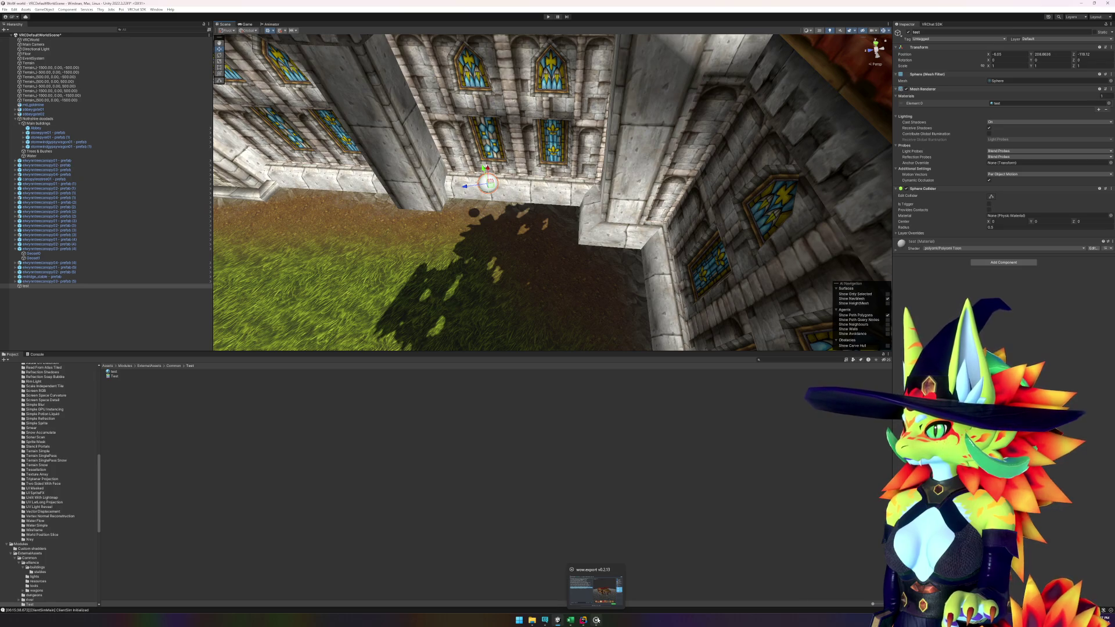
{"action": "left_click_drag", "start_coordinate": [523, 279], "coordinate": [551, 280]}
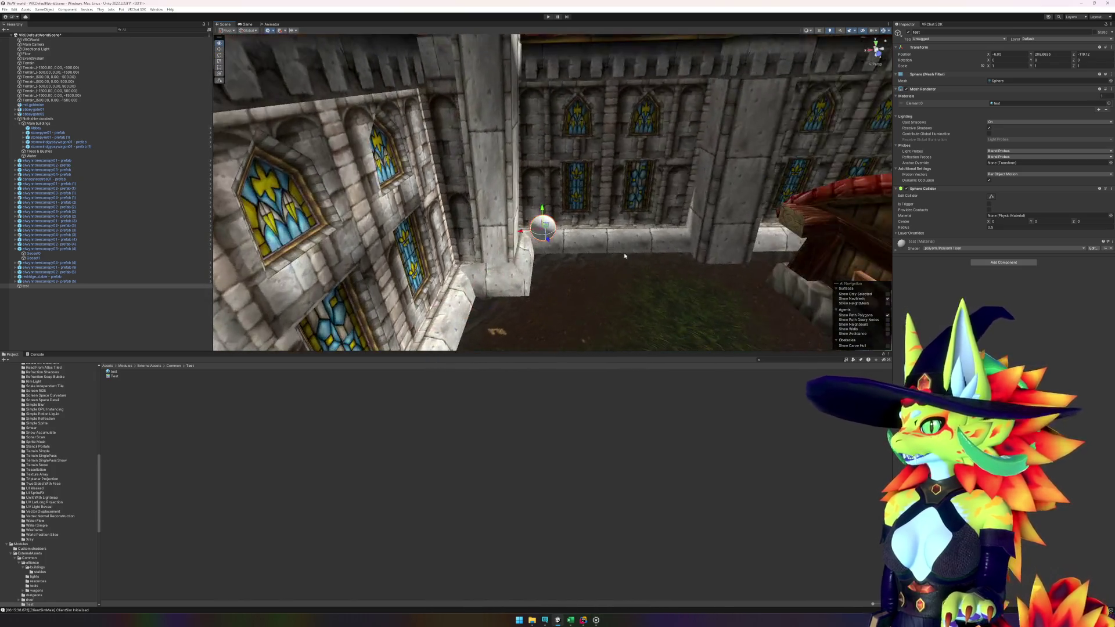
- Create a second sphere and name it test 2
{"action": "right_click", "coordinate": [103, 316]}
{"action": "mouse_move", "coordinate": [133, 416]}
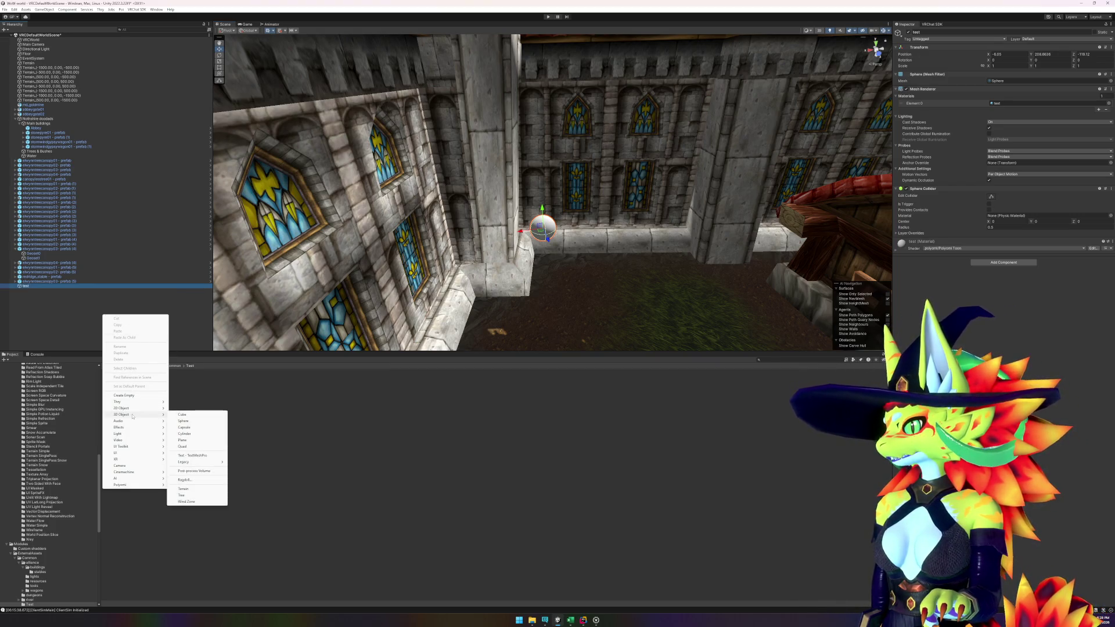
{"action": "left_click", "coordinate": [194, 421]}
{"action": "type", "text": "test"}
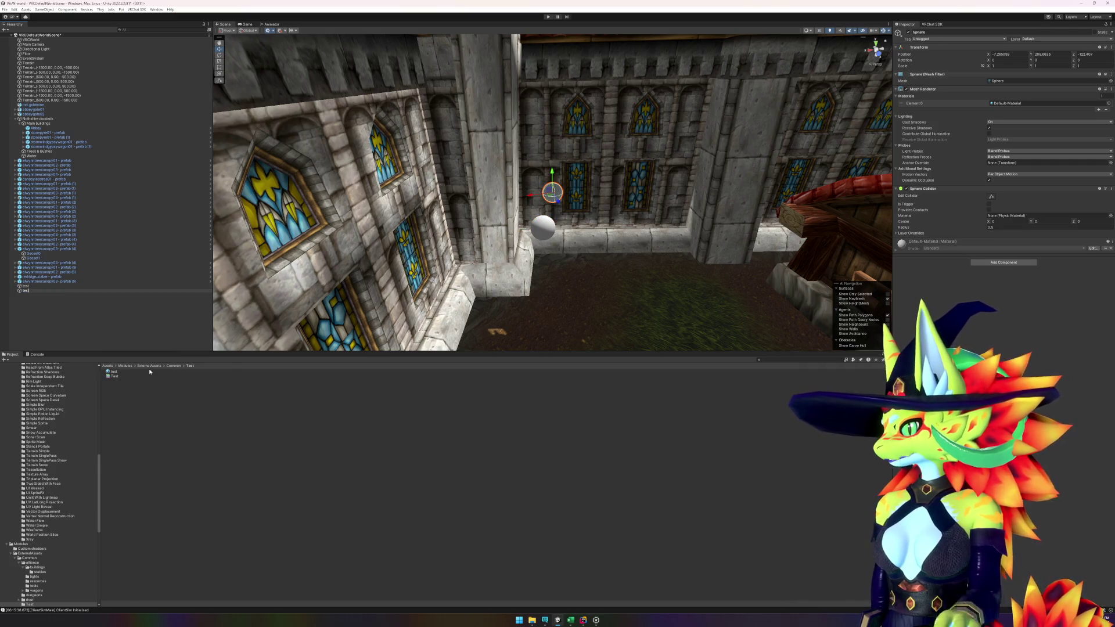
{"action": "type", "text": " 2"}
{"action": "key", "text": "Return"}
- Drag the test material onto test 2, frame it, and orbit around it
{"action": "left_click_drag", "start_coordinate": [116, 374], "coordinate": [486, 231]}
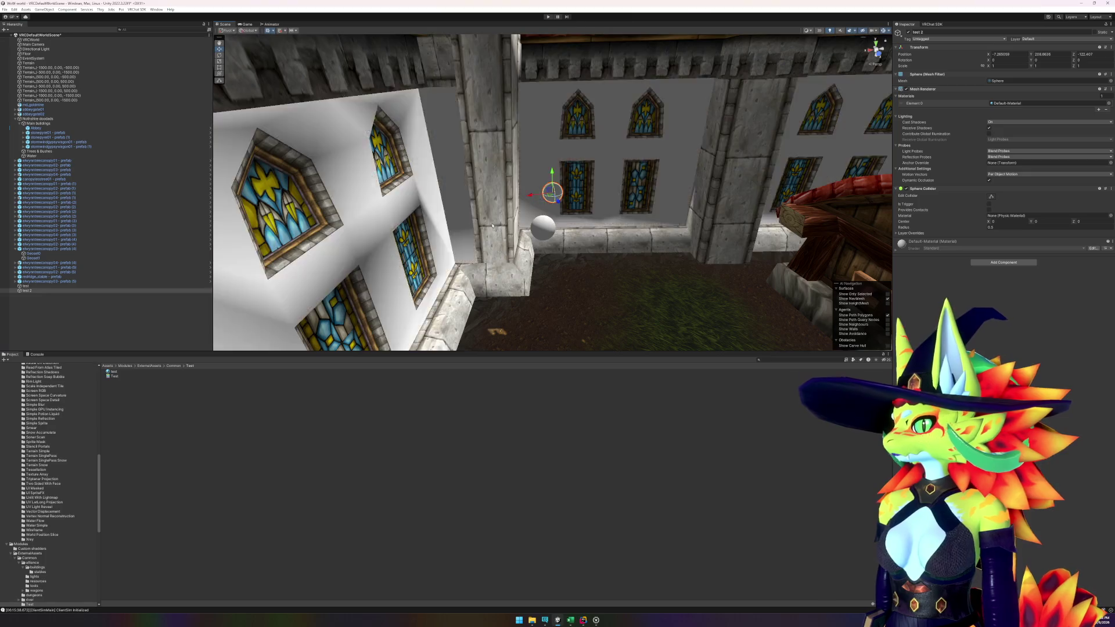
{"action": "mouse_move", "coordinate": [551, 197]}
{"action": "left_mouse_down"}
{"action": "mouse_move", "coordinate": [543, 192]}
{"action": "mouse_move", "coordinate": [510, 225]}
{"action": "mouse_move", "coordinate": [504, 293]}
{"action": "mouse_move", "coordinate": [490, 217]}
{"action": "mouse_move", "coordinate": [467, 278]}
{"action": "left_mouse_up"}
{"action": "key", "text": "f"}
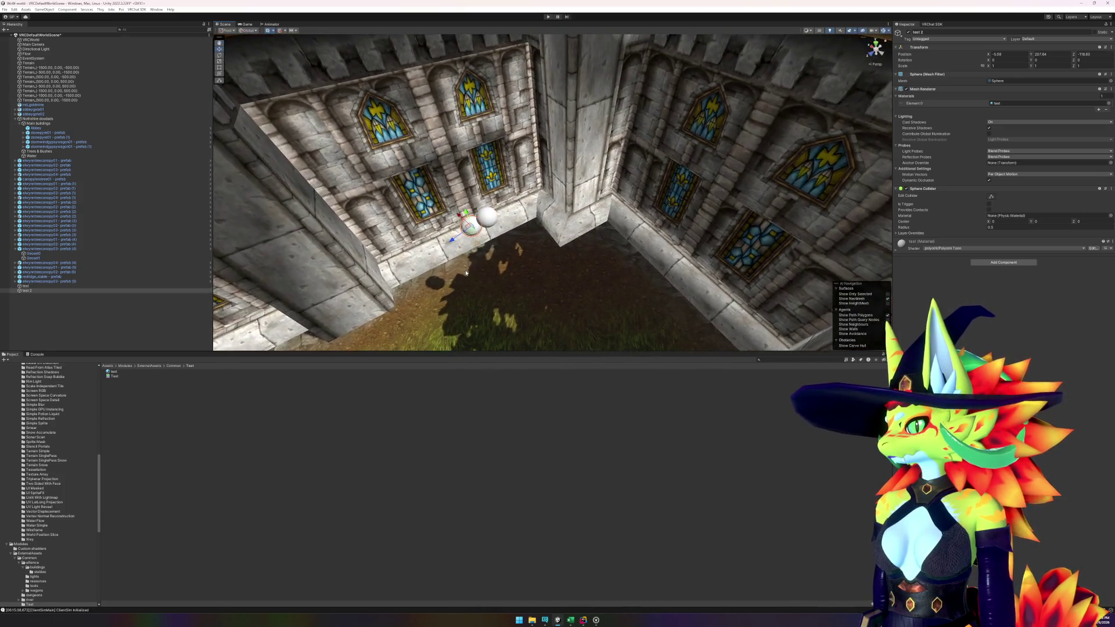
{"action": "scroll", "coordinate": [586, 285], "scroll_direction": "down", "scroll_amount": 5}
{"action": "left_click_drag", "start_coordinate": [586, 285], "coordinate": [1073, 251]}
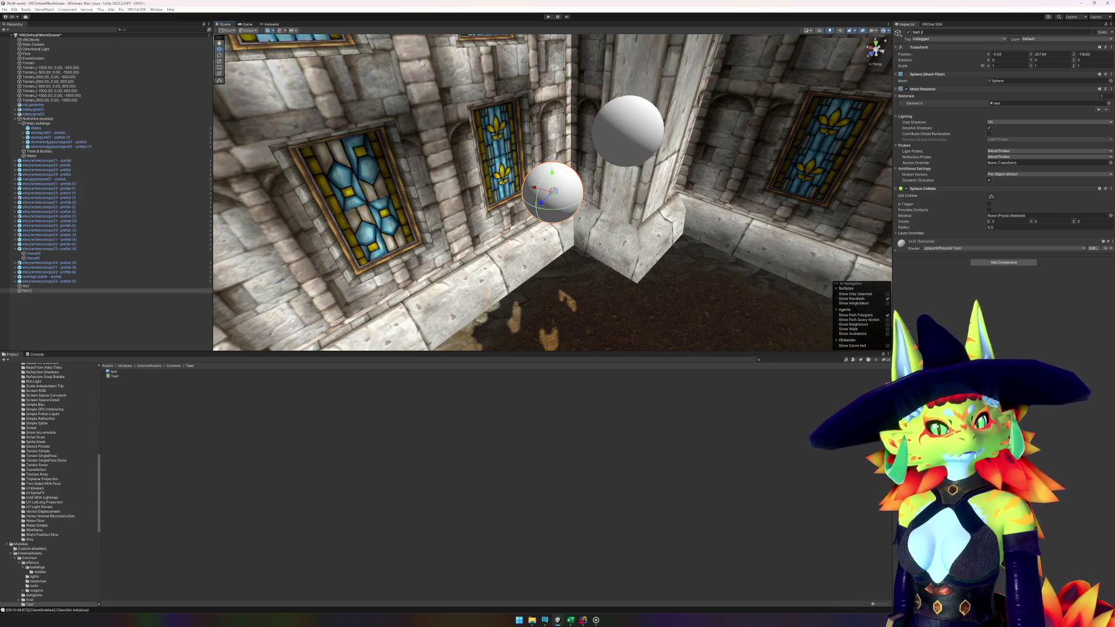
{"action": "left_click", "coordinate": [583, 620]}
{"action": "left_click", "coordinate": [583, 620]}
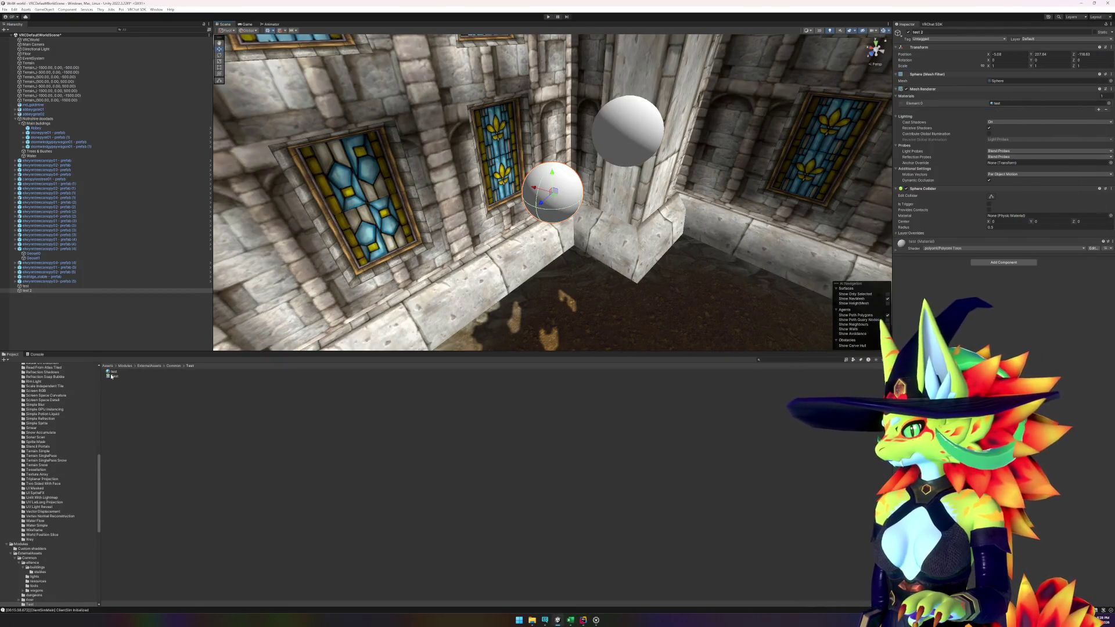
- Open the Test shader graph in a resized floating window beside the Scene view, zoomed in
{"action": "double_click", "coordinate": [138, 375]}
{"action": "left_click_drag", "start_coordinate": [18, 4], "coordinate": [41, 76]}
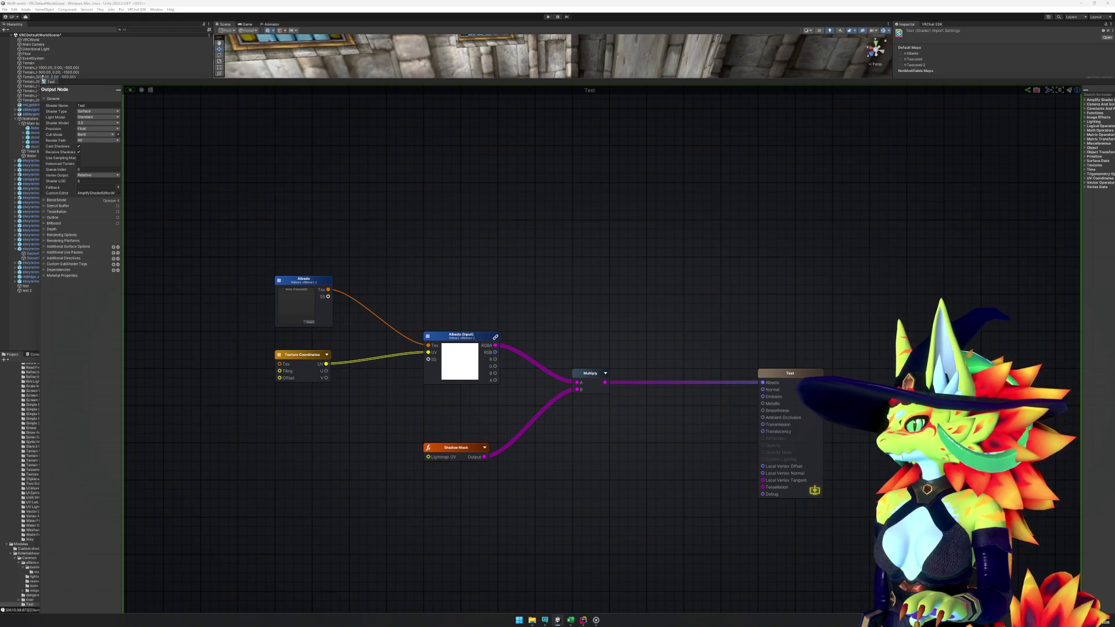
{"action": "mouse_move", "coordinate": [39, 78]}
{"action": "left_mouse_down"}
{"action": "mouse_move", "coordinate": [481, 306]}
{"action": "mouse_move", "coordinate": [632, 418]}
{"action": "mouse_move", "coordinate": [621, 446]}
{"action": "mouse_move", "coordinate": [547, 458]}
{"action": "left_mouse_up"}
{"action": "mouse_move", "coordinate": [661, 458]}
{"action": "left_mouse_down"}
{"action": "mouse_move", "coordinate": [622, 238]}
{"action": "mouse_move", "coordinate": [597, 263]}
{"action": "left_mouse_up"}
{"action": "left_click_drag", "start_coordinate": [888, 508], "coordinate": [779, 433]}
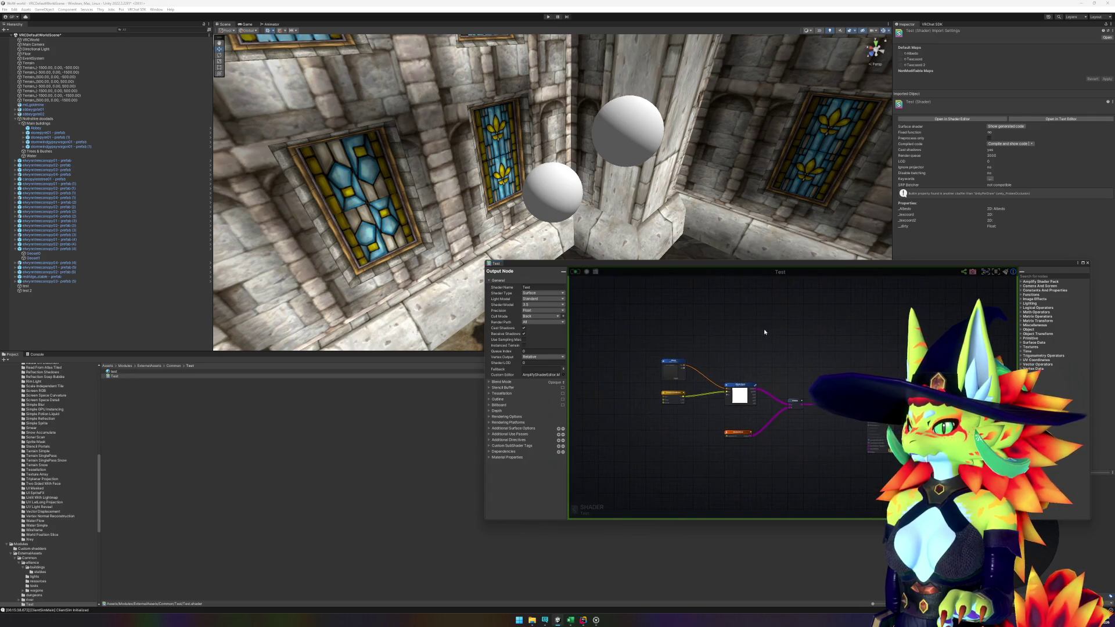
{"action": "scroll", "coordinate": [778, 433], "scroll_direction": "up", "scroll_amount": 3}
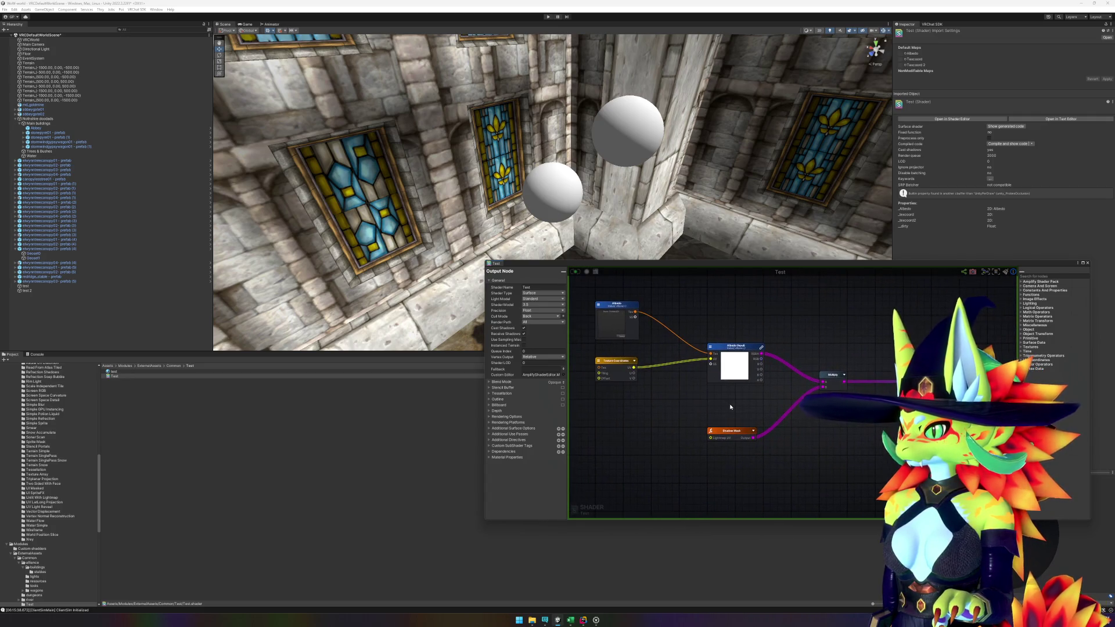
{"action": "left_click", "coordinate": [532, 299]}
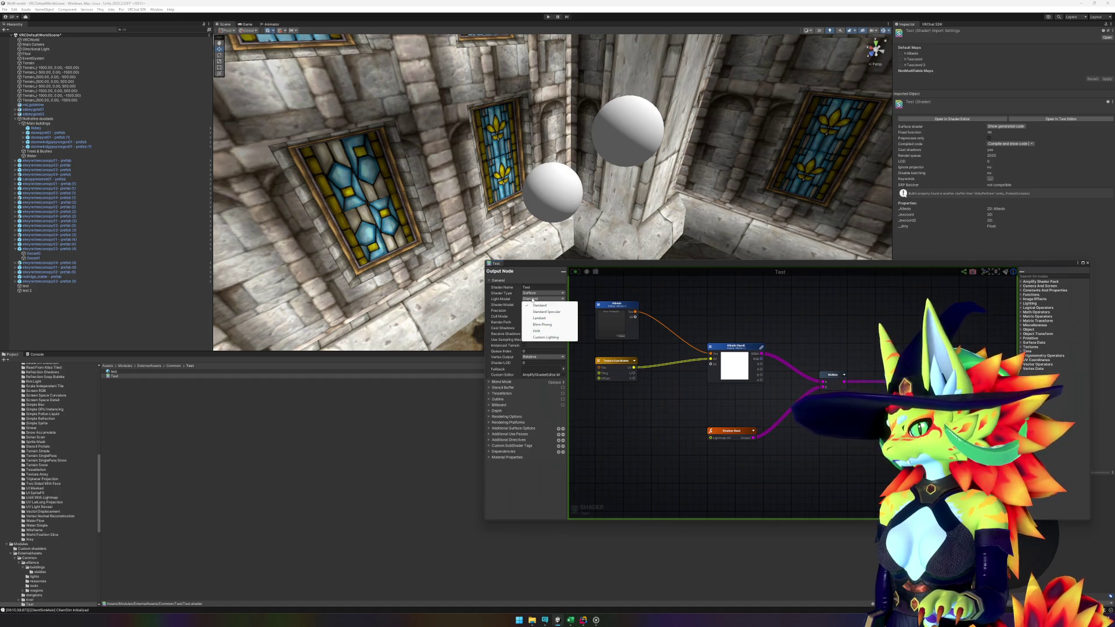
{"action": "left_click", "coordinate": [544, 319]}
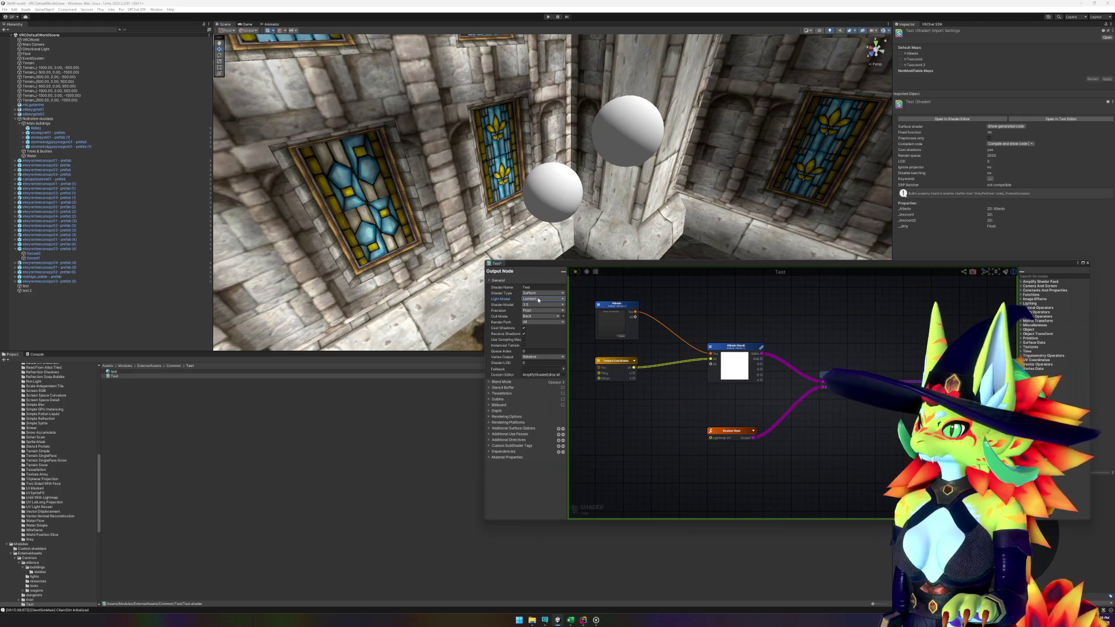
{"action": "mouse_move", "coordinate": [555, 232]}
{"action": "left_mouse_down"}
{"action": "mouse_move", "coordinate": [561, 273]}
{"action": "mouse_move", "coordinate": [564, 221]}
{"action": "mouse_move", "coordinate": [641, 202]}
{"action": "left_mouse_up"}
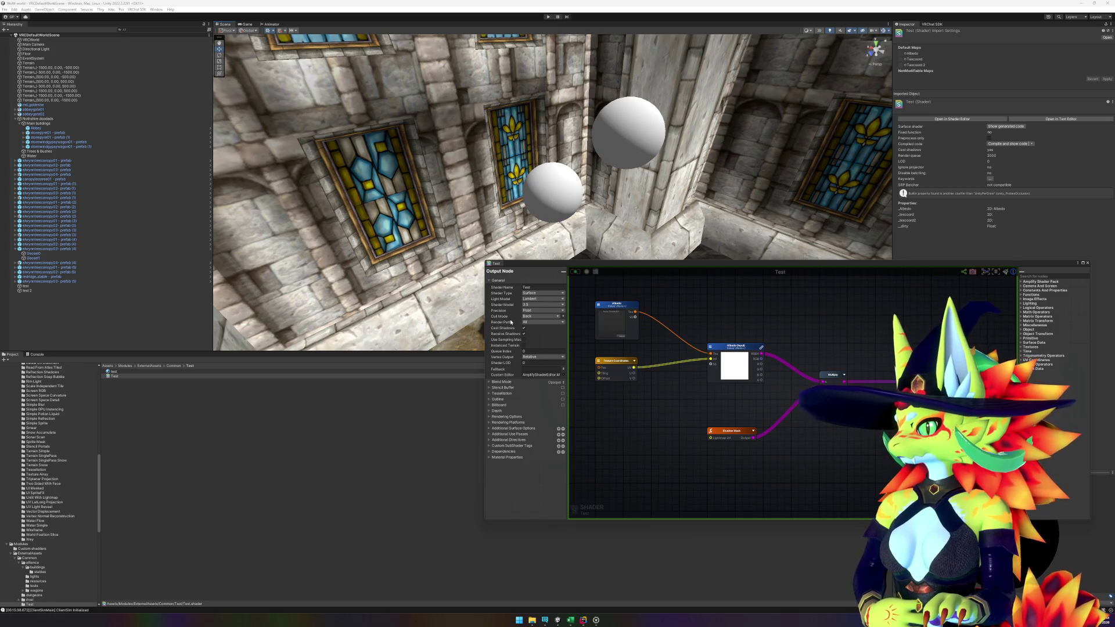
{"action": "left_click", "coordinate": [489, 382]}
{"action": "left_click", "coordinate": [490, 384]}
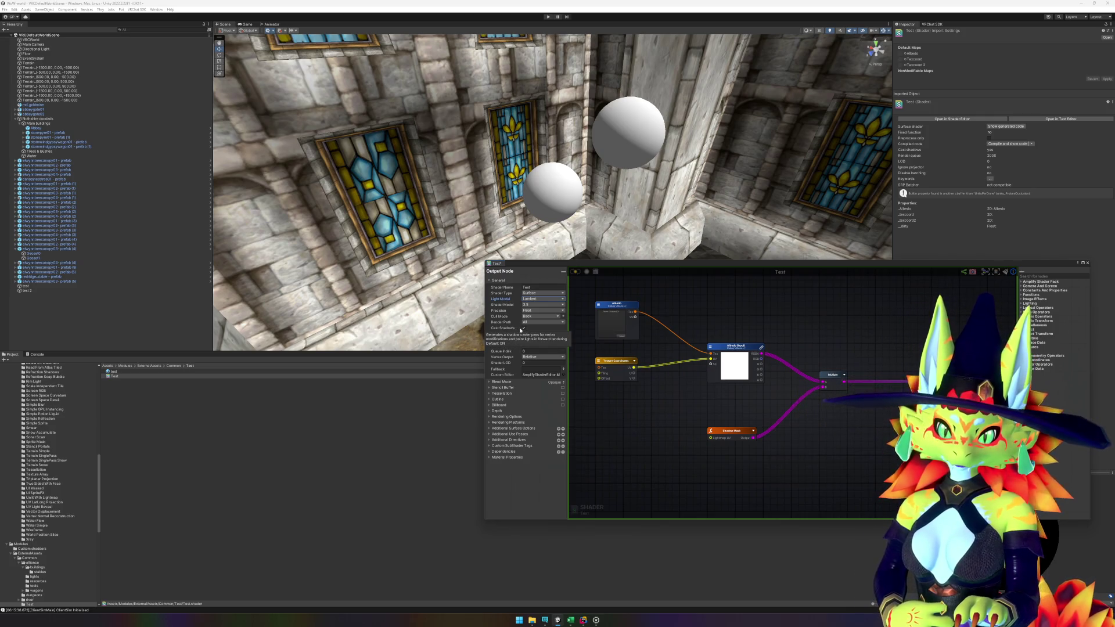
{"action": "left_click", "coordinate": [534, 302]}
{"action": "left_click", "coordinate": [534, 304]}
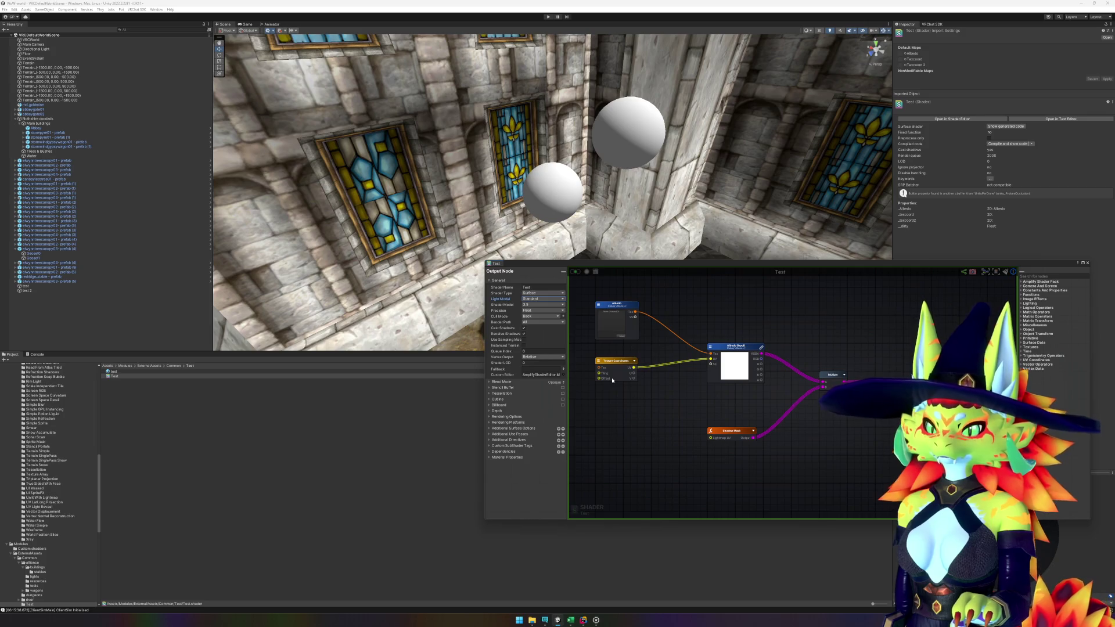
{"action": "left_click", "coordinate": [541, 311]}
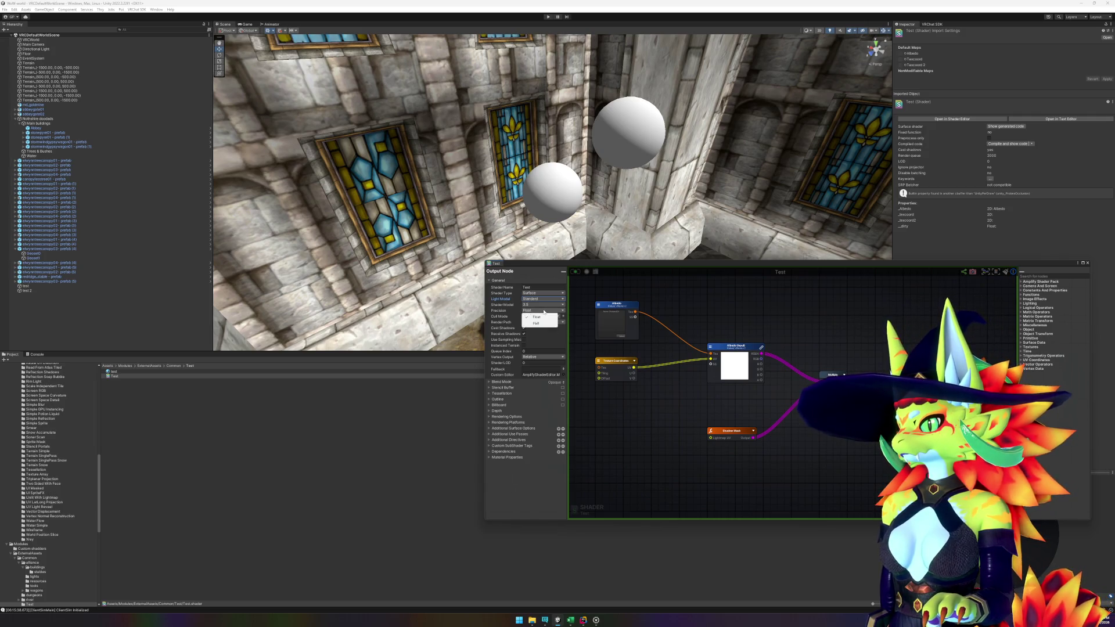
{"action": "left_click", "coordinate": [525, 317]}
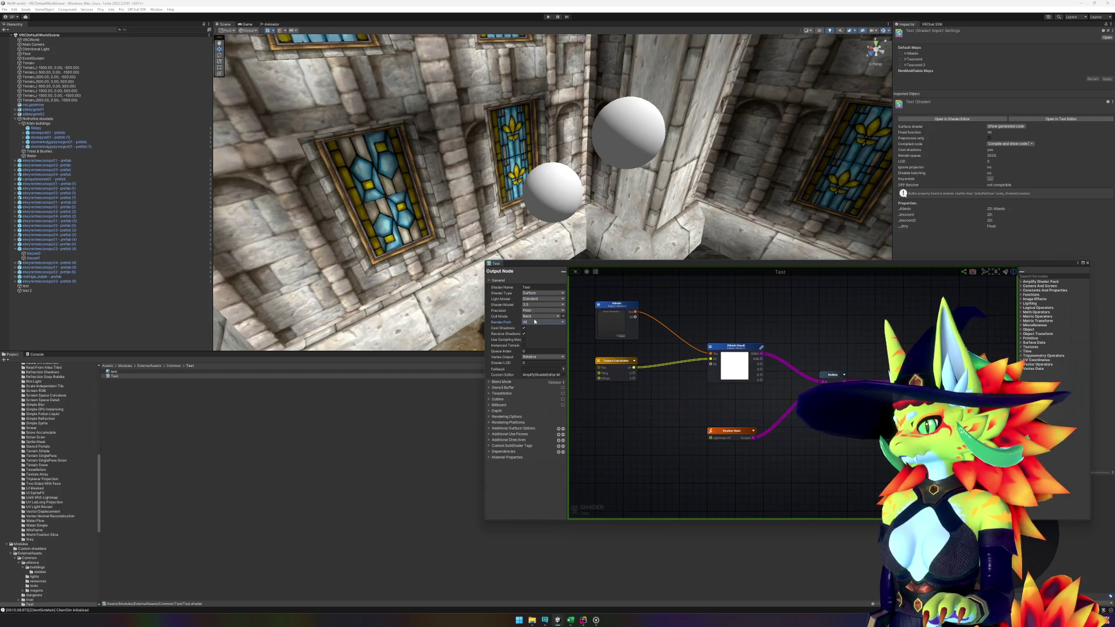
{"action": "left_click", "coordinate": [535, 322]}
{"action": "left_click", "coordinate": [533, 327]}
{"action": "left_click", "coordinate": [535, 356]}
{"action": "left_click", "coordinate": [535, 362]}
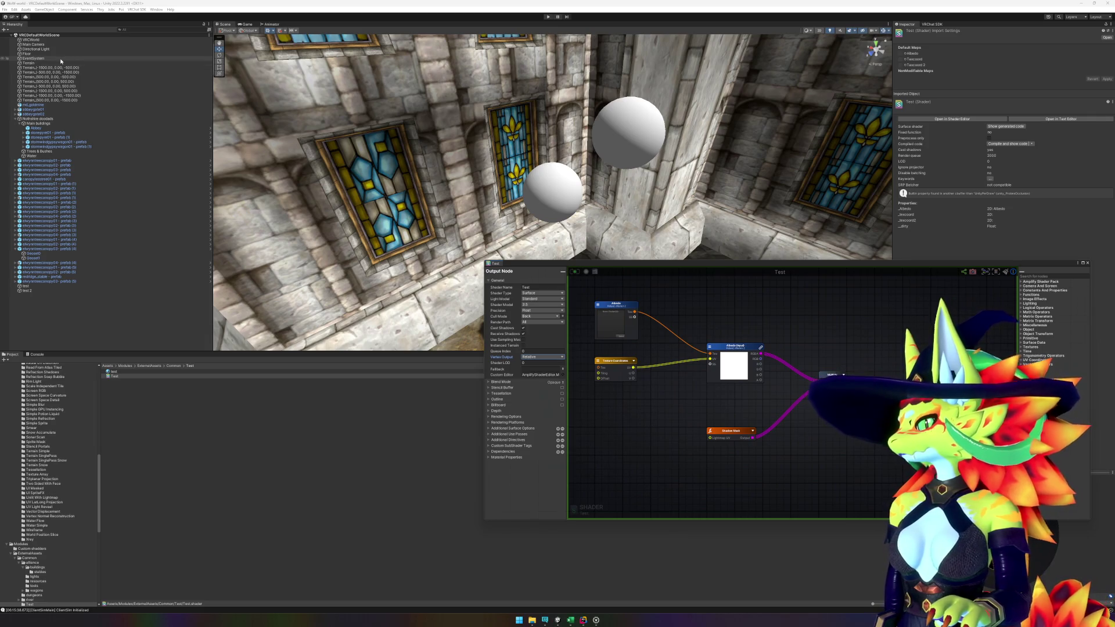
{"action": "left_click_drag", "start_coordinate": [349, 151], "coordinate": [372, 155]}
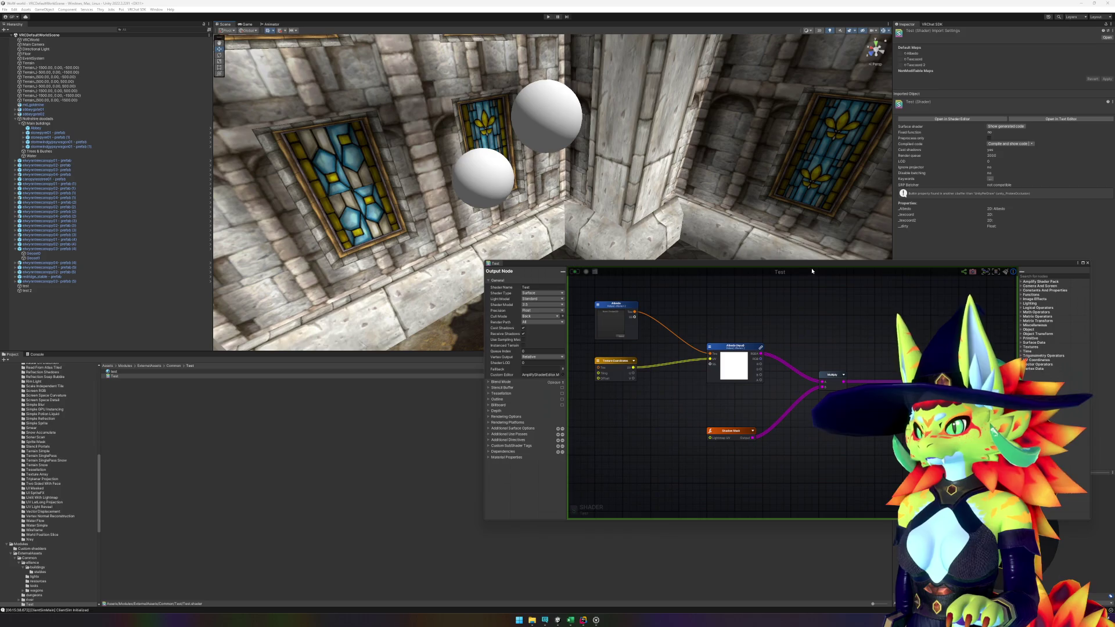
{"action": "left_click_drag", "start_coordinate": [811, 264], "coordinate": [749, 259]}
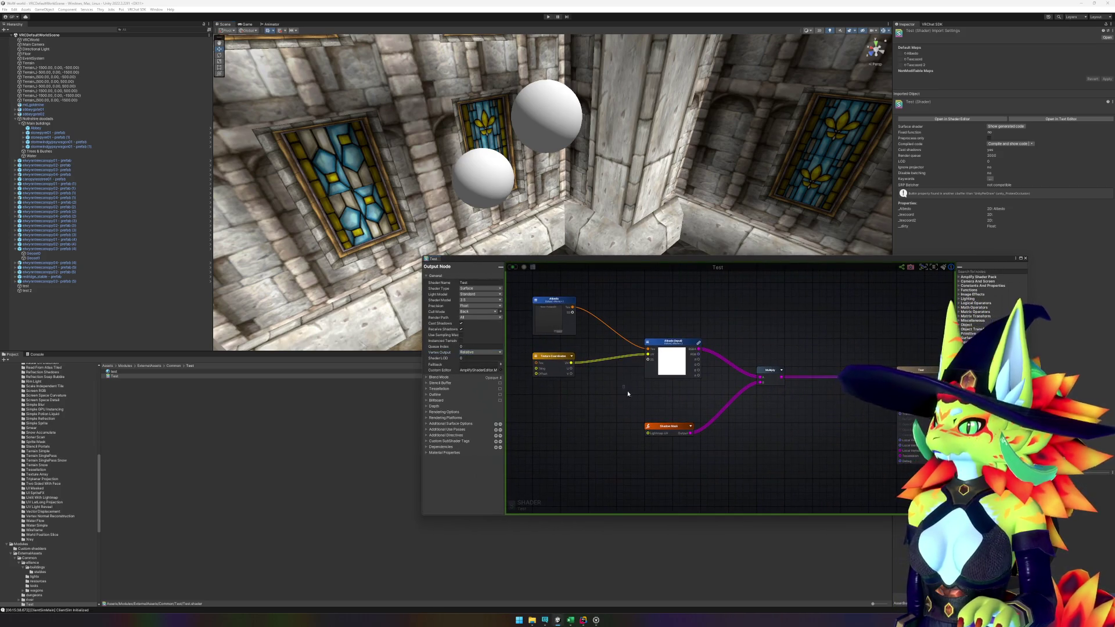
- Delete the Shadow Mask node and wire the albedo texture straight into the output's Albedo
{"action": "left_click_drag", "start_coordinate": [625, 388], "coordinate": [715, 443]}
{"action": "key", "text": "Delete"}
{"action": "left_click_drag", "start_coordinate": [698, 349], "coordinate": [893, 378]}
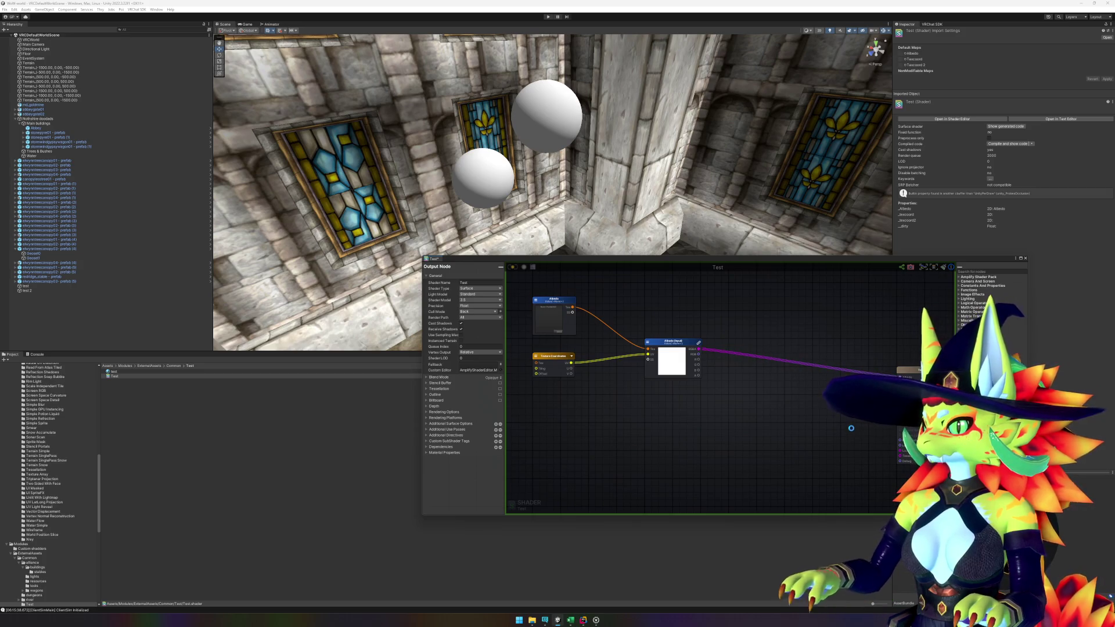
- Reposition the upper sphere with the gizmo, then dismiss an opened node search
{"action": "left_click", "coordinate": [551, 130]}
{"action": "left_click_drag", "start_coordinate": [548, 205], "coordinate": [548, 221]}
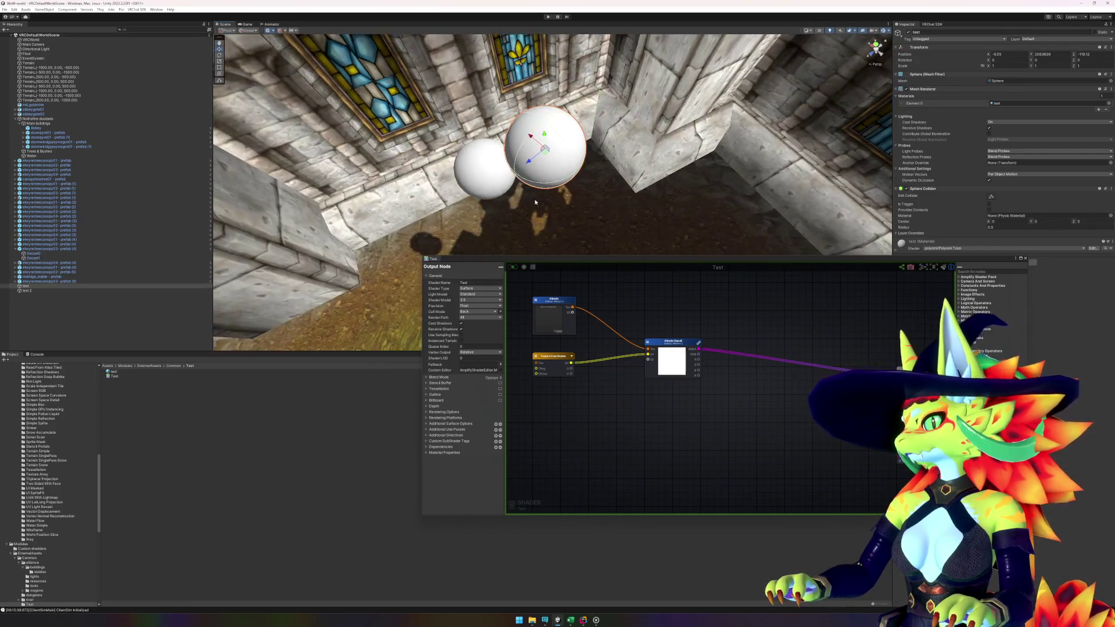
{"action": "mouse_move", "coordinate": [529, 155]}
{"action": "left_mouse_down"}
{"action": "mouse_move", "coordinate": [522, 108]}
{"action": "mouse_move", "coordinate": [606, 151]}
{"action": "mouse_move", "coordinate": [526, 110]}
{"action": "left_mouse_up"}
{"action": "right_click", "coordinate": [629, 409]}
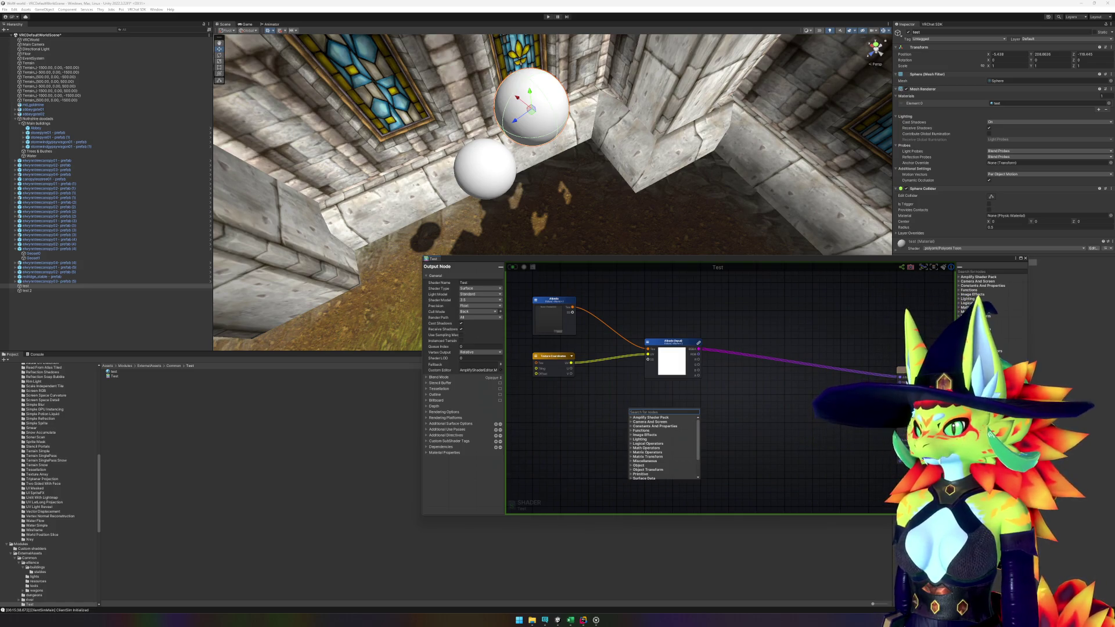
{"action": "left_click", "coordinate": [773, 367]}
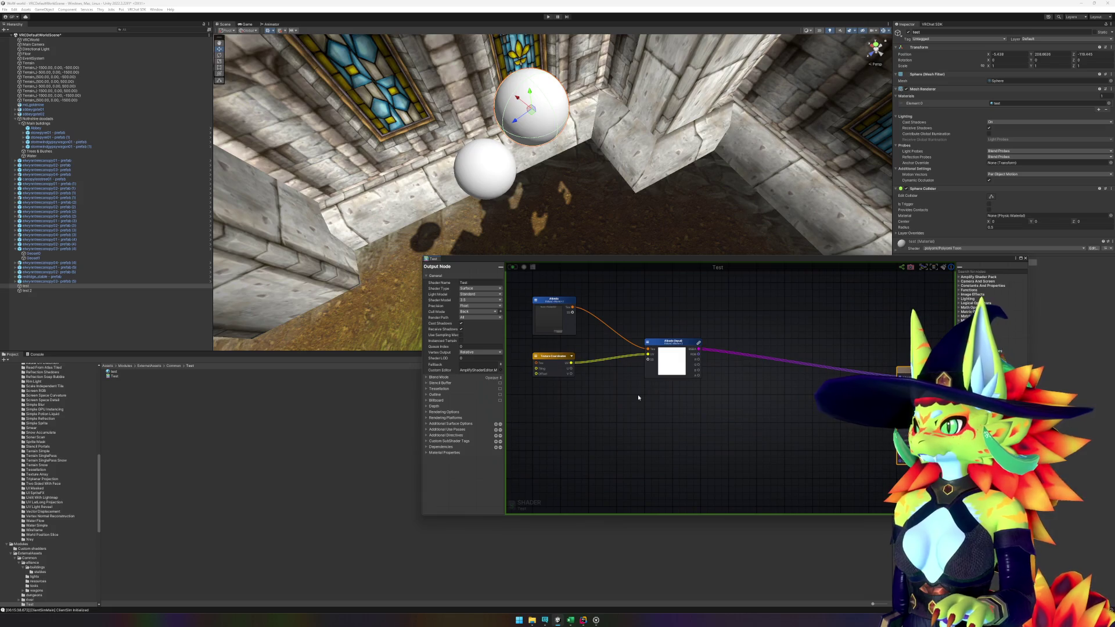
{"action": "scroll", "coordinate": [862, 356], "scroll_direction": "down", "scroll_amount": 3}
{"action": "scroll", "coordinate": [862, 356], "scroll_direction": "up", "scroll_amount": 5}
{"action": "left_click_drag", "start_coordinate": [862, 357], "coordinate": [850, 356]}
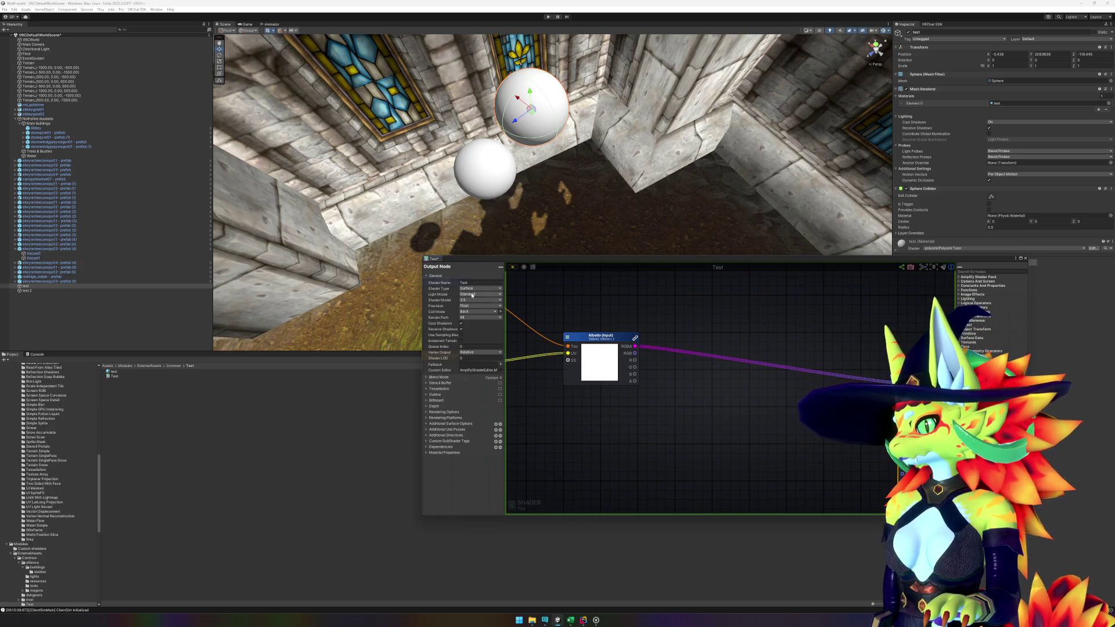
{"action": "left_click", "coordinate": [428, 378]}
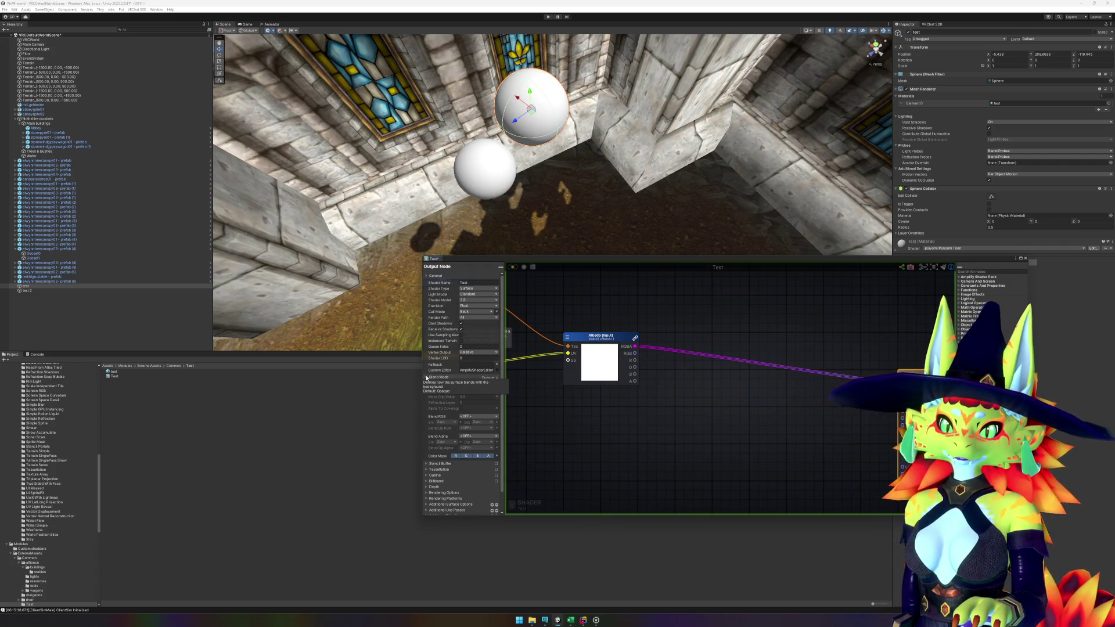
{"action": "left_click", "coordinate": [428, 378]}
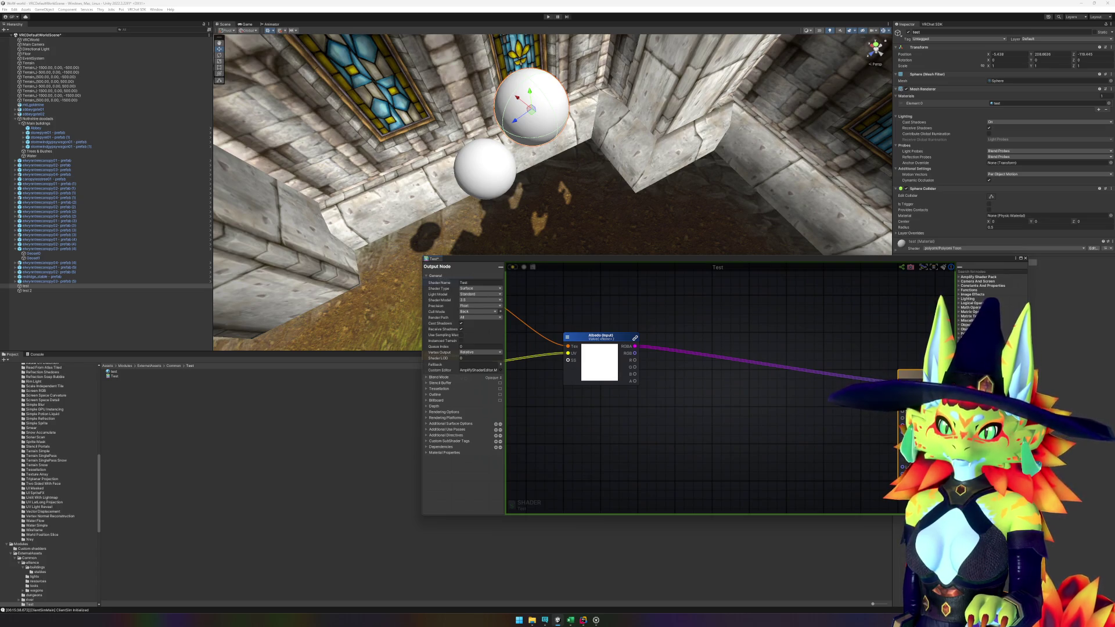
{"action": "scroll", "coordinate": [719, 356], "scroll_direction": "down", "scroll_amount": 3}
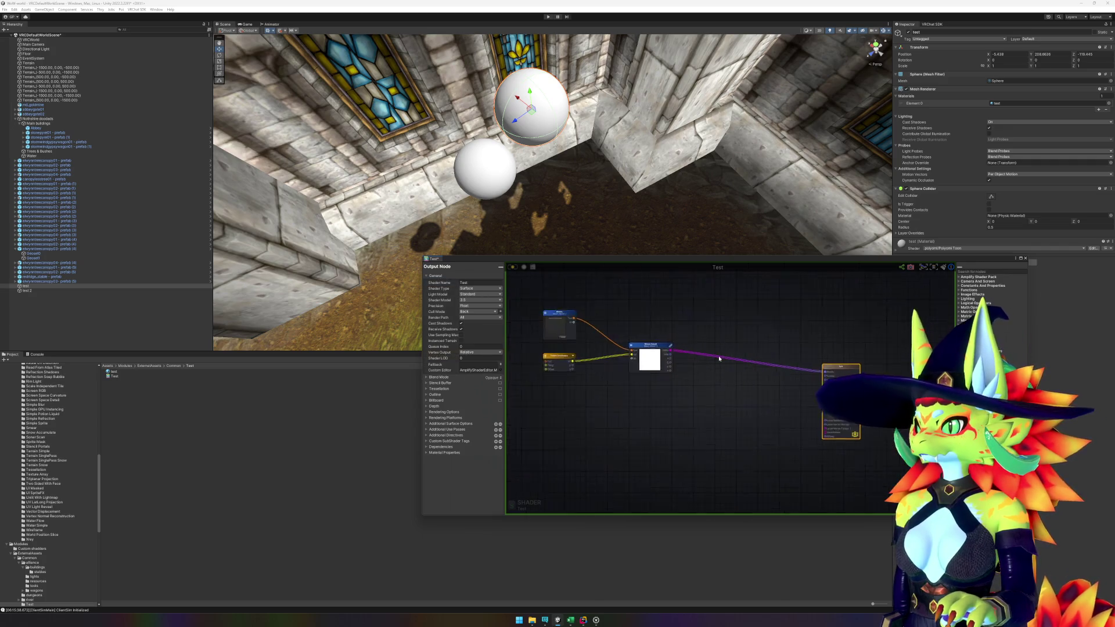
- Delete the Albedo and Texture Coordinates nodes, keeping Texture Sample 0
{"action": "scroll", "coordinate": [687, 359], "scroll_direction": "up", "scroll_amount": 3}
{"action": "left_click_drag", "start_coordinate": [681, 367], "coordinate": [779, 384]}
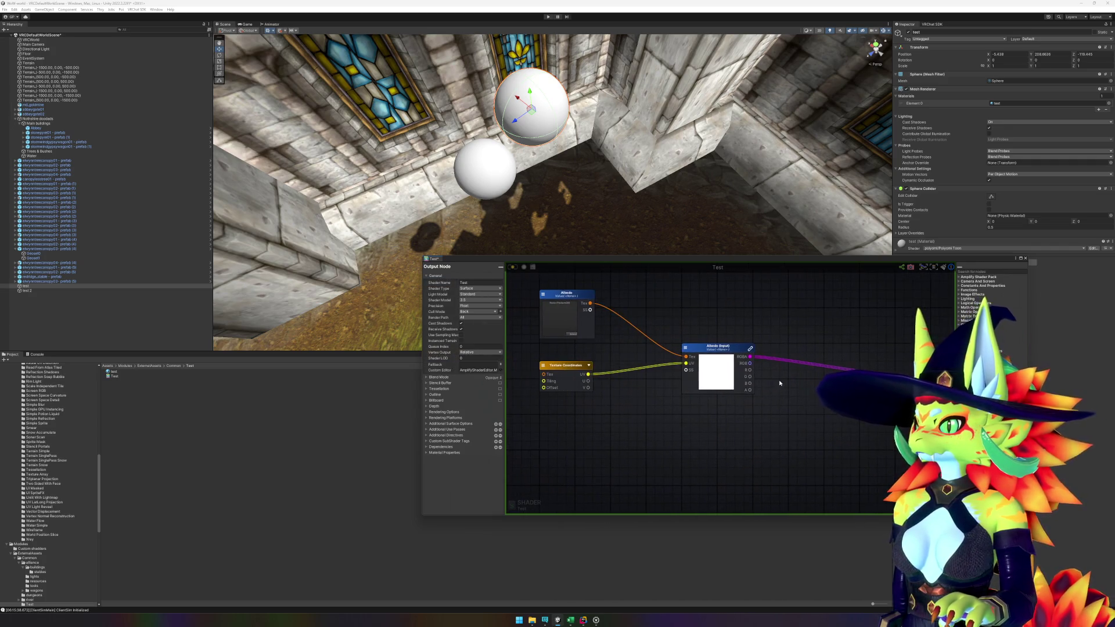
{"action": "left_click_drag", "start_coordinate": [523, 282], "coordinate": [637, 401]}
{"action": "key", "text": "Delete"}
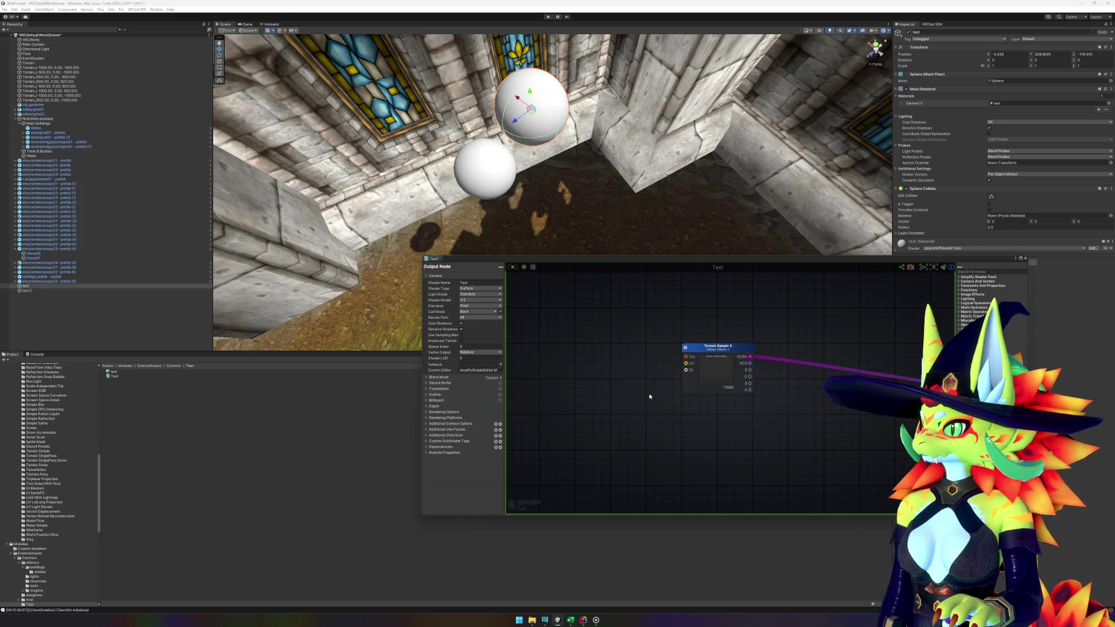
- Center the Texture Sample 0 node, save the shader, and nudge the sphere down
{"action": "left_click", "coordinate": [718, 371]}
{"action": "left_click_drag", "start_coordinate": [870, 420], "coordinate": [774, 409]}
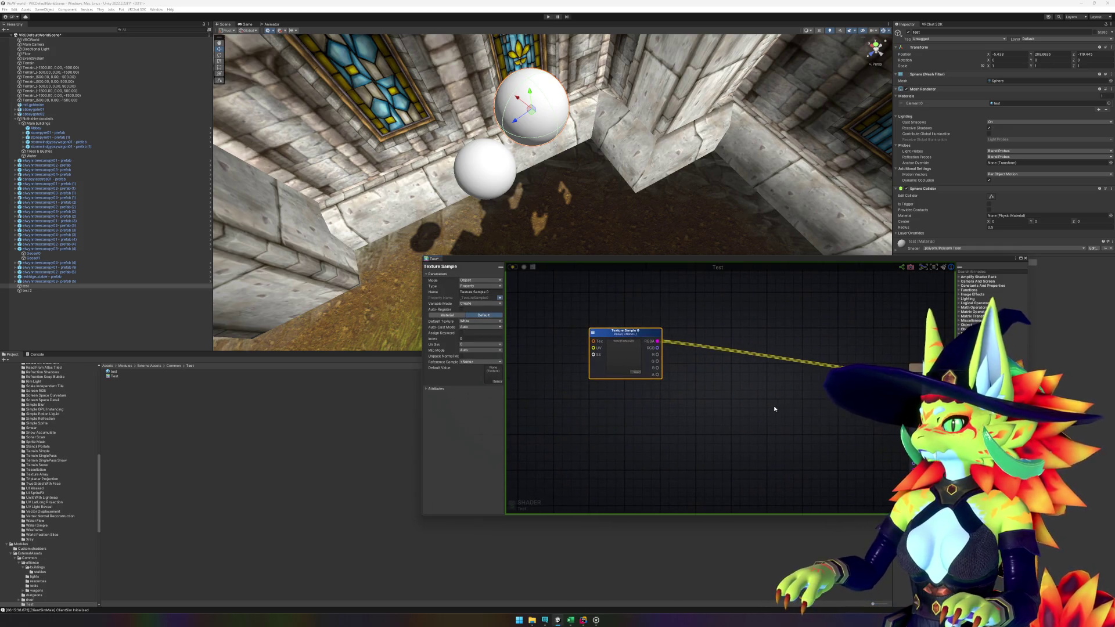
{"action": "key", "text": "ctrl+s"}
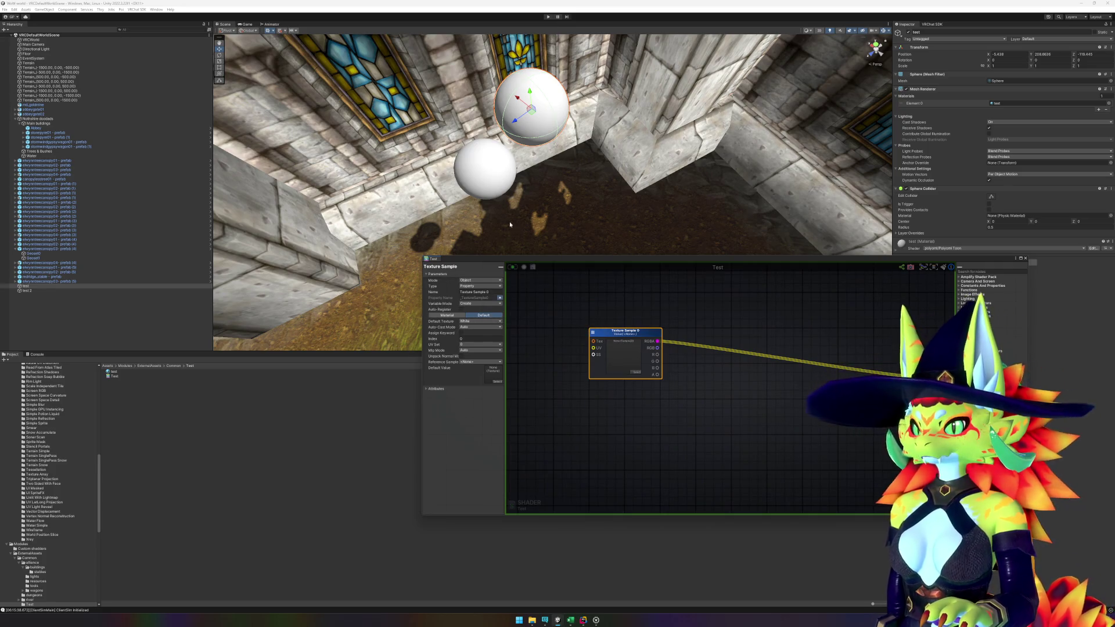
{"action": "mouse_move", "coordinate": [537, 111]}
{"action": "left_mouse_down"}
{"action": "mouse_move", "coordinate": [535, 154]}
{"action": "mouse_move", "coordinate": [558, 98]}
{"action": "mouse_move", "coordinate": [545, 132]}
{"action": "left_mouse_up"}
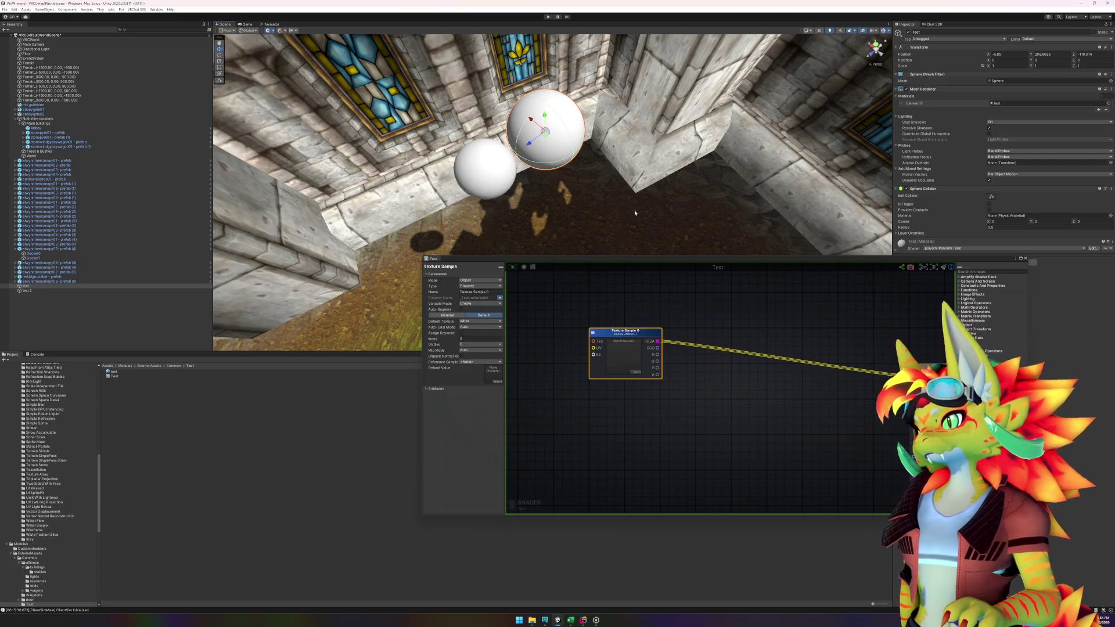
{"action": "left_click", "coordinate": [561, 144]}
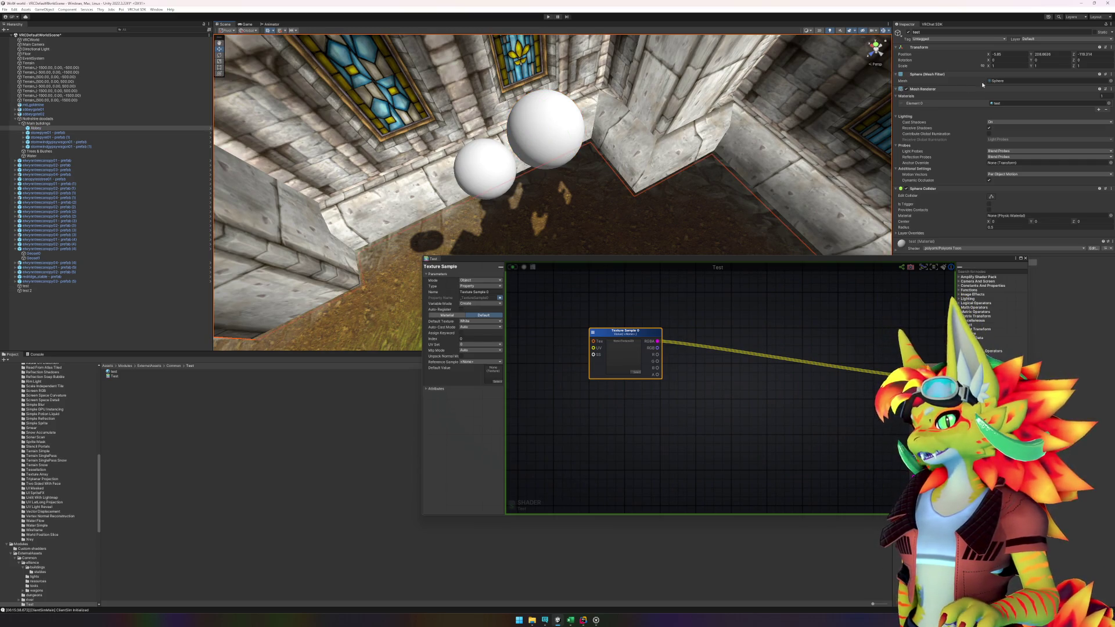
- Switch the test sphere's material shader to Standard
{"action": "left_click", "coordinate": [545, 120]}
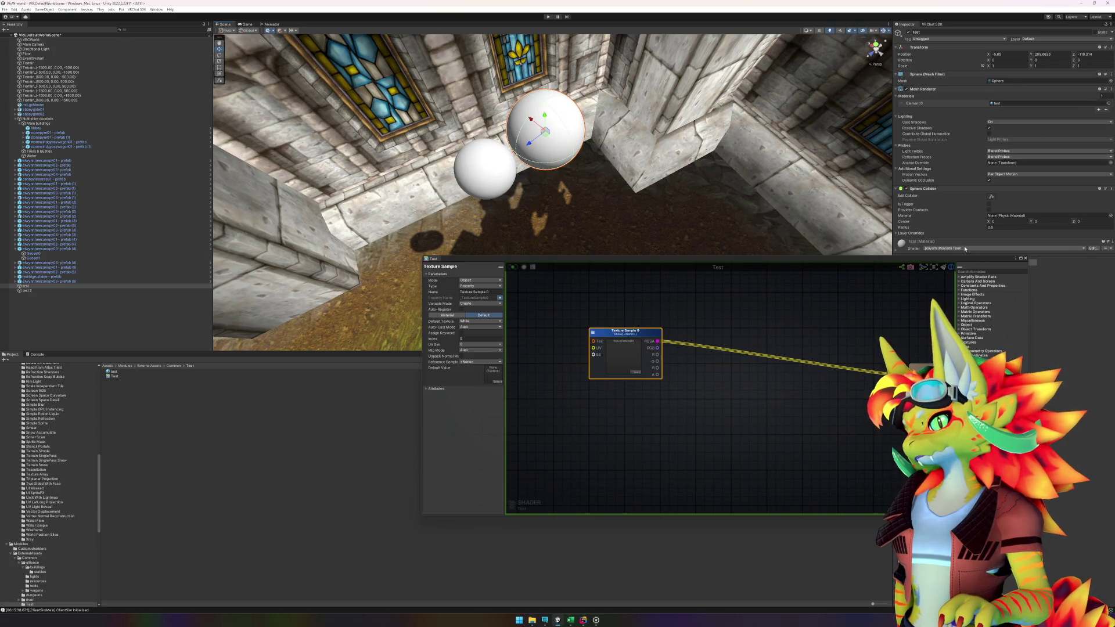
{"action": "left_click", "coordinate": [965, 249]}
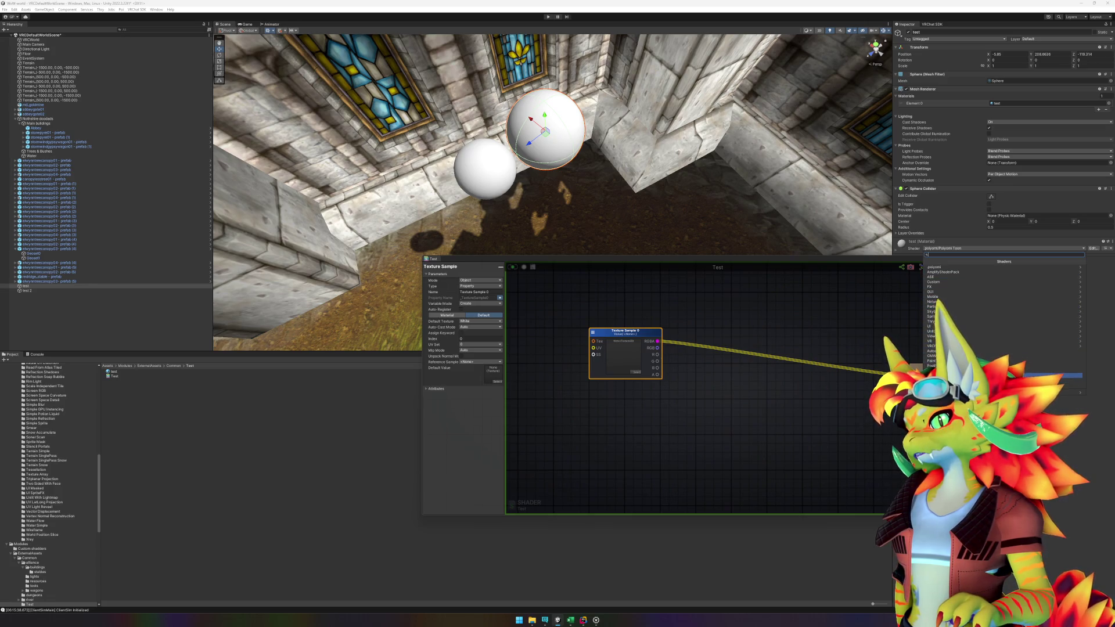
{"action": "left_click", "coordinate": [1051, 376]}
- Alternate selection between test 2 and test to compare their appearance
{"action": "left_click", "coordinate": [493, 176]}
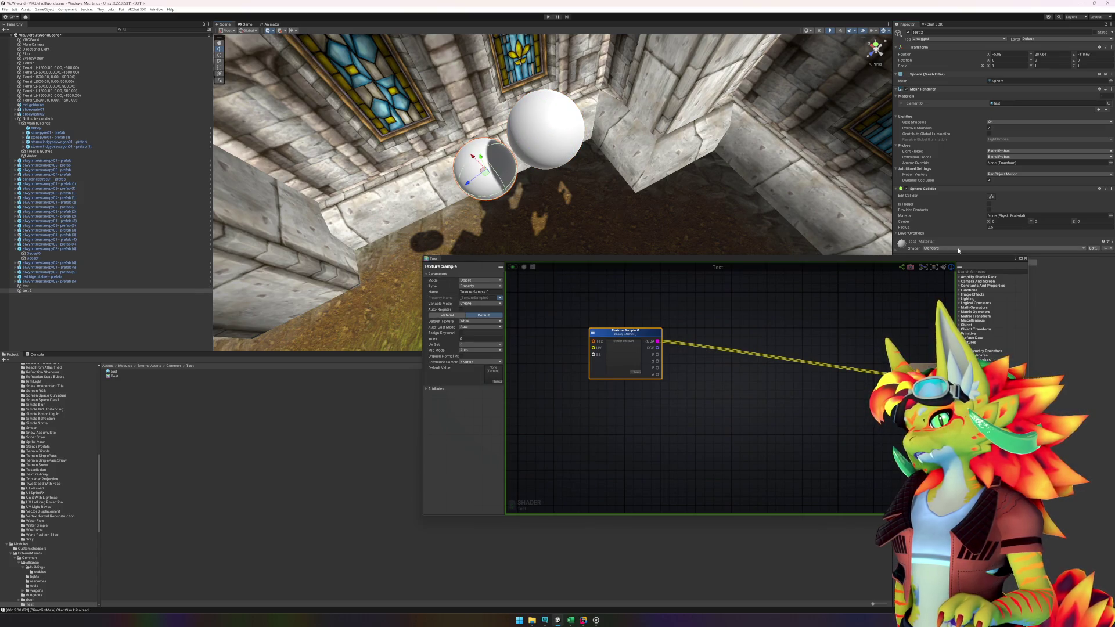
{"action": "left_click", "coordinate": [553, 154]}
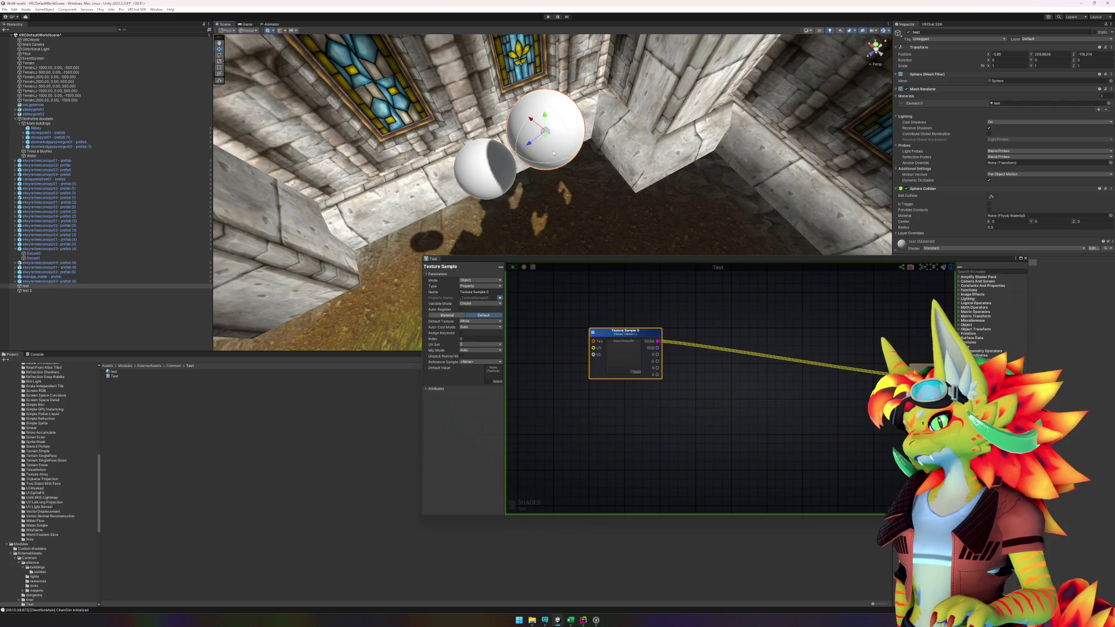
{"action": "left_click", "coordinate": [484, 183]}
{"action": "left_click", "coordinate": [536, 151]}
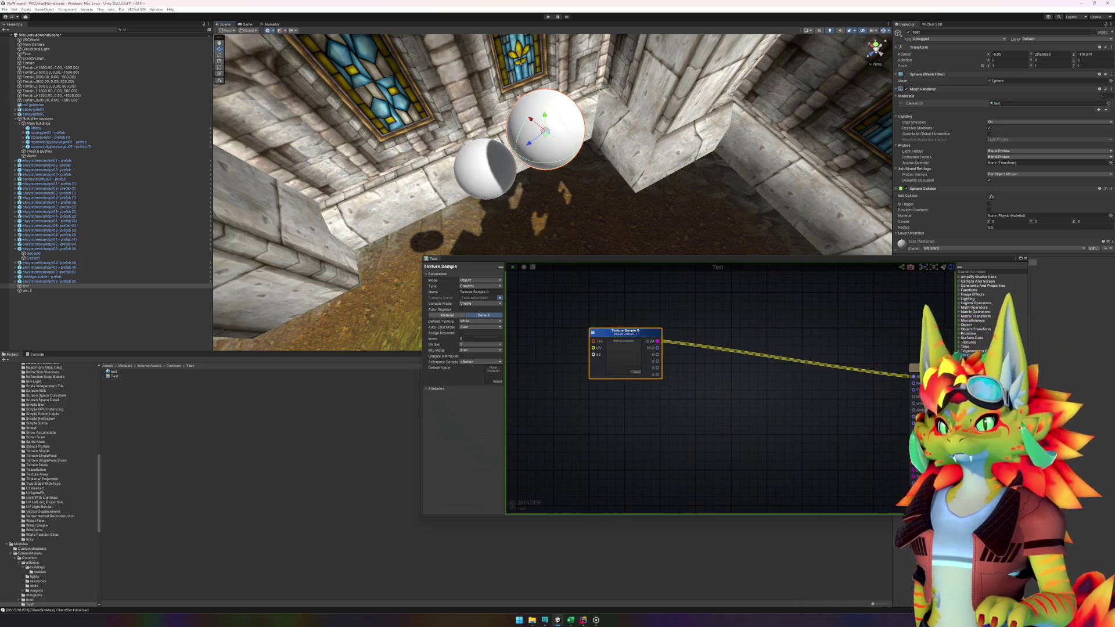
{"action": "left_click", "coordinate": [784, 397]}
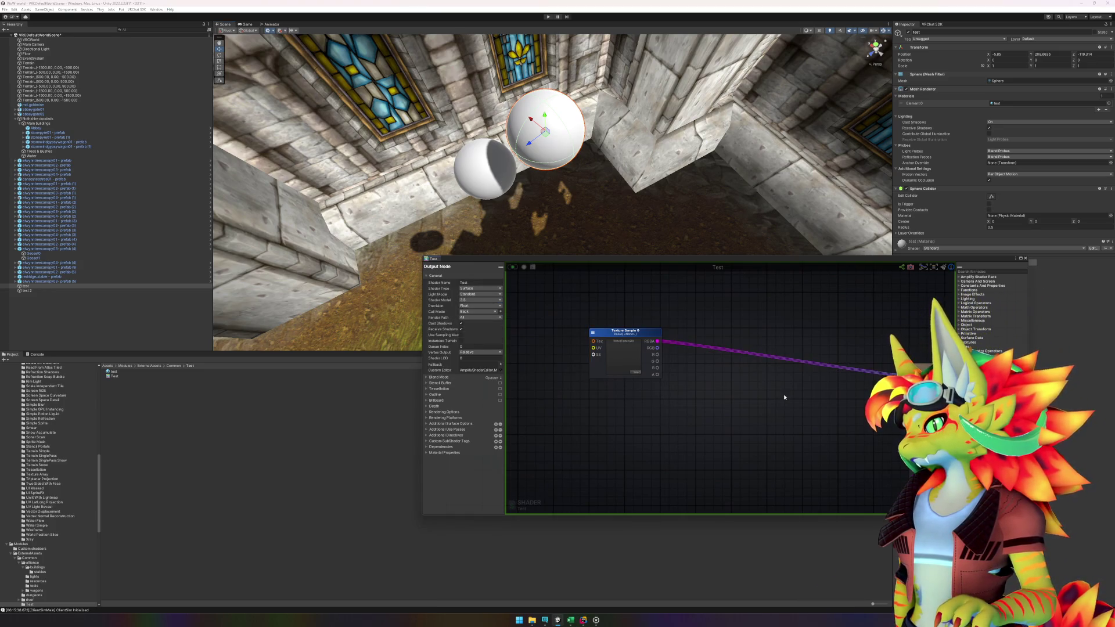
- Check the output node's Light Model, leaving it on Standard, and test the GI toggle
{"action": "left_click", "coordinate": [478, 295]}
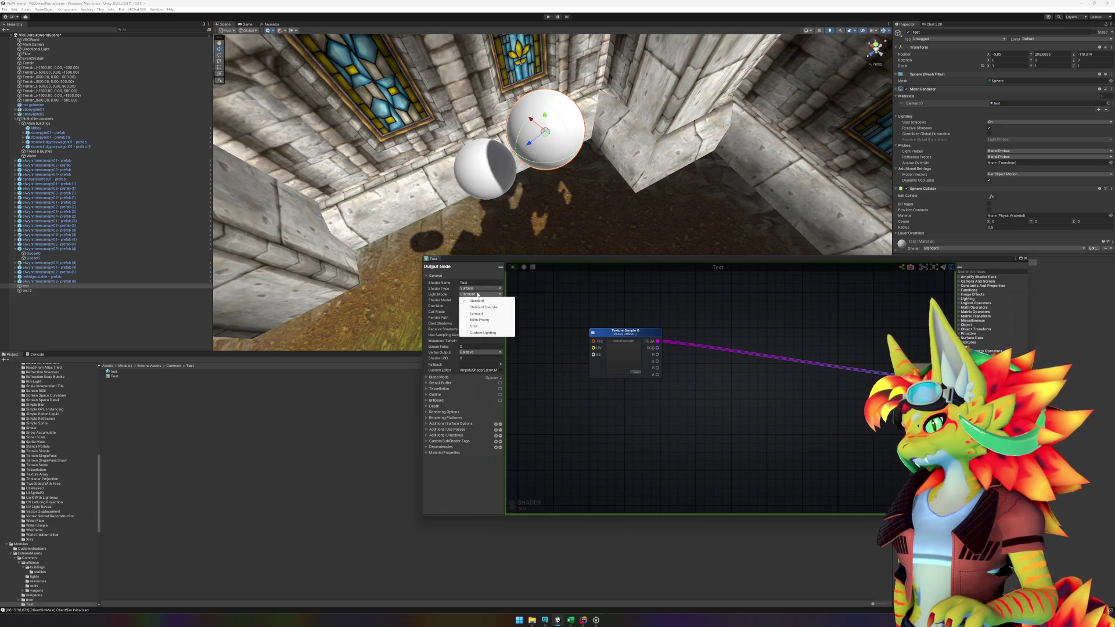
{"action": "left_click", "coordinate": [595, 309]}
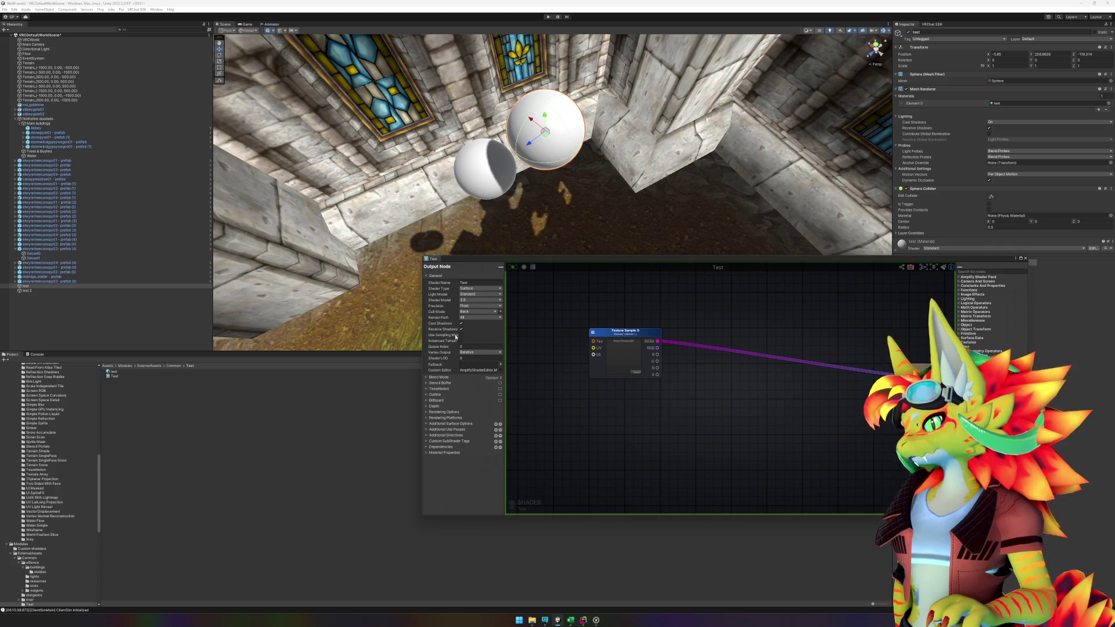
{"action": "left_click_drag", "start_coordinate": [764, 429], "coordinate": [718, 412]}
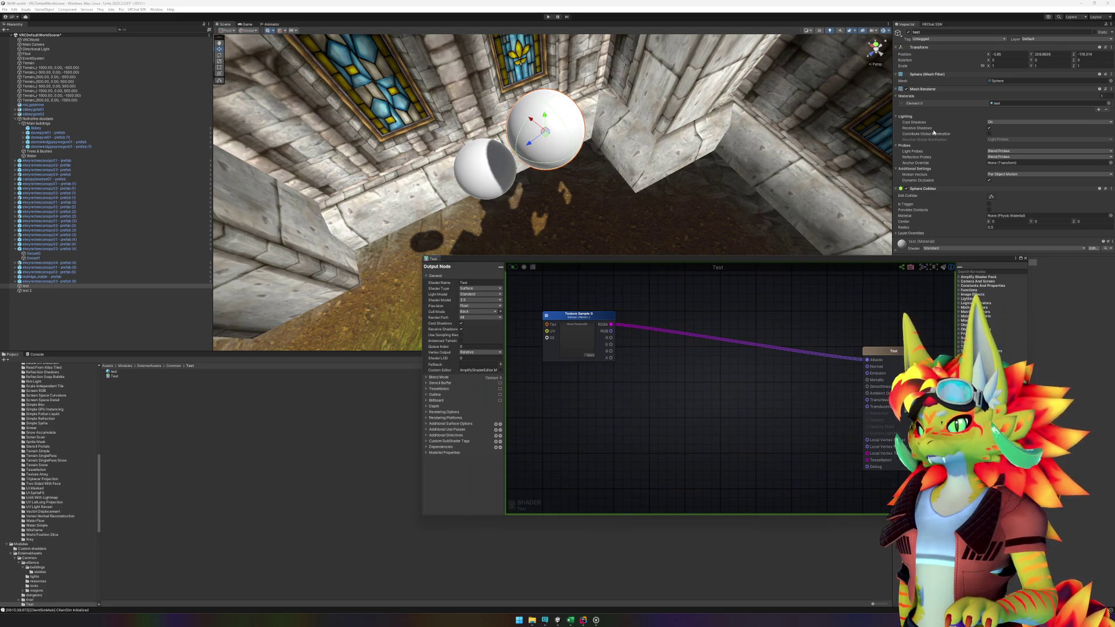
{"action": "left_click", "coordinate": [989, 134]}
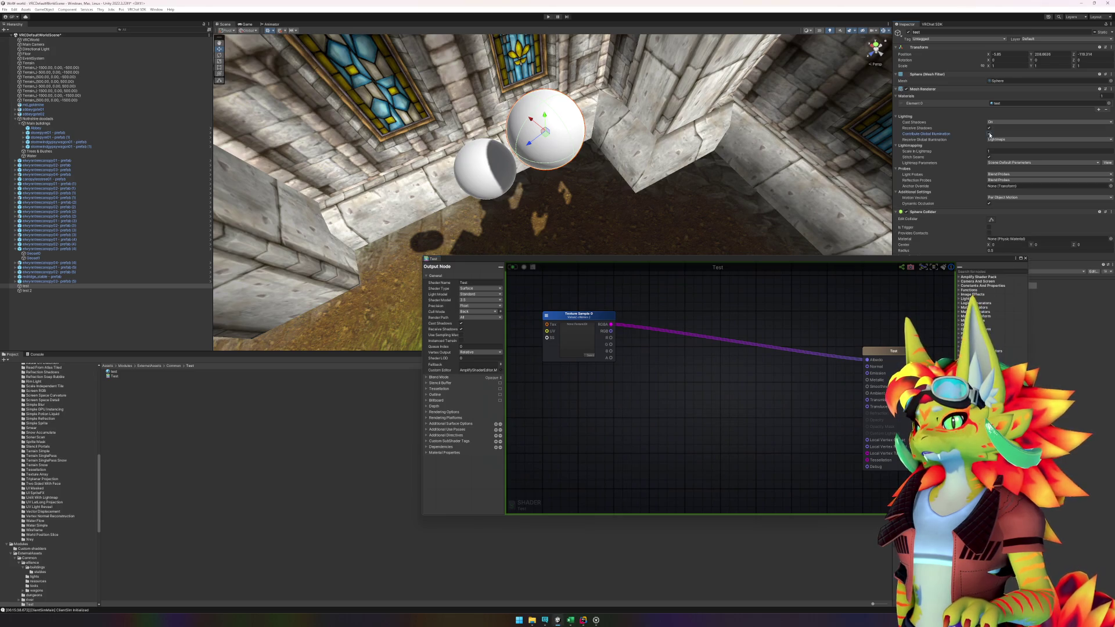
{"action": "left_click", "coordinate": [989, 134]}
- Set the material's shader back to the custom Test shader
{"action": "left_click", "coordinate": [960, 249]}
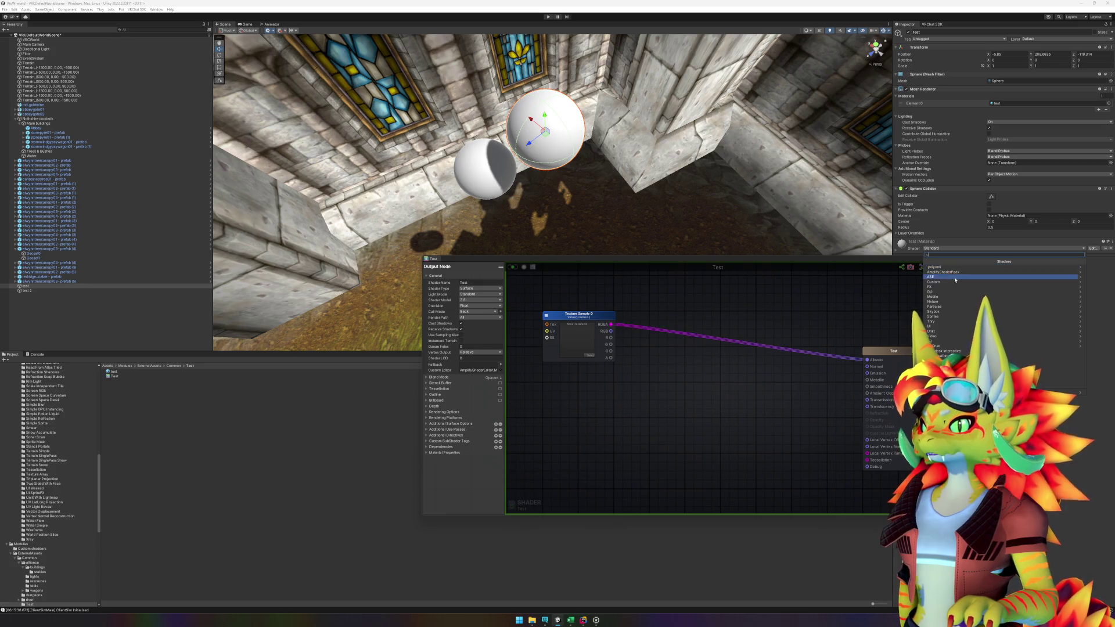
{"action": "left_click", "coordinate": [1057, 380]}
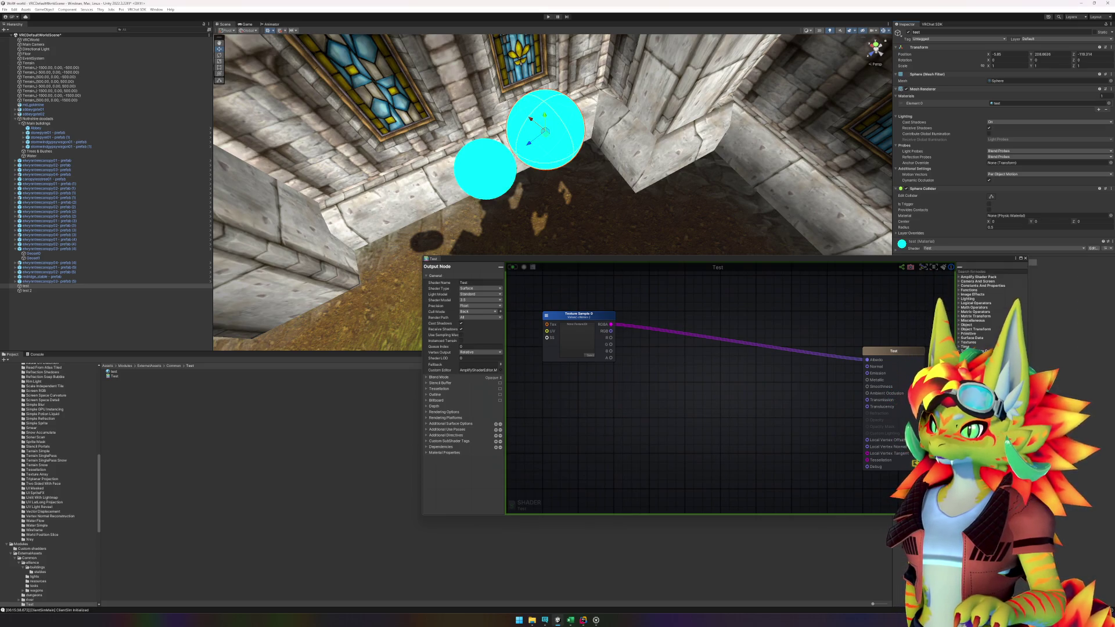
{"action": "left_click", "coordinate": [989, 134]}
{"action": "left_click", "coordinate": [989, 134]}
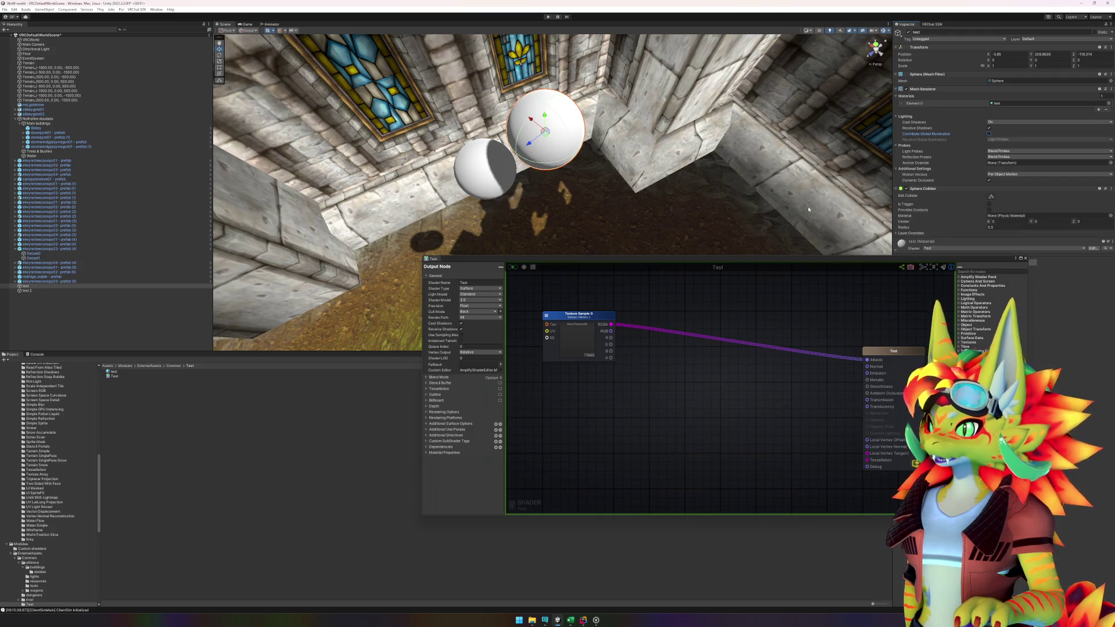
{"action": "left_click", "coordinate": [485, 169]}
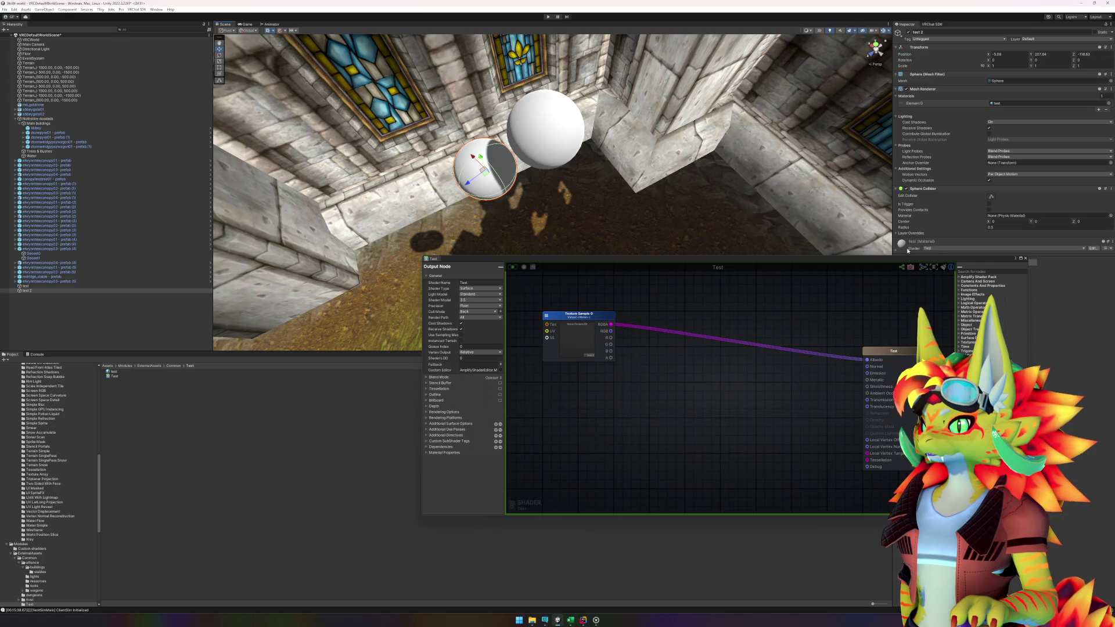
- Move the Amplify window aside and compare the test and test 2 spheres
{"action": "left_click_drag", "start_coordinate": [903, 259], "coordinate": [868, 299]}
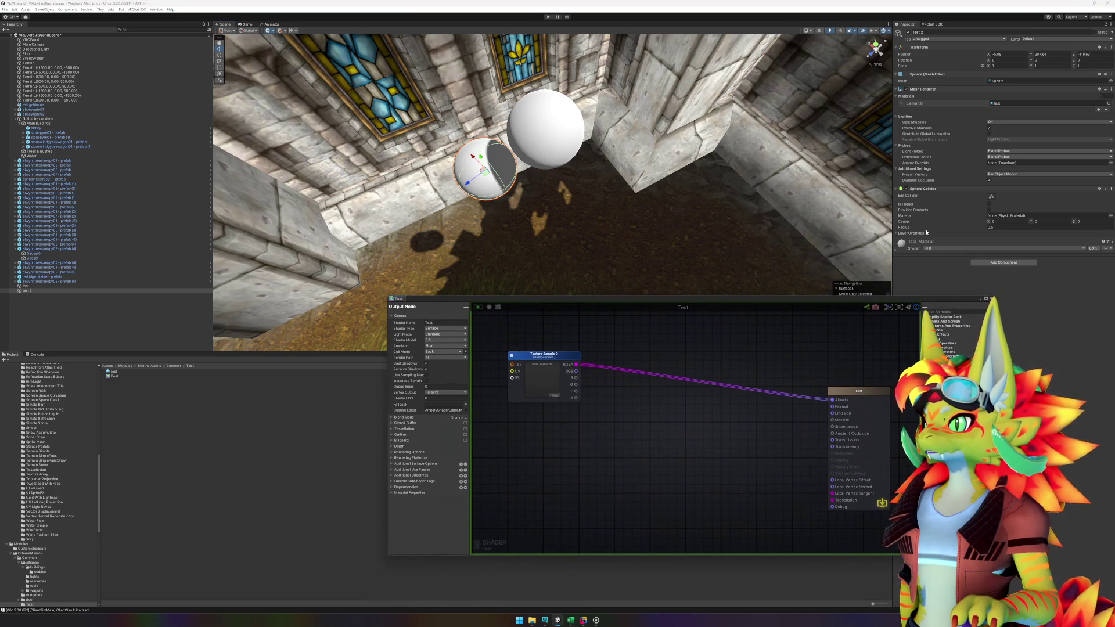
{"action": "left_click", "coordinate": [569, 158]}
{"action": "left_click", "coordinate": [508, 167]}
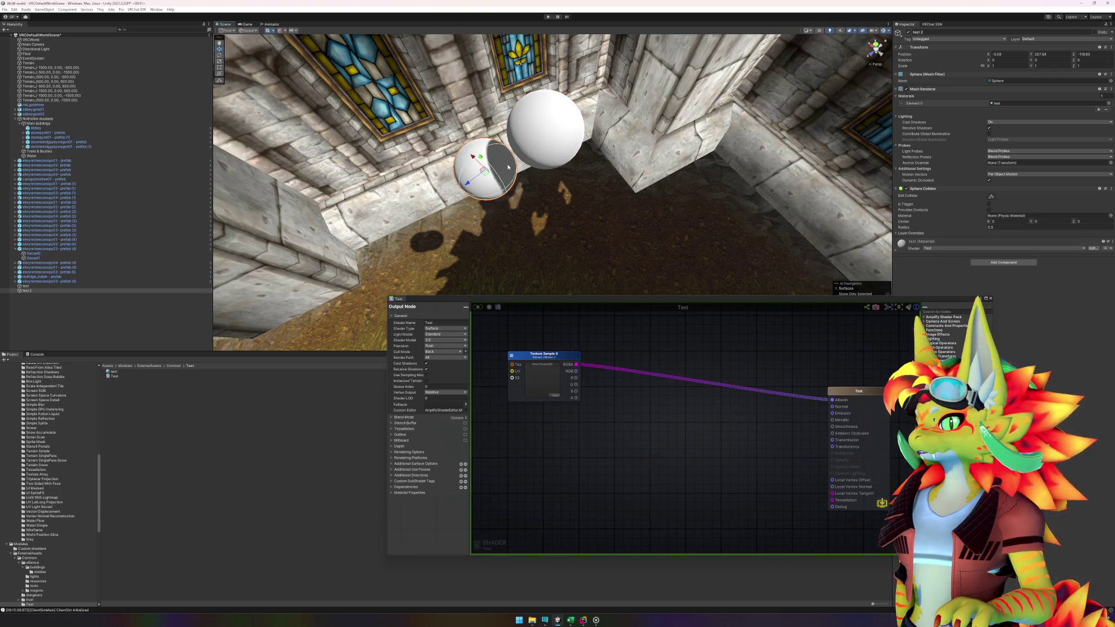
{"action": "left_click", "coordinate": [554, 148]}
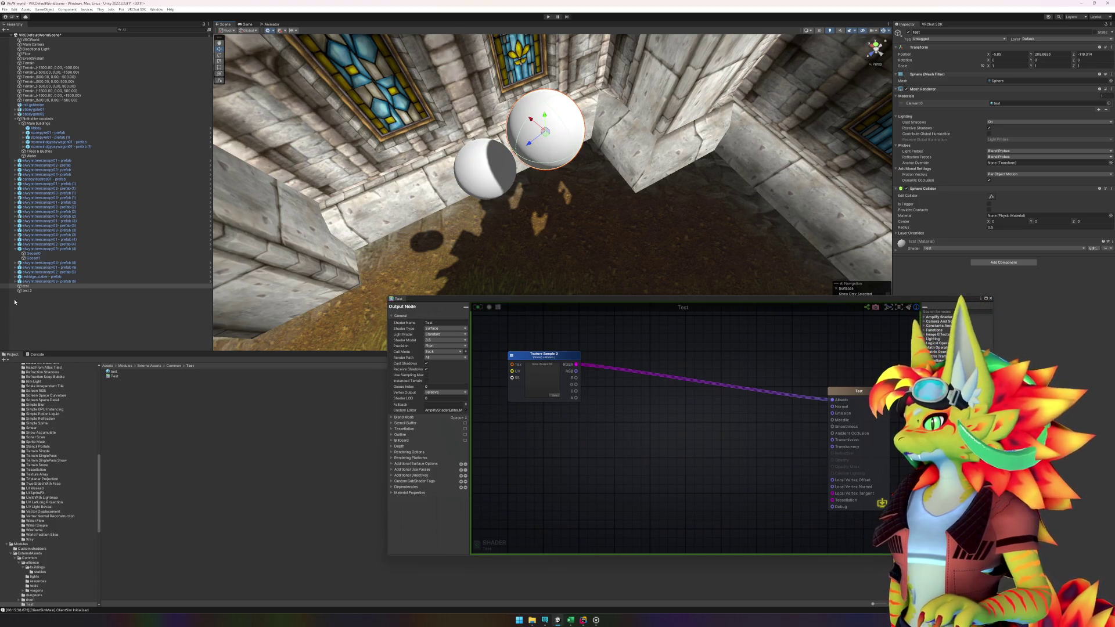
{"action": "left_click", "coordinate": [28, 290]}
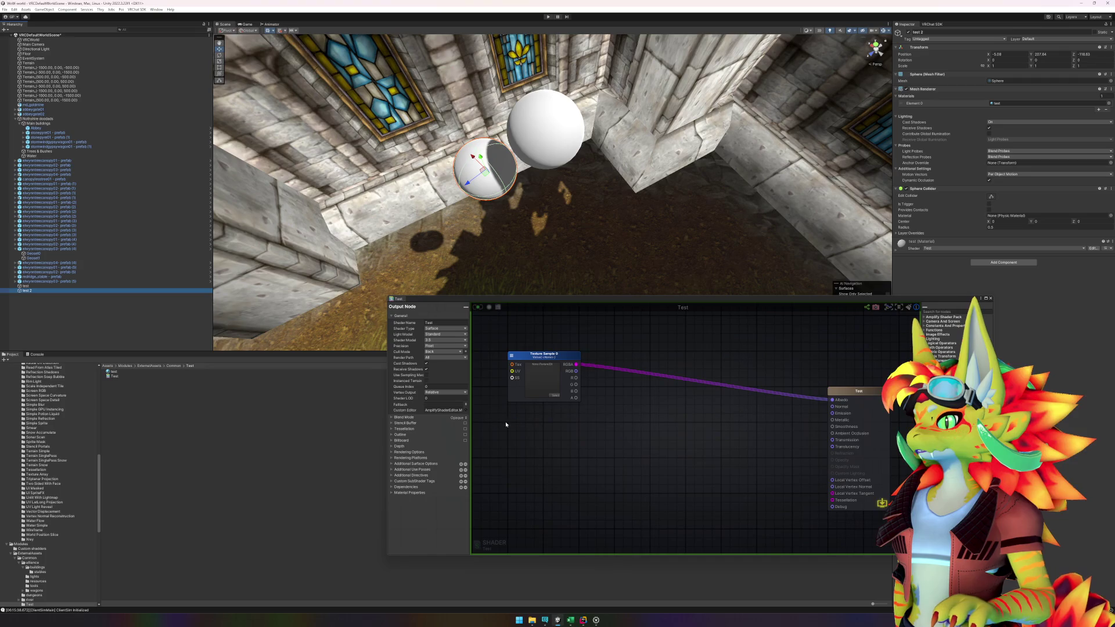
- Orbit around the spheres, then drag Texture Sample 0 right and down toward the output node
{"action": "mouse_move", "coordinate": [559, 350]}
{"action": "left_mouse_down"}
{"action": "mouse_move", "coordinate": [559, 250]}
{"action": "mouse_move", "coordinate": [276, 242]}
{"action": "mouse_move", "coordinate": [549, 236]}
{"action": "left_mouse_up"}
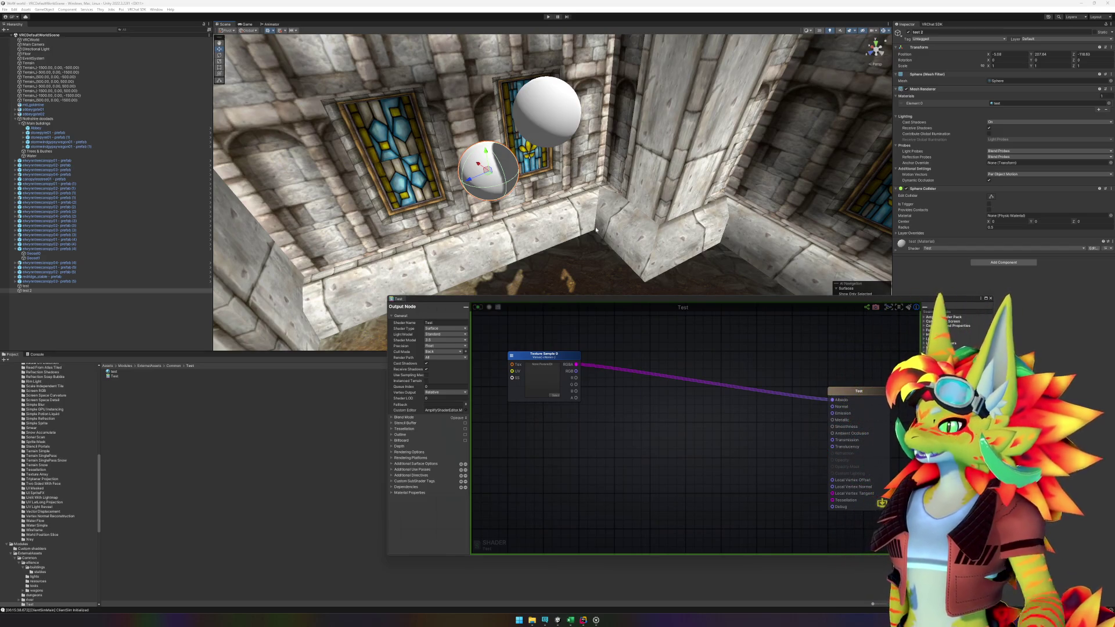
{"action": "left_click_drag", "start_coordinate": [540, 361], "coordinate": [579, 400]}
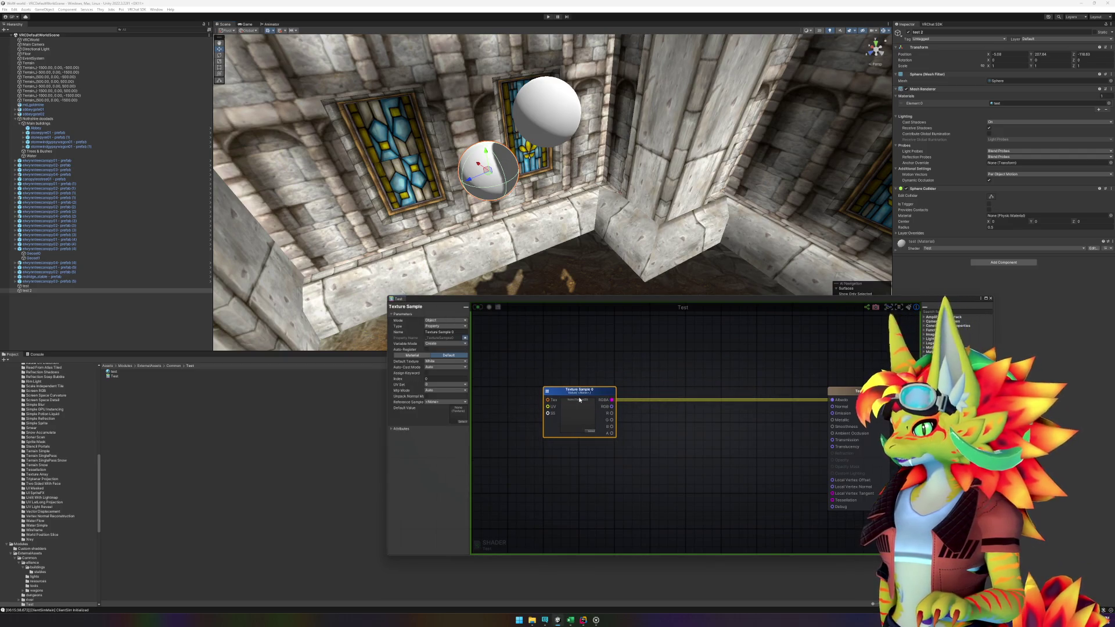
{"action": "left_click", "coordinate": [518, 485]}
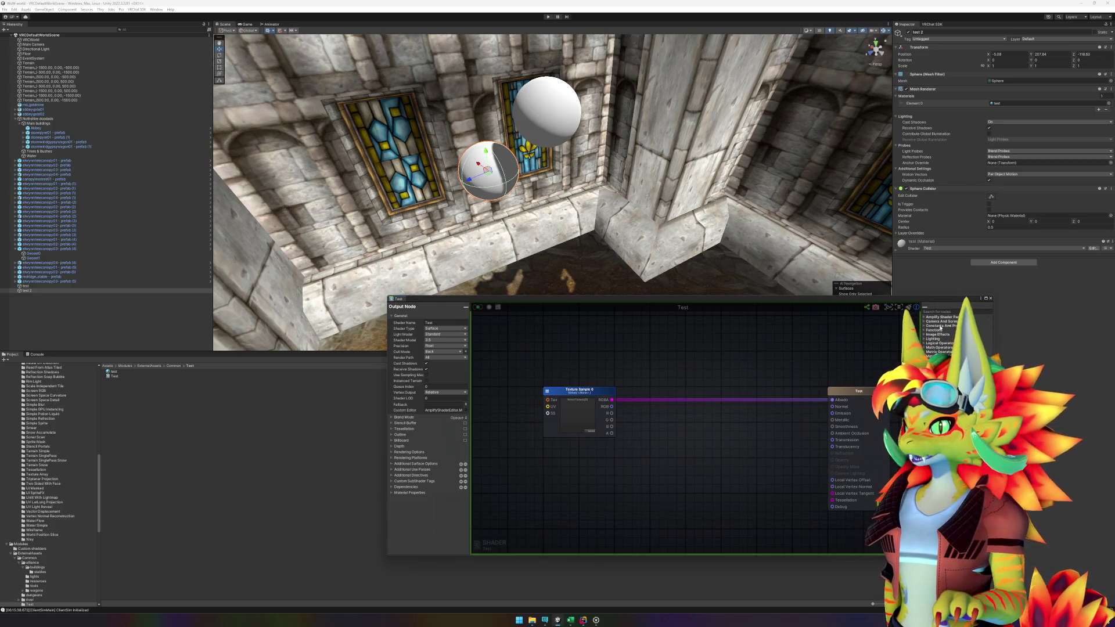
- Select the stable building in the Scene view and scroll to the abbey's red-tiled roofs
{"action": "scroll", "coordinate": [496, 220], "scroll_direction": "down", "scroll_amount": 15}
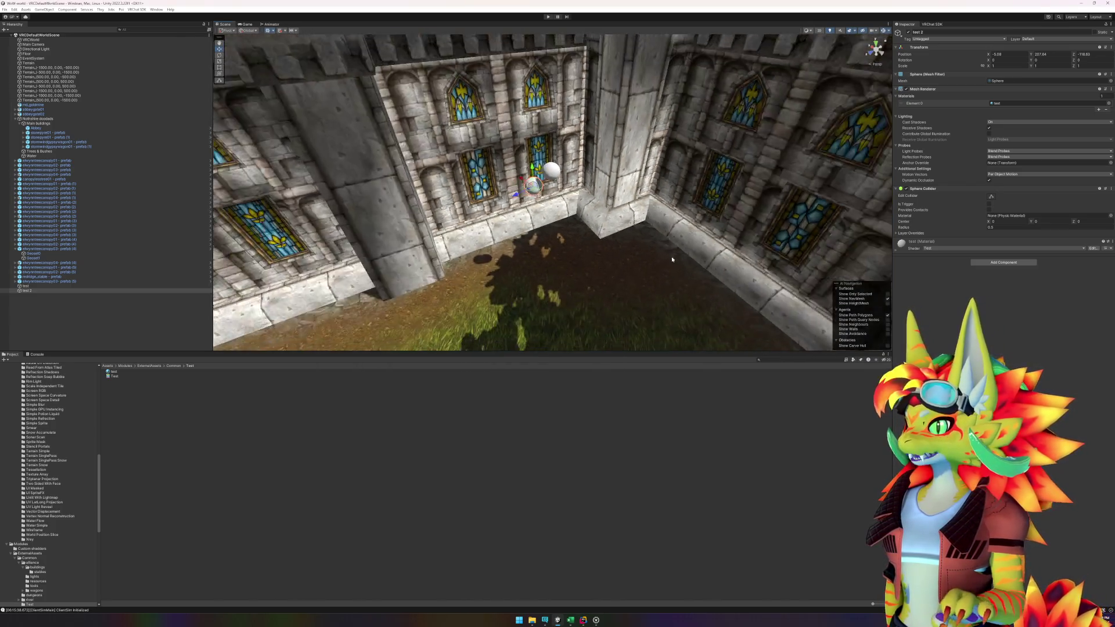
{"action": "left_click", "coordinate": [594, 263]}
{"action": "scroll", "coordinate": [581, 256], "scroll_direction": "up", "scroll_amount": 5}
{"action": "scroll", "coordinate": [572, 256], "scroll_direction": "up", "scroll_amount": 6}
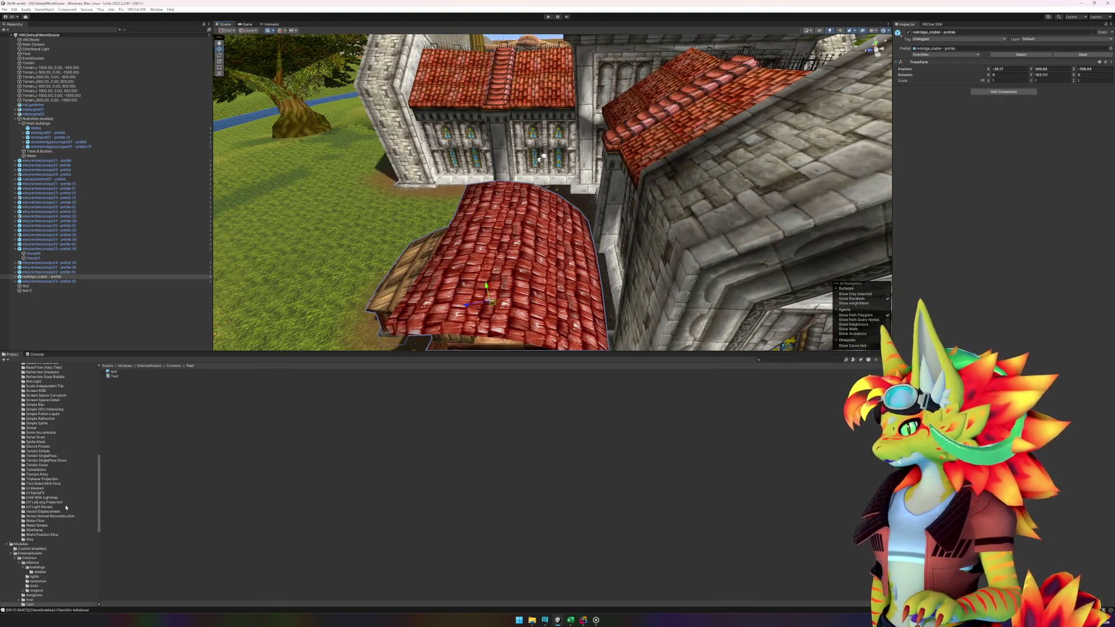
{"action": "scroll", "coordinate": [65, 508], "scroll_direction": "down", "scroll_amount": 5}
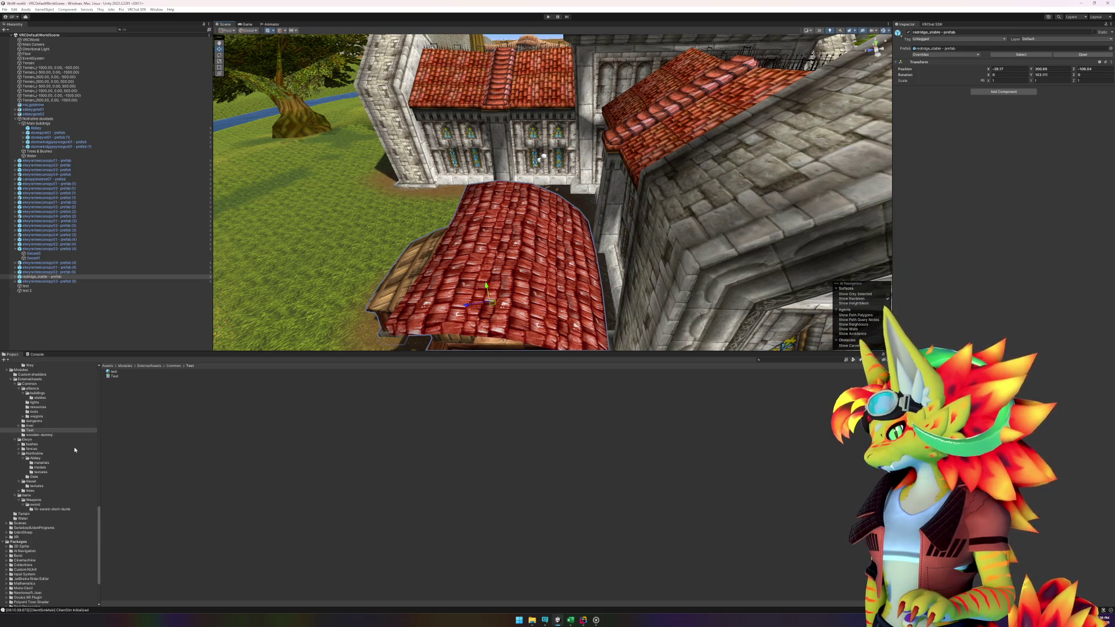
- Apply the Test shader to all Abbey materials, then undo the roof material's shader change
{"action": "left_click", "coordinate": [41, 463]}
{"action": "left_click", "coordinate": [127, 371]}
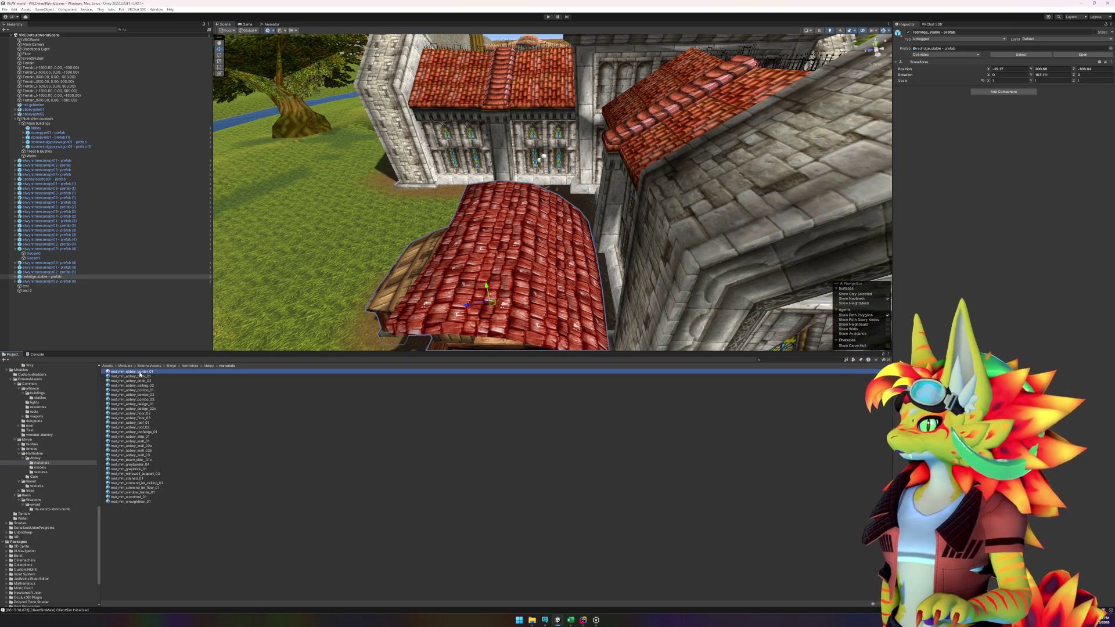
{"action": "left_click", "coordinate": [167, 503], "text": "shift"}
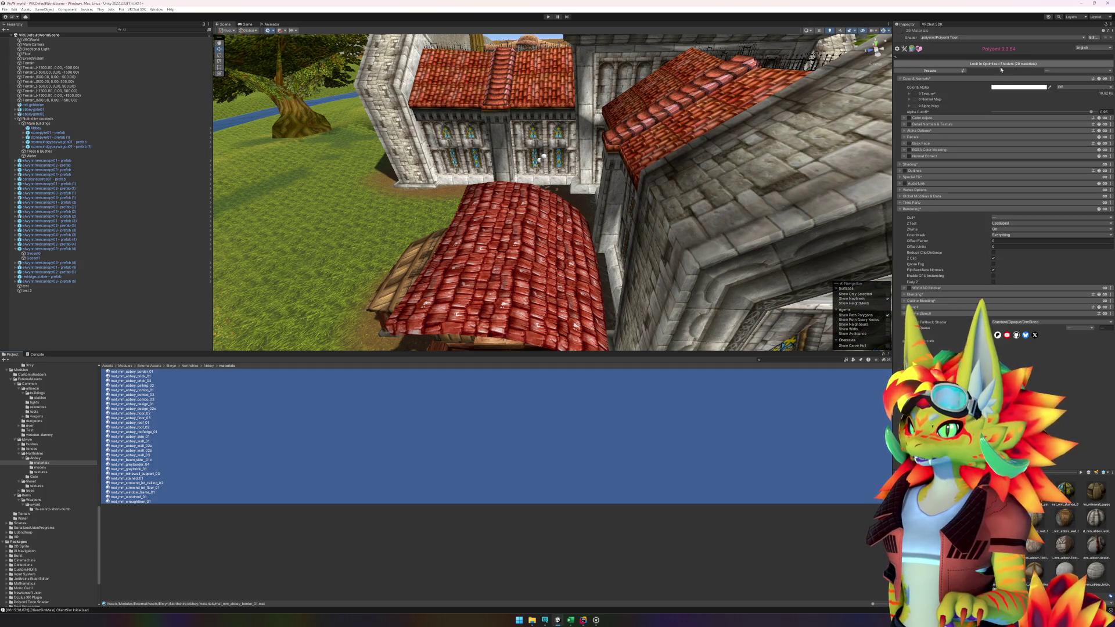
{"action": "left_click", "coordinate": [969, 37]}
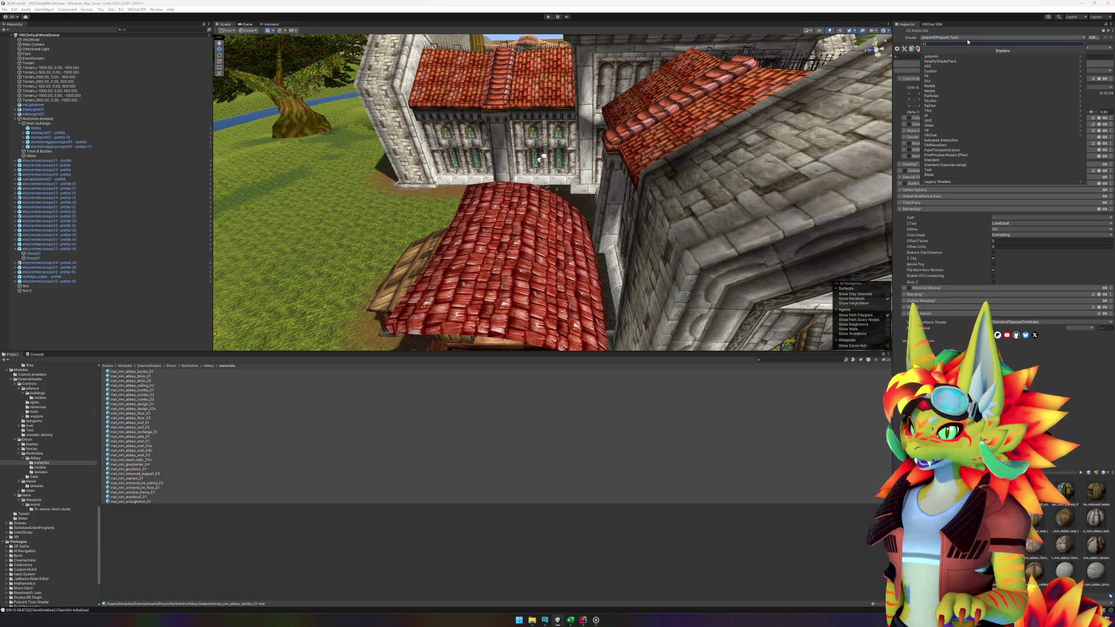
{"action": "left_click", "coordinate": [934, 170]}
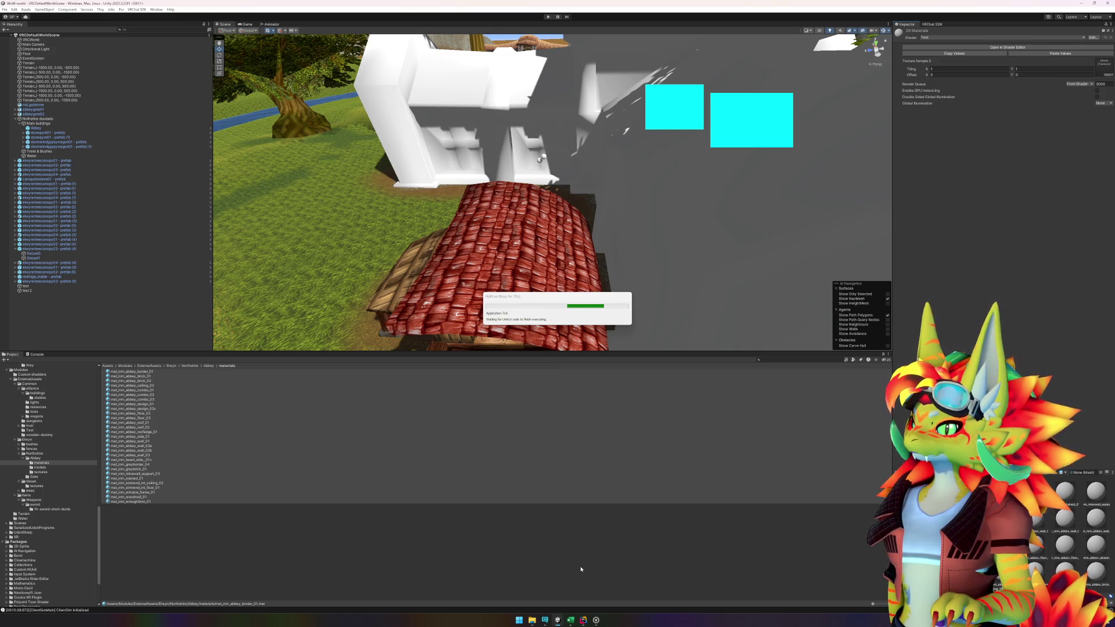
{"action": "mouse_move", "coordinate": [583, 620]}
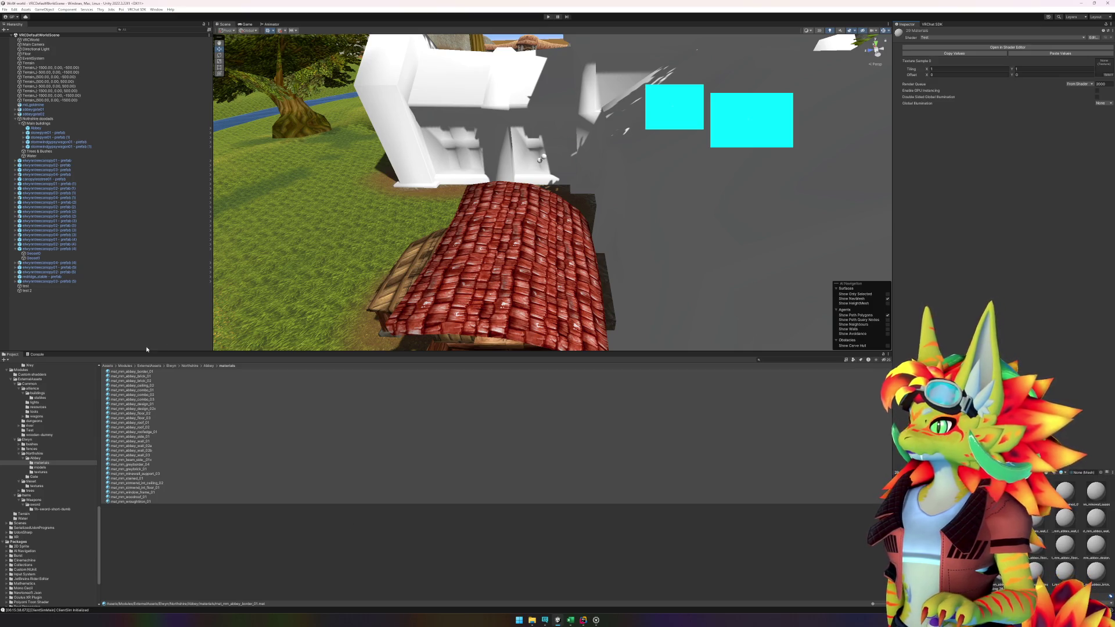
{"action": "key", "text": "ctrl+z"}
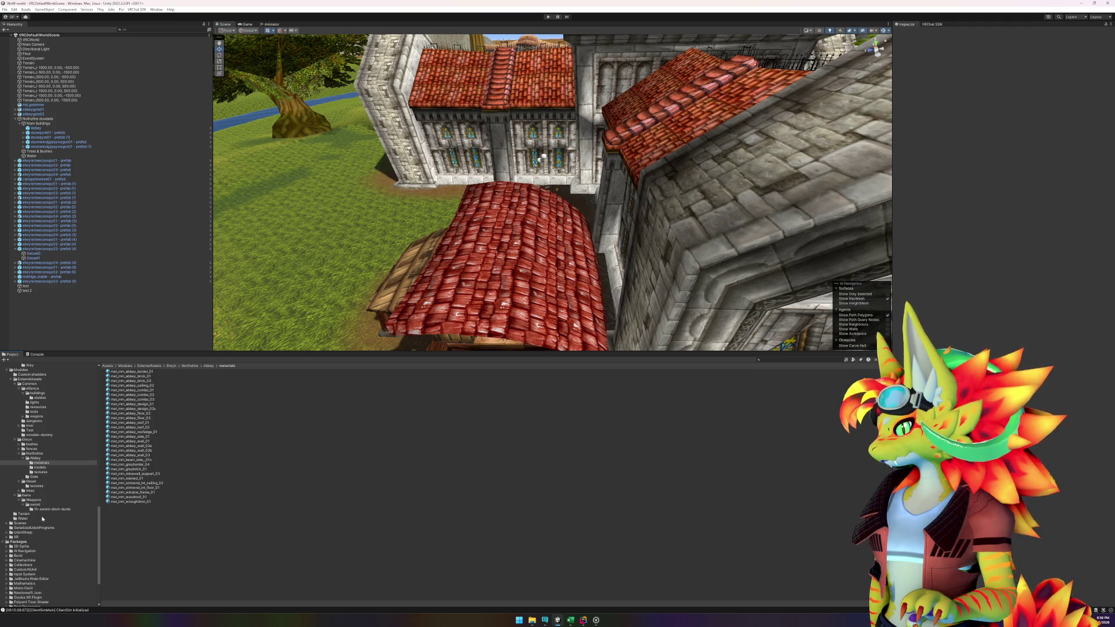
- Open the Test shader graph, rename its texture sample node to Albedo, and close the graph
{"action": "left_click", "coordinate": [36, 435]}
{"action": "left_click", "coordinate": [44, 430]}
{"action": "double_click", "coordinate": [116, 376]}
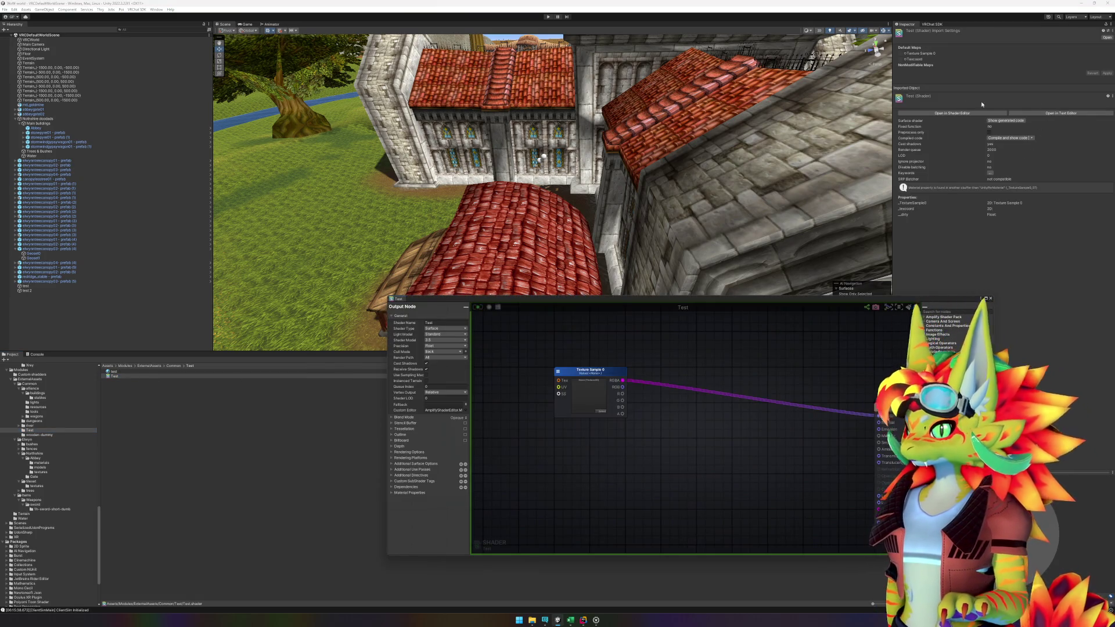
{"action": "left_click", "coordinate": [593, 373]}
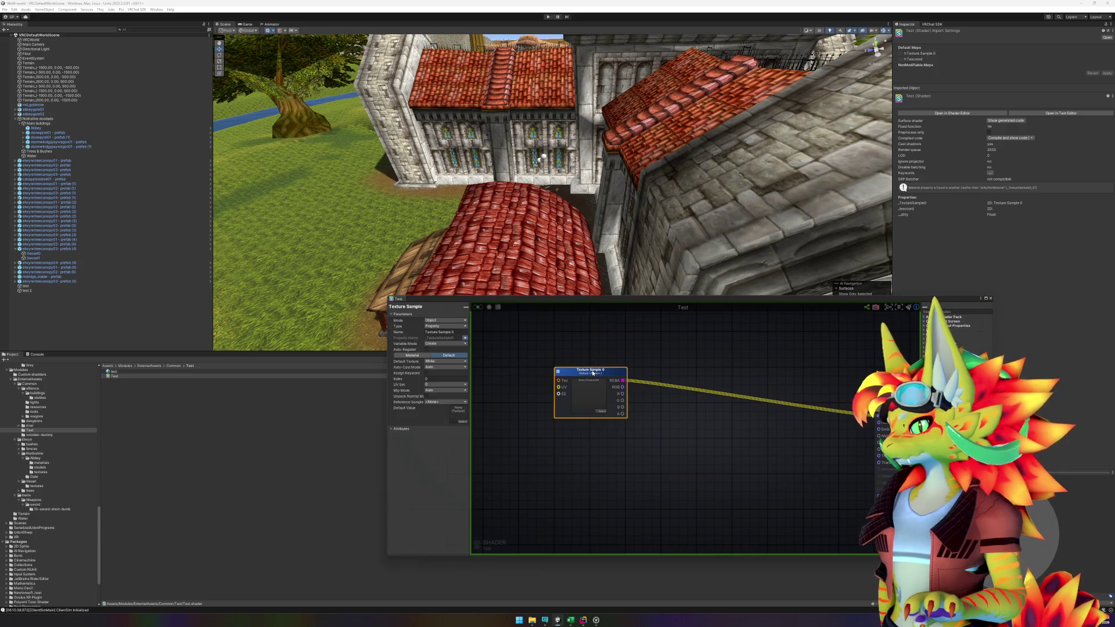
{"action": "left_click", "coordinate": [444, 333]}
{"action": "type", "text": "Albedo"}
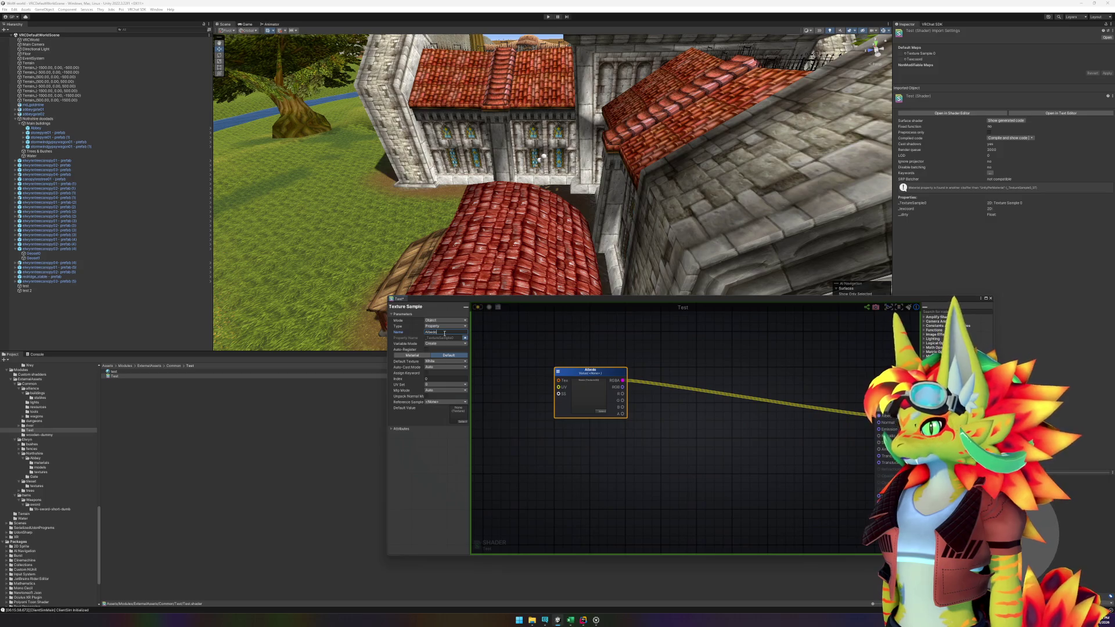
{"action": "left_click", "coordinate": [991, 298]}
{"action": "key", "text": "ctrl+z"}
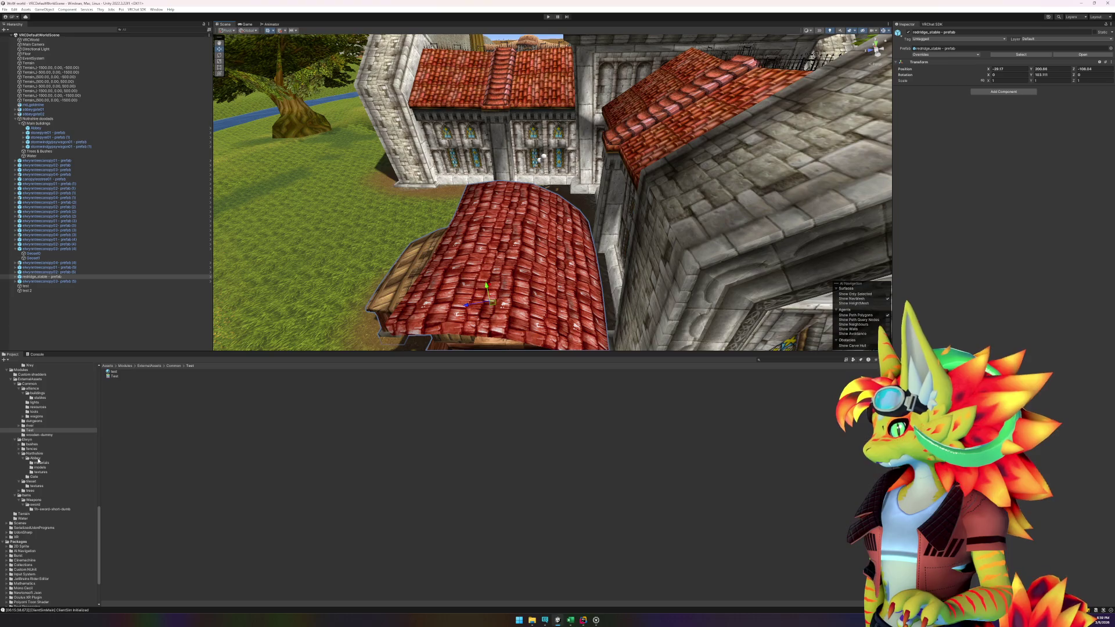
- Switch the mat_mm_abbey_roof_01 material in Abbey/materials to the Test shader
{"action": "left_click", "coordinate": [35, 458]}
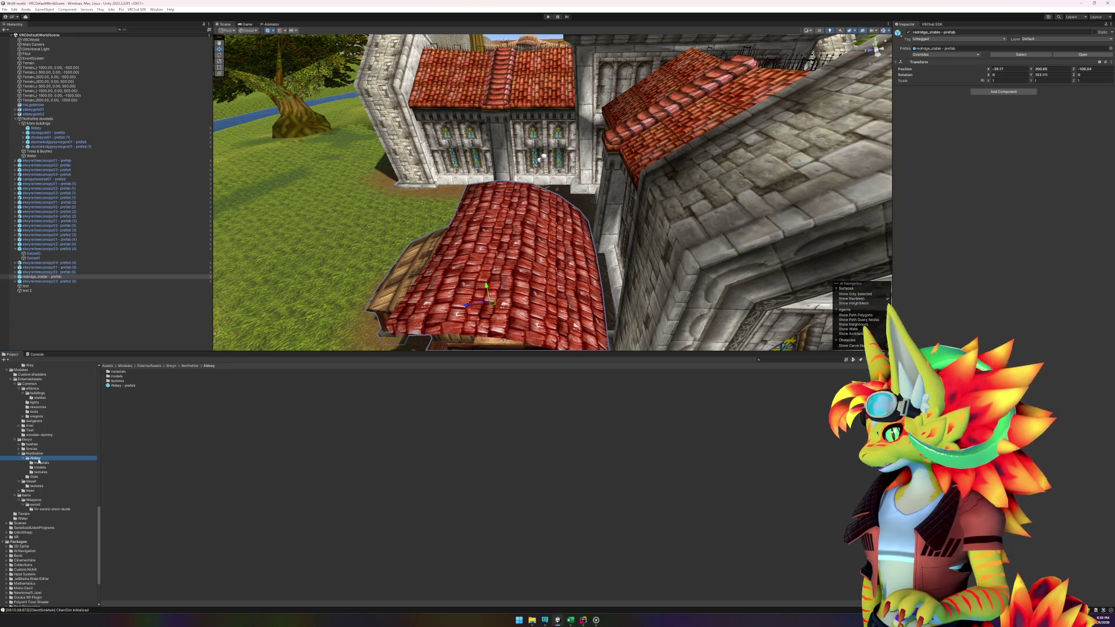
{"action": "double_click", "coordinate": [119, 371]}
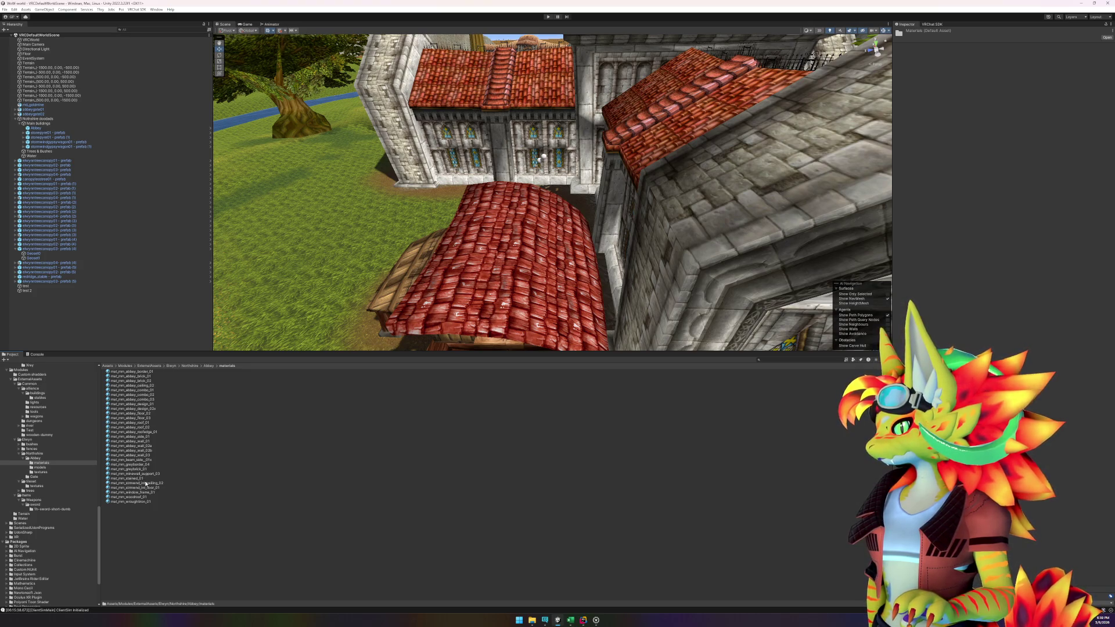
{"action": "left_click", "coordinate": [145, 424]}
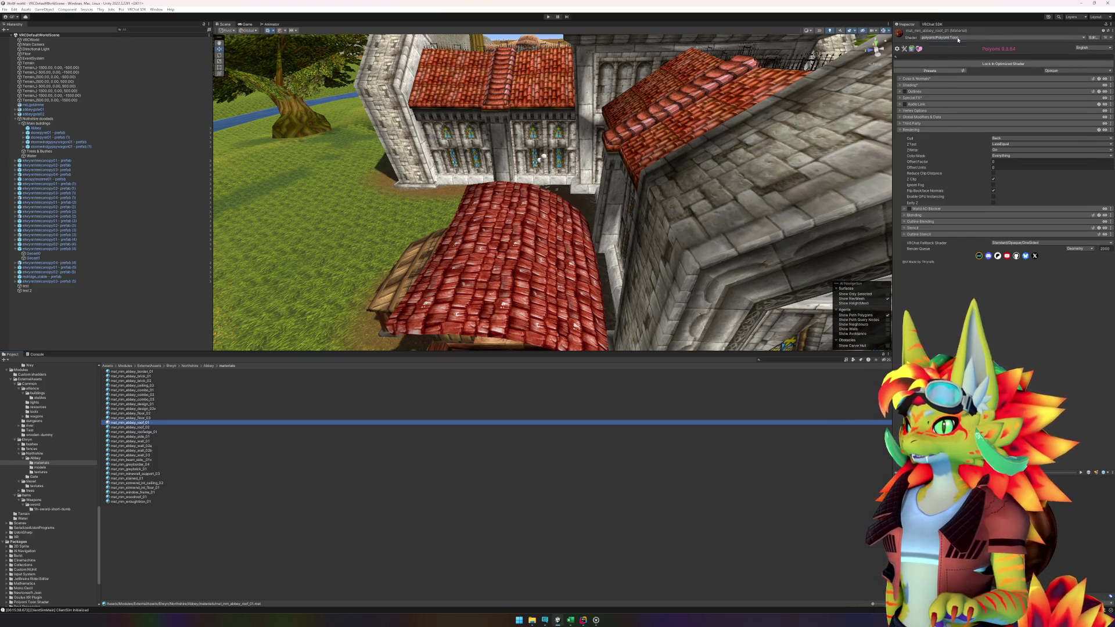
{"action": "left_click", "coordinate": [960, 39]}
{"action": "left_click", "coordinate": [952, 170]}
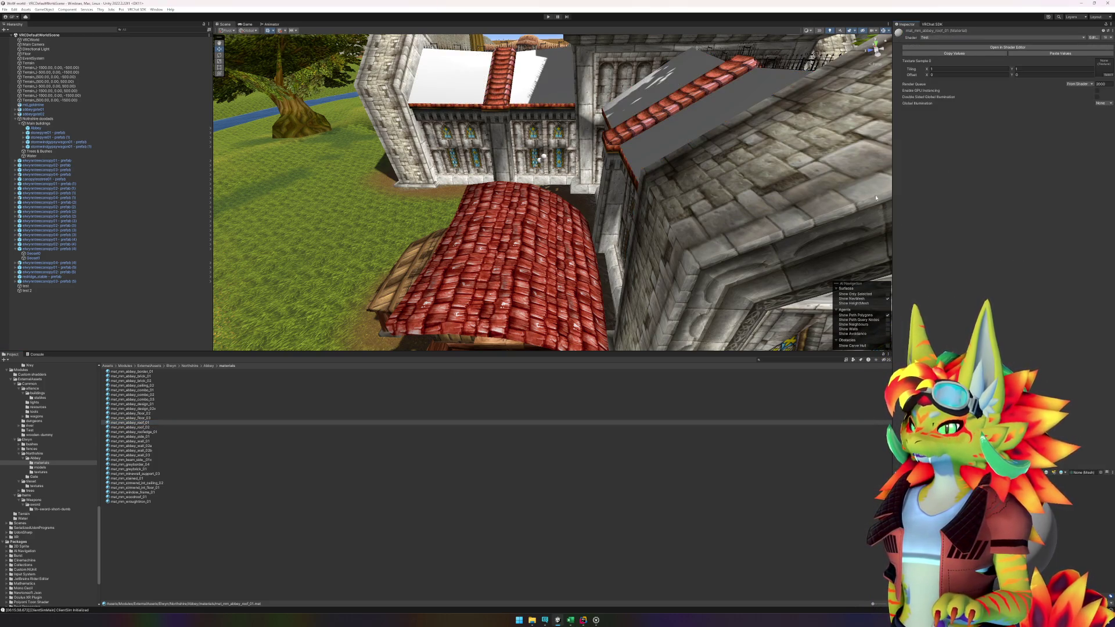
- Return mat_mm_abbey_roof_01 to Poiyomi Toon, retry Test, then undo back to Poiyomi Toon
{"action": "left_click", "coordinate": [936, 38]}
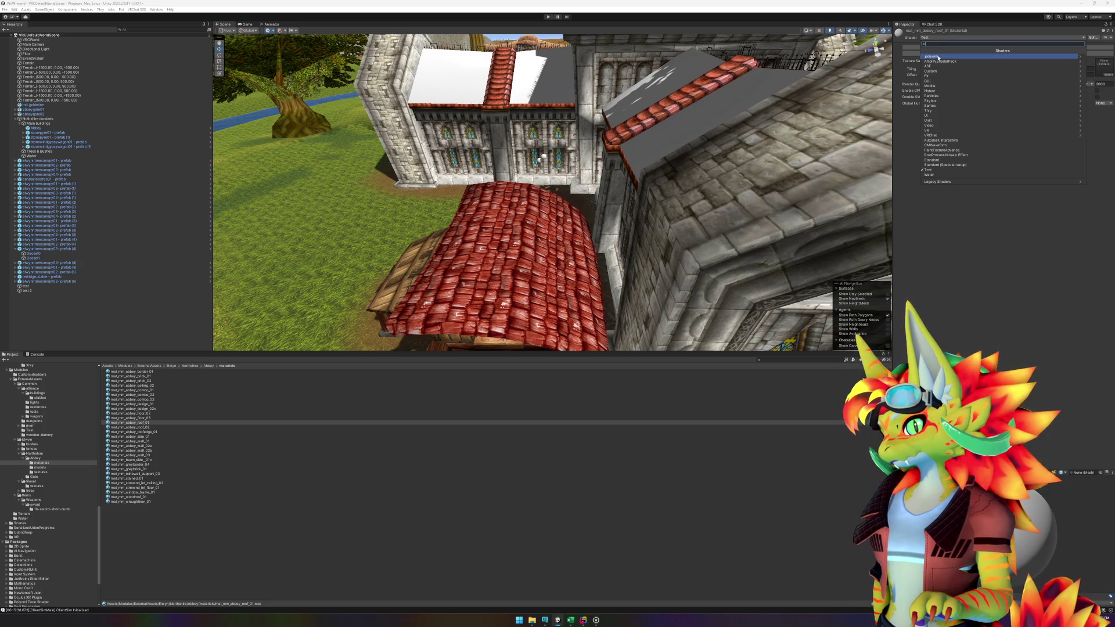
{"action": "left_click", "coordinate": [938, 57]}
{"action": "left_click", "coordinate": [941, 61]}
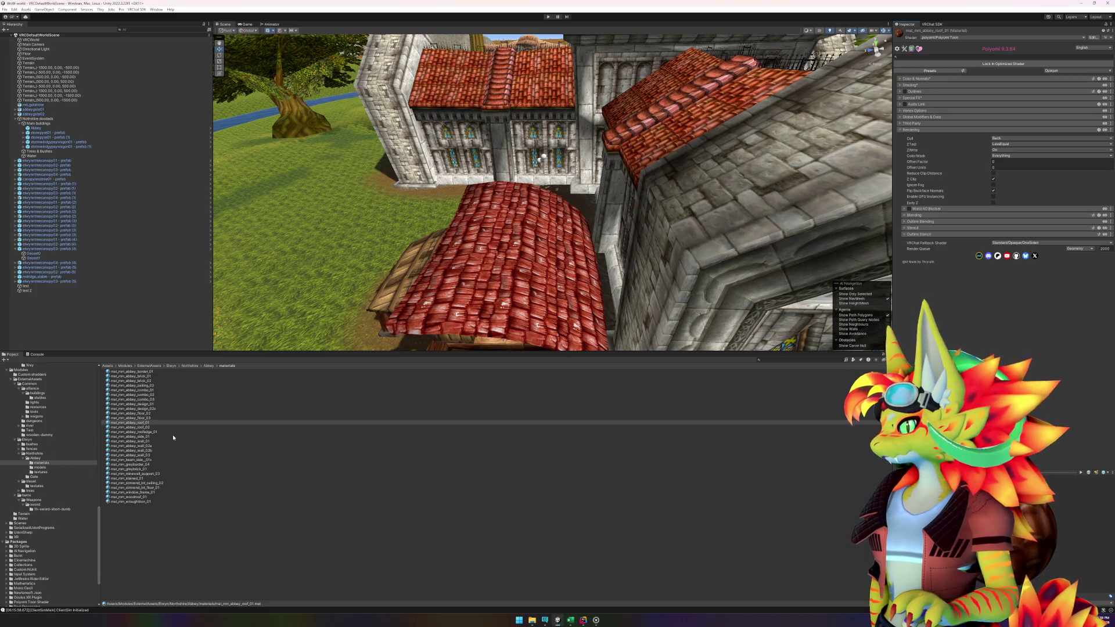
{"action": "left_click", "coordinate": [975, 39]}
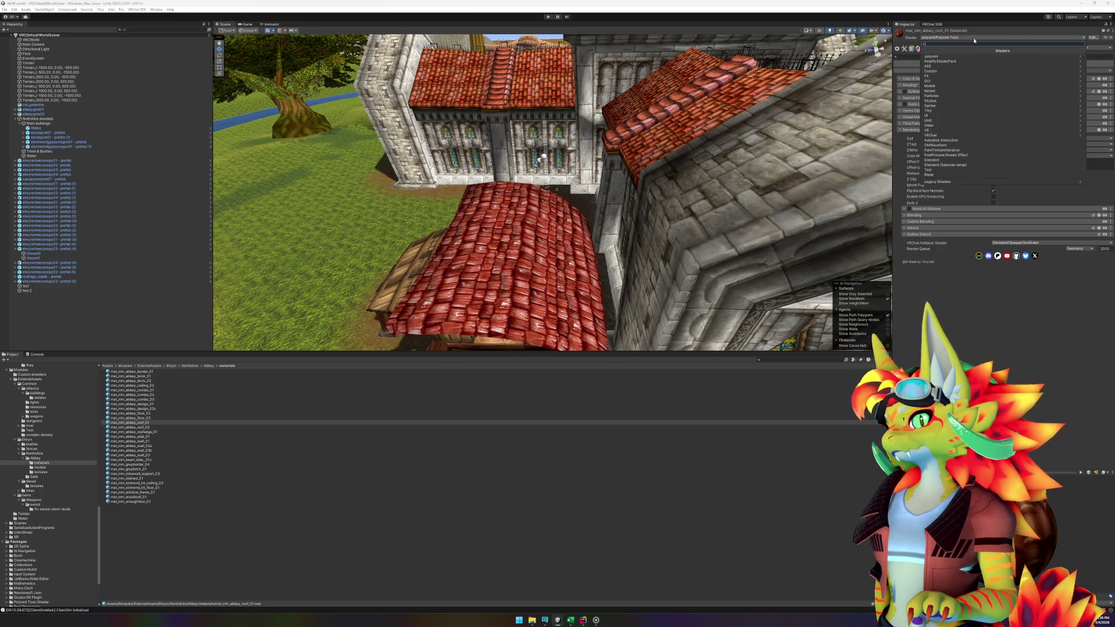
{"action": "left_click", "coordinate": [935, 170]}
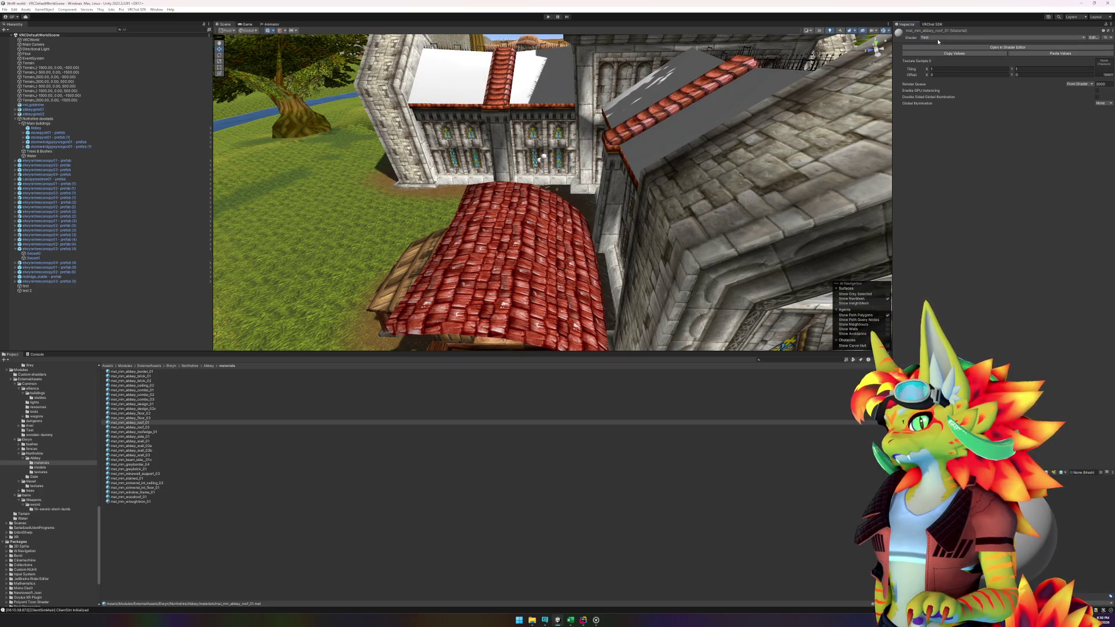
{"action": "key", "text": "ctrl+z"}
{"action": "left_click", "coordinate": [35, 430]}
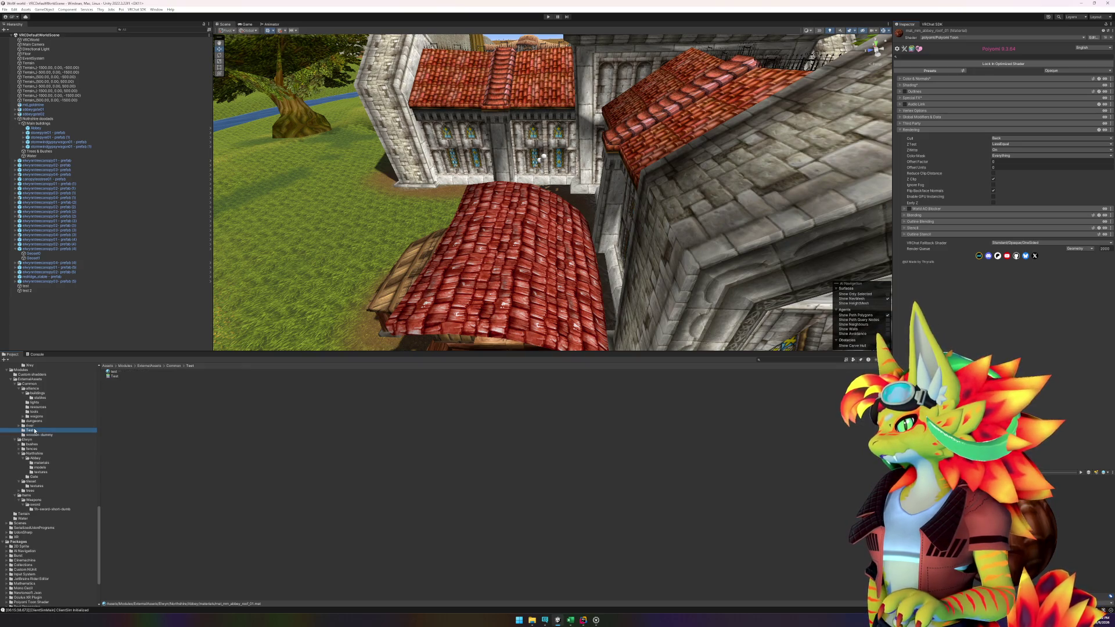
- Reopen the Test shader graph and select the test material and Test shader assets
{"action": "double_click", "coordinate": [115, 377]}
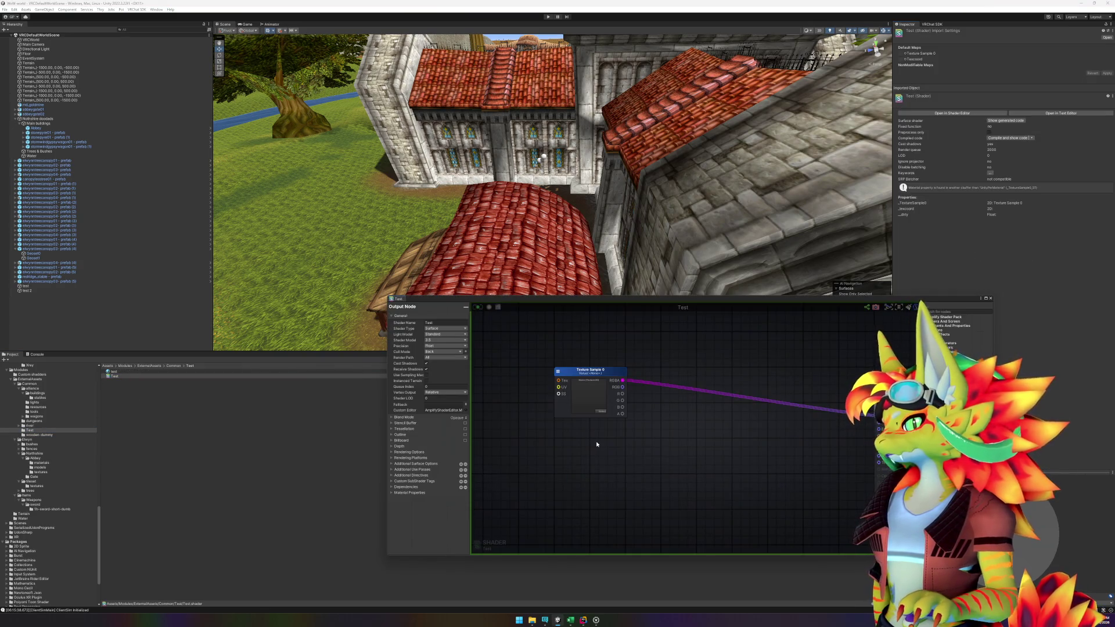
{"action": "right_click", "coordinate": [596, 444]}
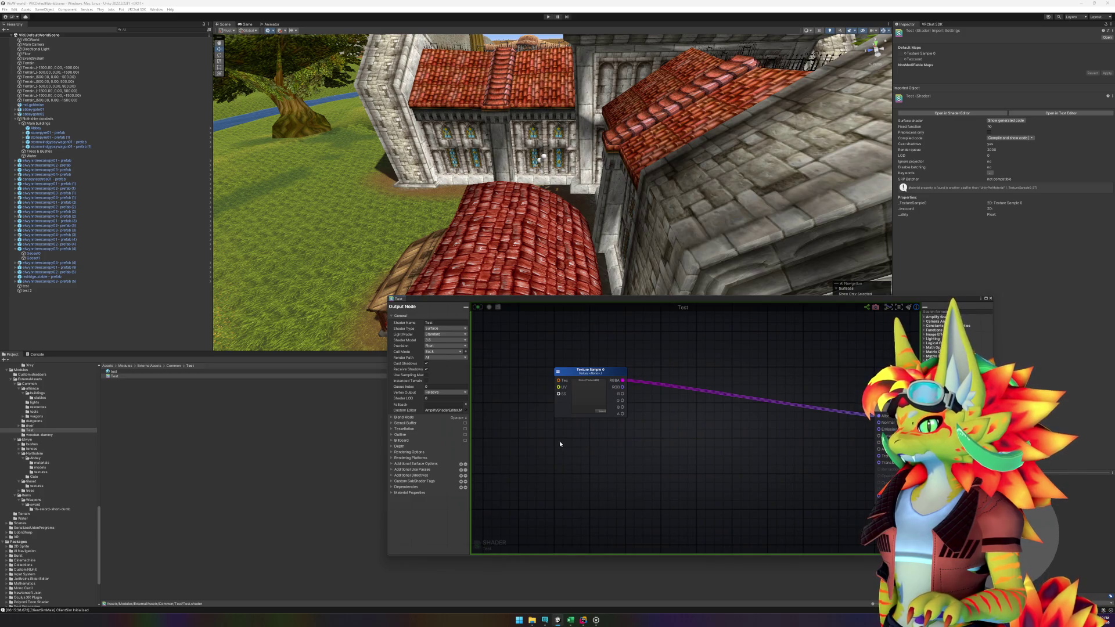
{"action": "key", "text": "Up"}
{"action": "left_click", "coordinate": [120, 373]}
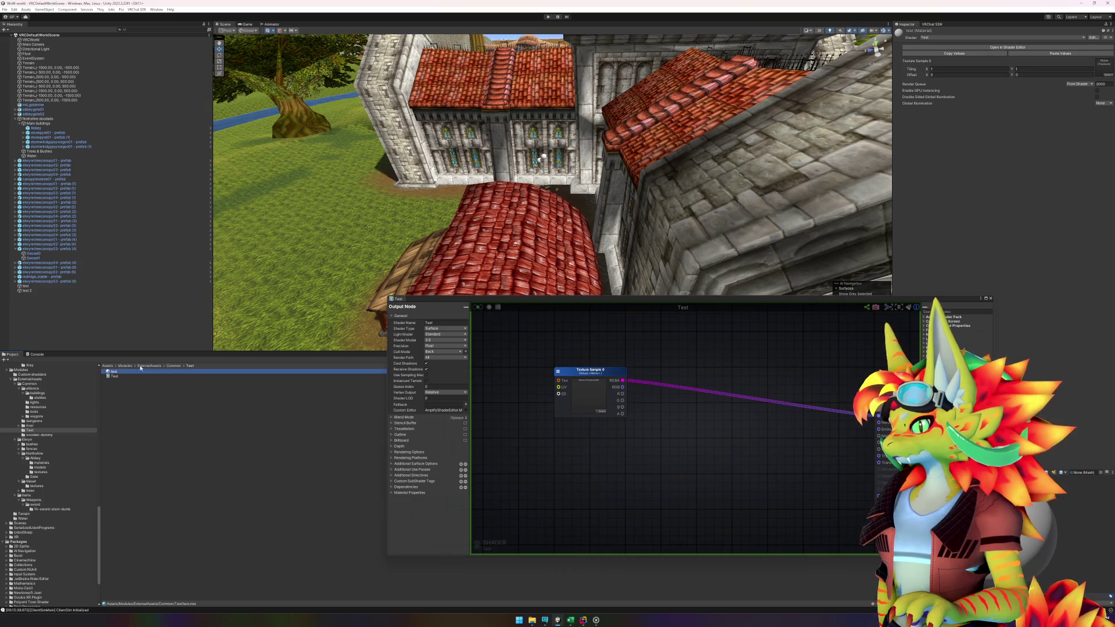
{"action": "left_click", "coordinate": [244, 440]}
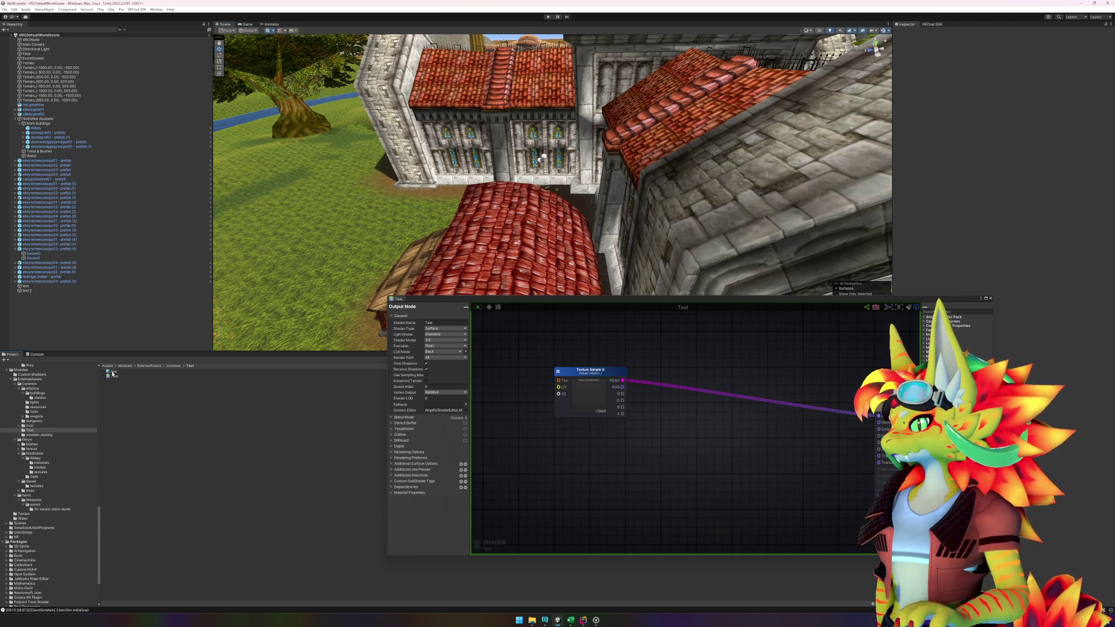
{"action": "left_click", "coordinate": [115, 376]}
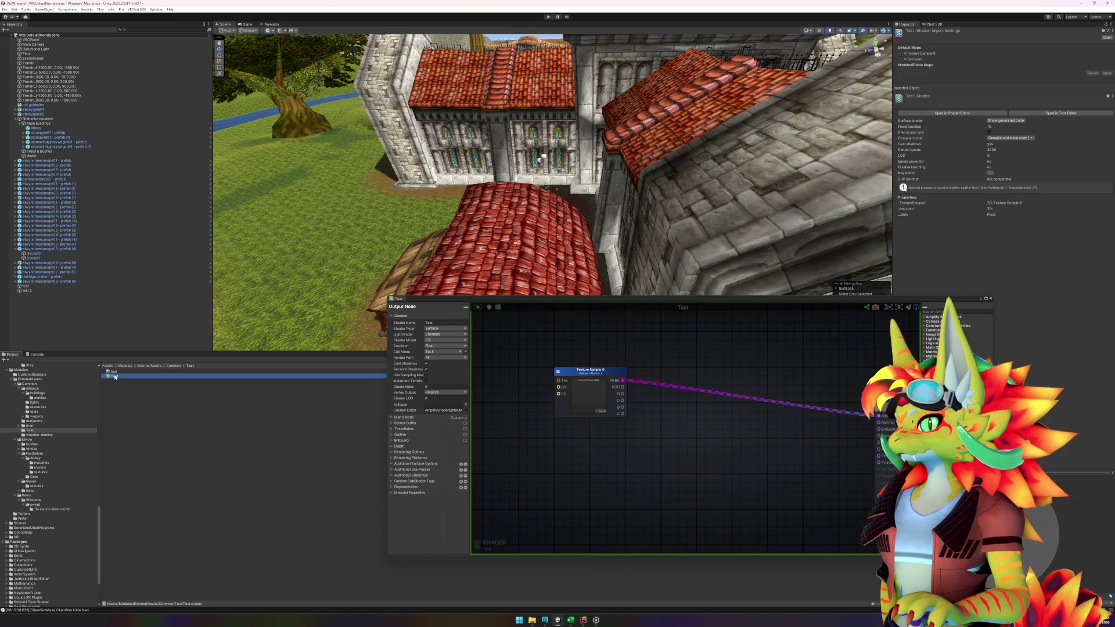
{"action": "left_click", "coordinate": [117, 371]}
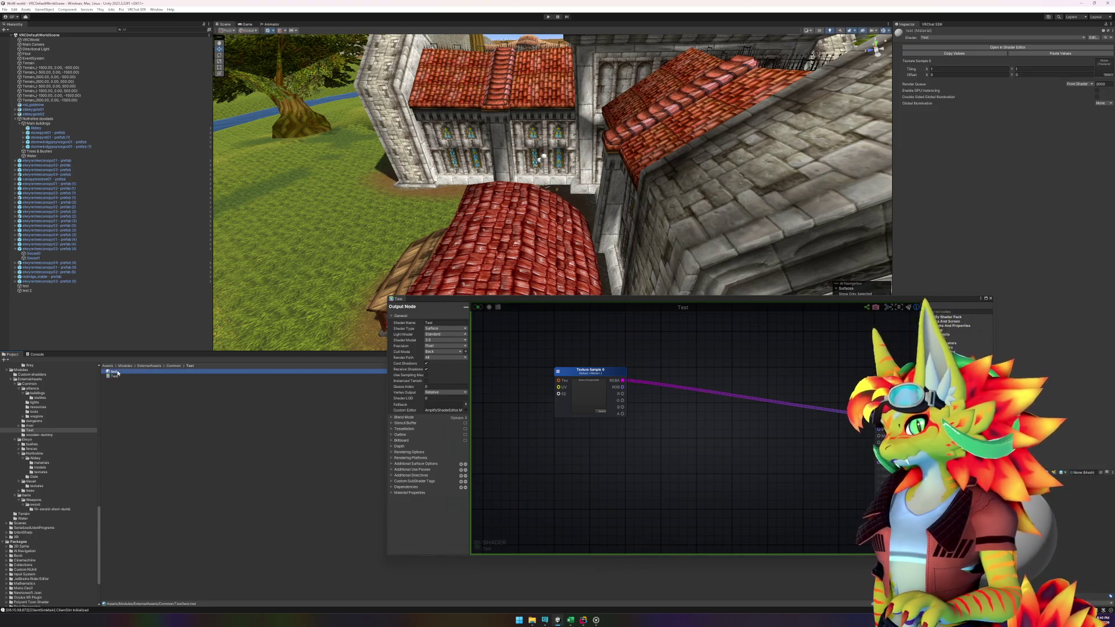
- Rename the texture sample node in the Test shader graph to 'Albedo'
{"action": "left_click", "coordinate": [129, 377]}
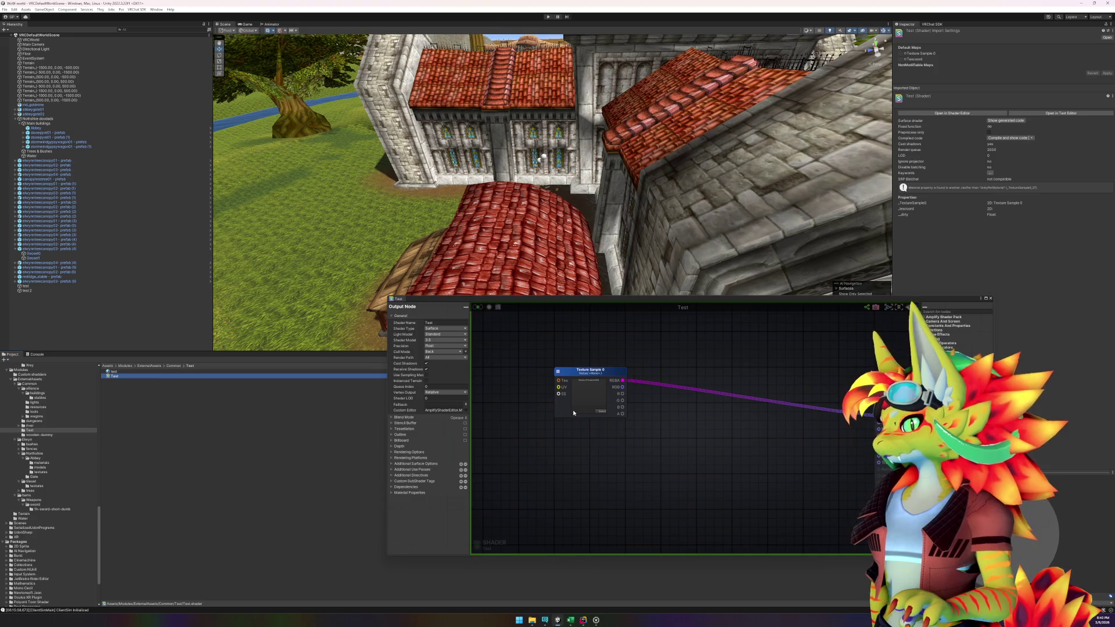
{"action": "left_click", "coordinate": [589, 372]}
{"action": "left_click", "coordinate": [451, 330]}
{"action": "type", "text": "Alb"}
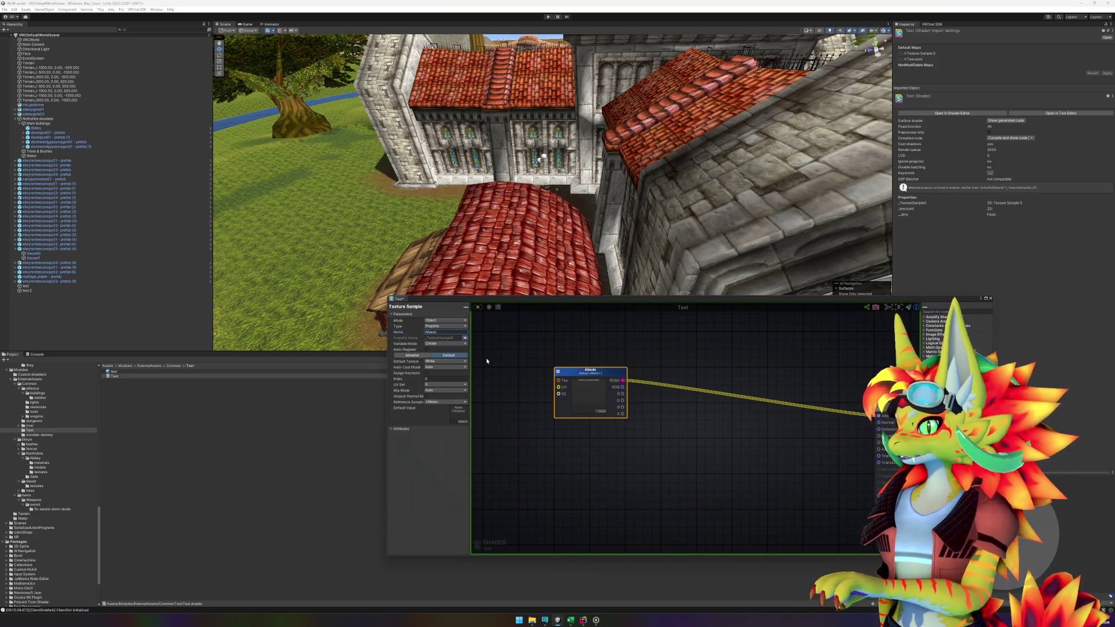
{"action": "type", "text": "edo"}
{"action": "left_click", "coordinate": [510, 375]}
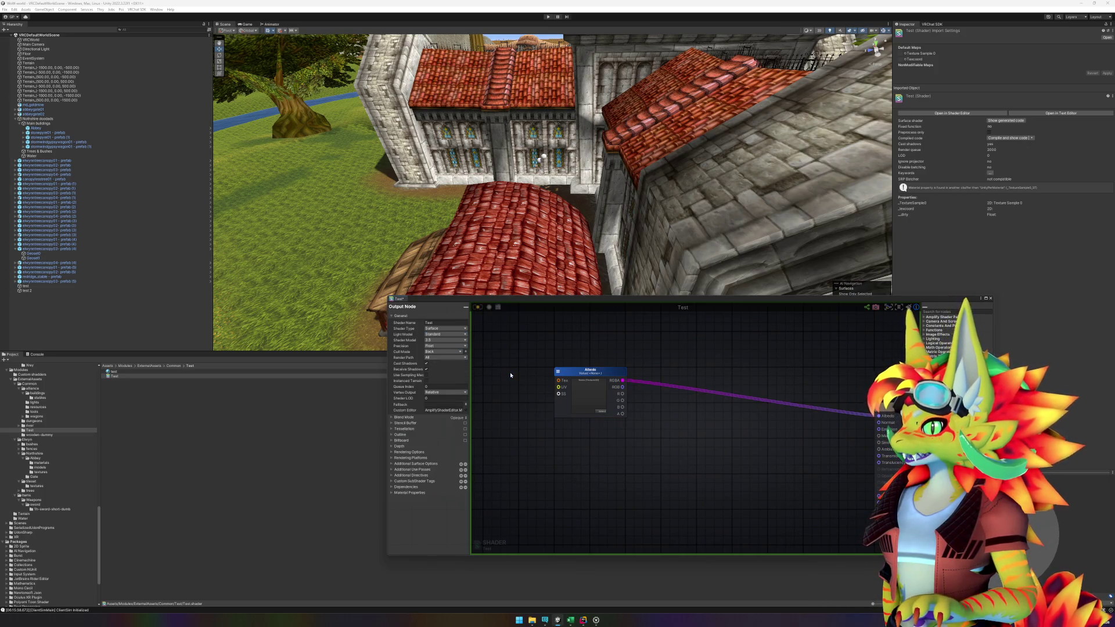
{"action": "left_click", "coordinate": [146, 376]}
{"action": "left_click", "coordinate": [140, 372]}
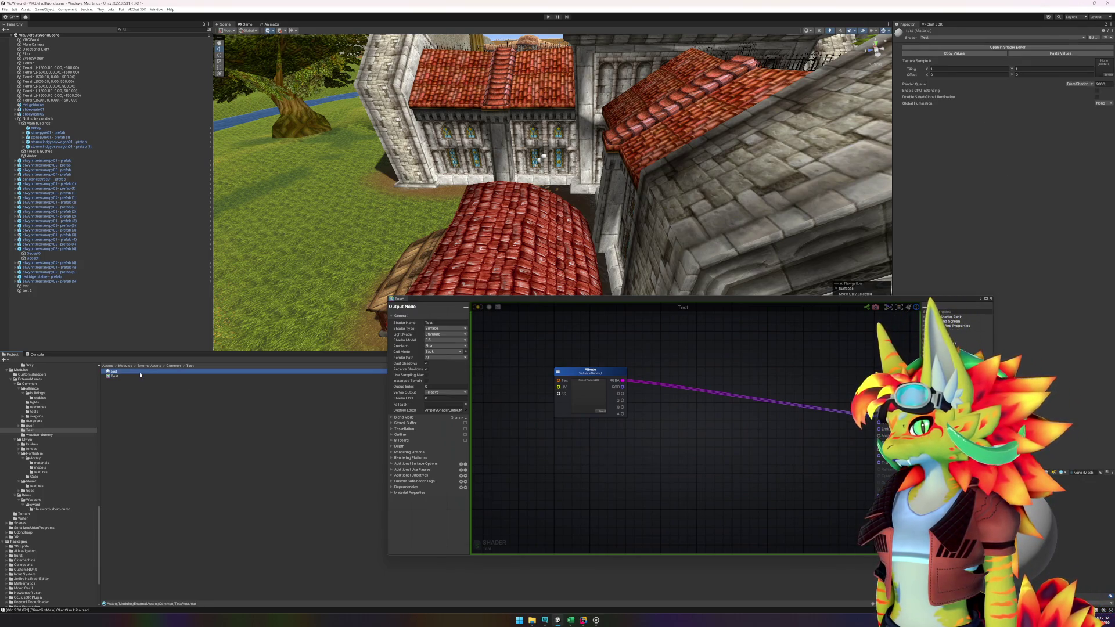
- Move the Albedo texture node nearer the output node and select the abbey building in the scene
{"action": "left_click", "coordinate": [970, 213]}
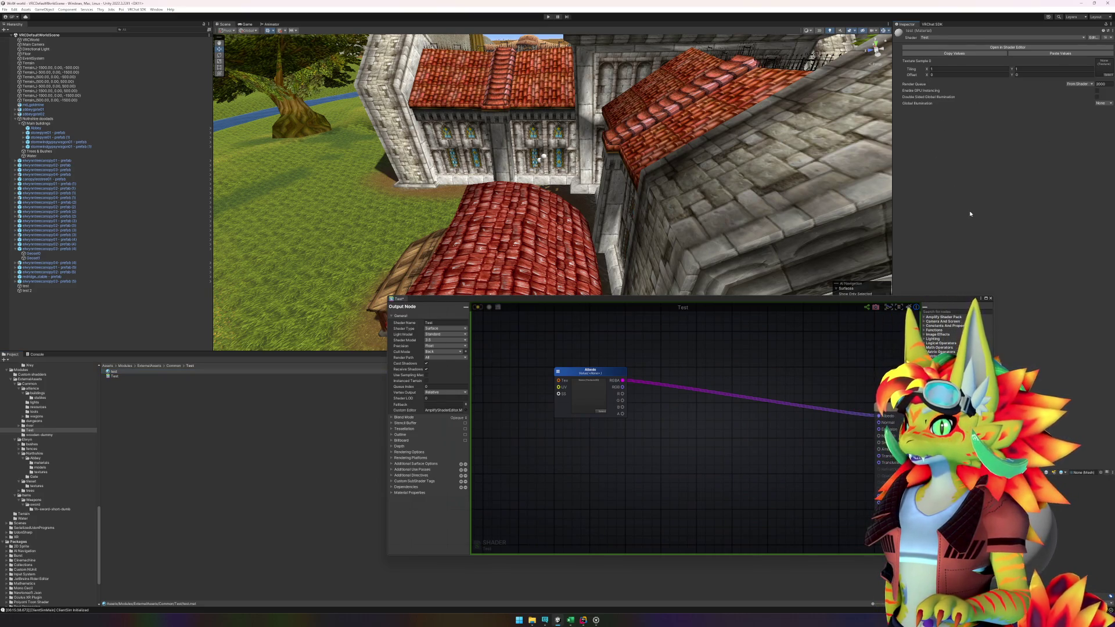
{"action": "left_click", "coordinate": [235, 451]}
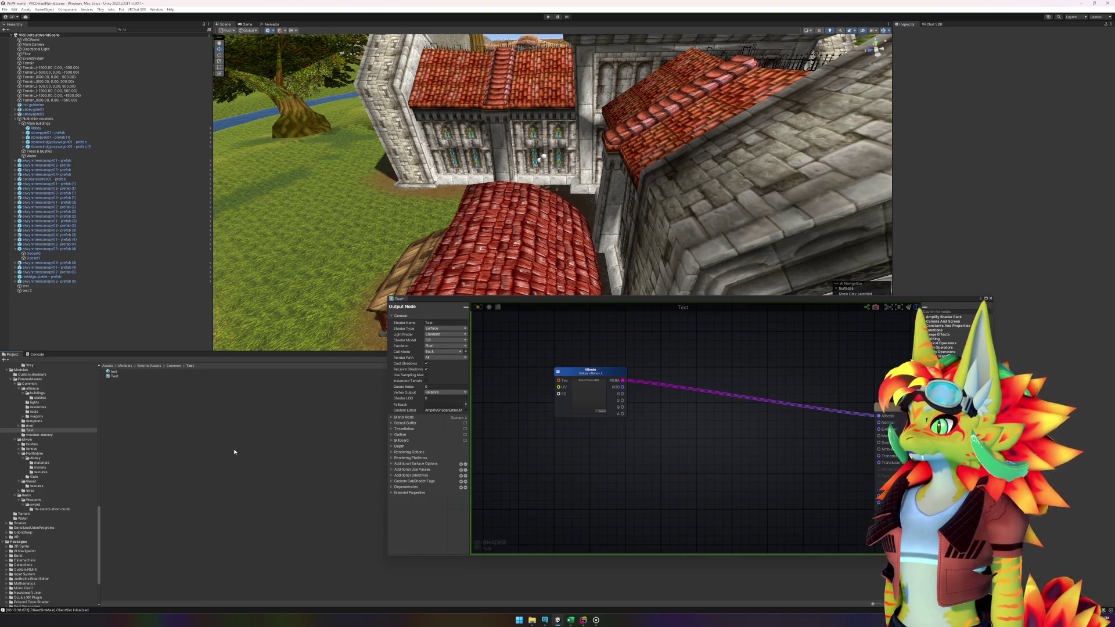
{"action": "left_click", "coordinate": [126, 377]}
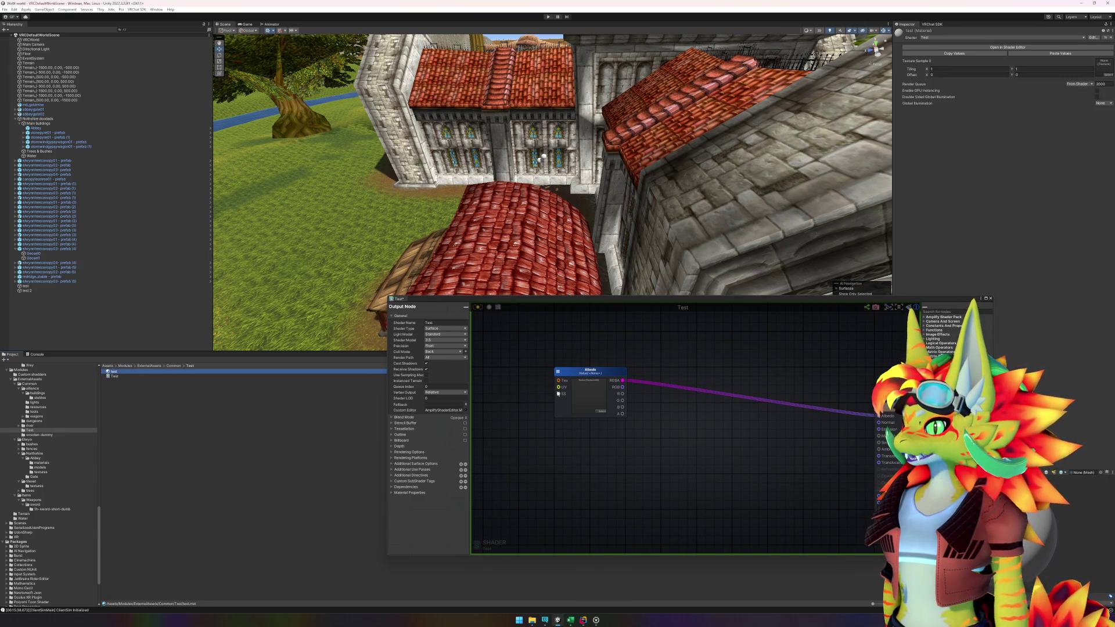
{"action": "left_click", "coordinate": [586, 376]}
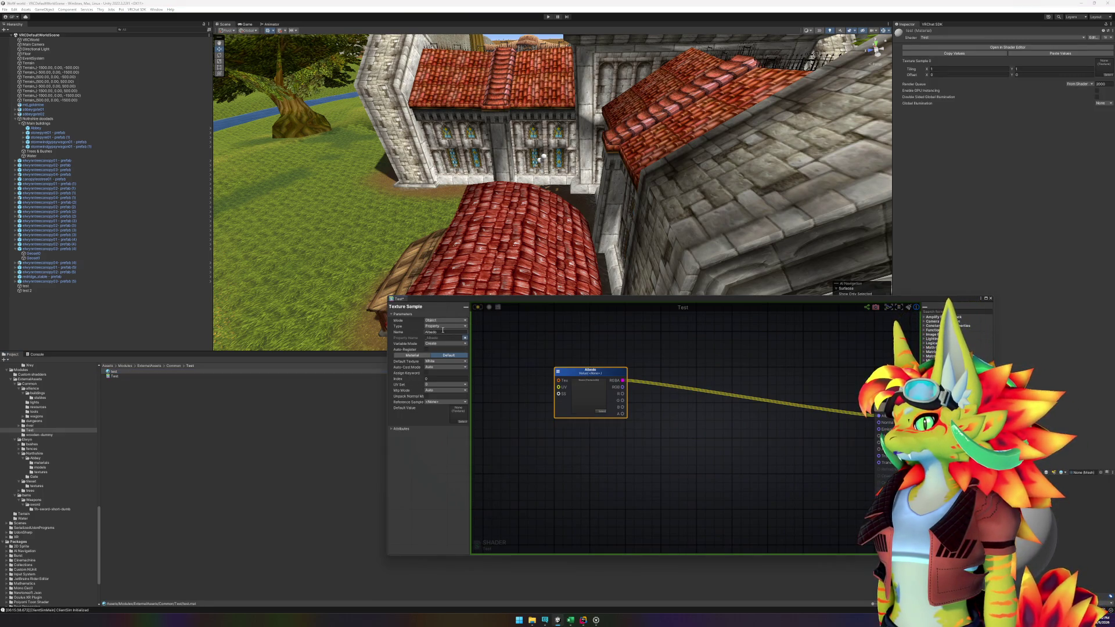
{"action": "left_click_drag", "start_coordinate": [594, 373], "coordinate": [737, 409]}
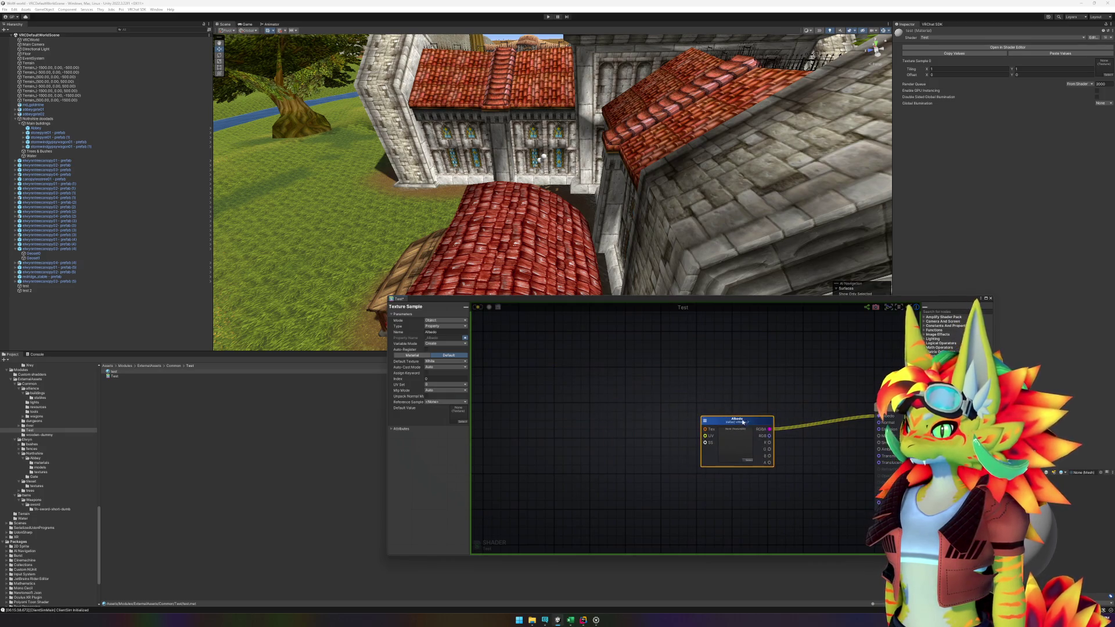
{"action": "mouse_move", "coordinate": [737, 408]}
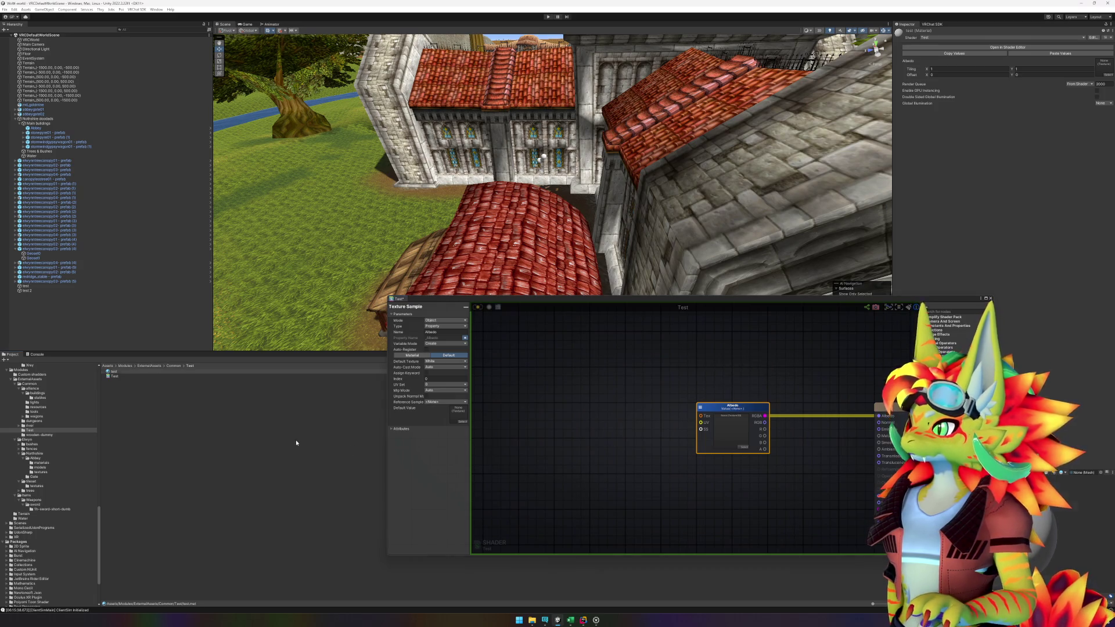
{"action": "left_click", "coordinate": [261, 435]}
{"action": "left_click", "coordinate": [120, 372]}
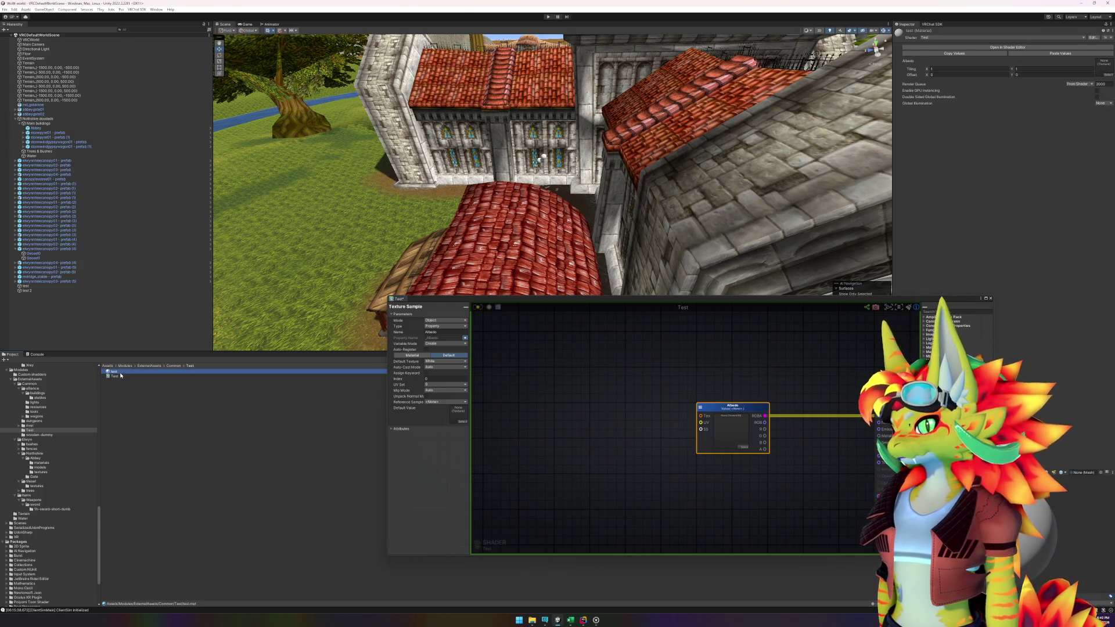
{"action": "left_click", "coordinate": [429, 120]}
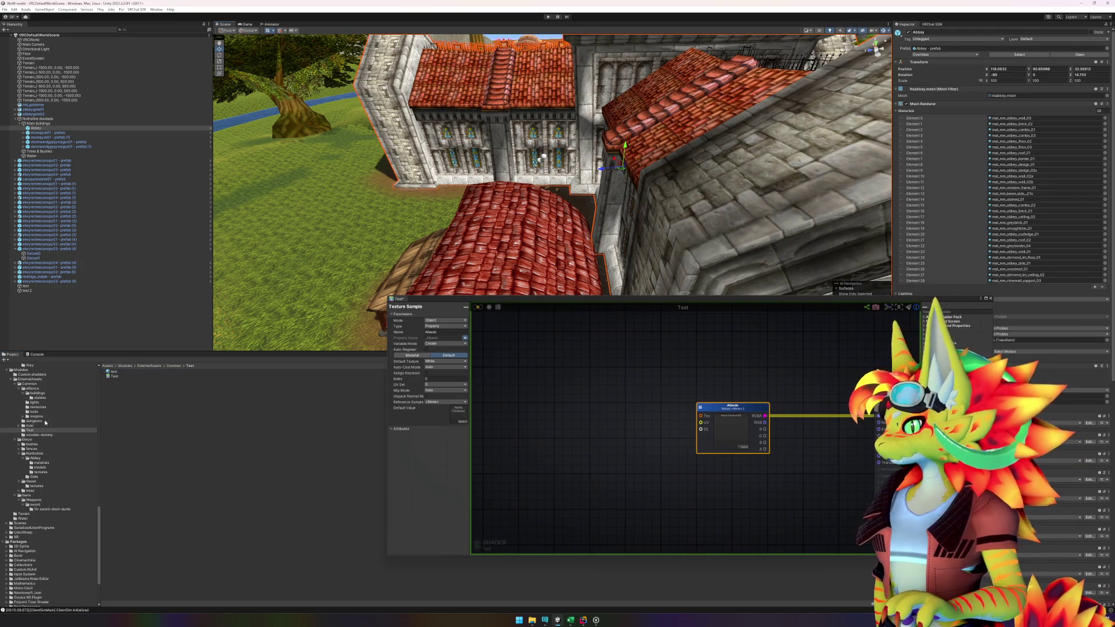
- List the Abbey material files, close the Test shader graph, and scroll to the shader sections
{"action": "left_click", "coordinate": [40, 463]}
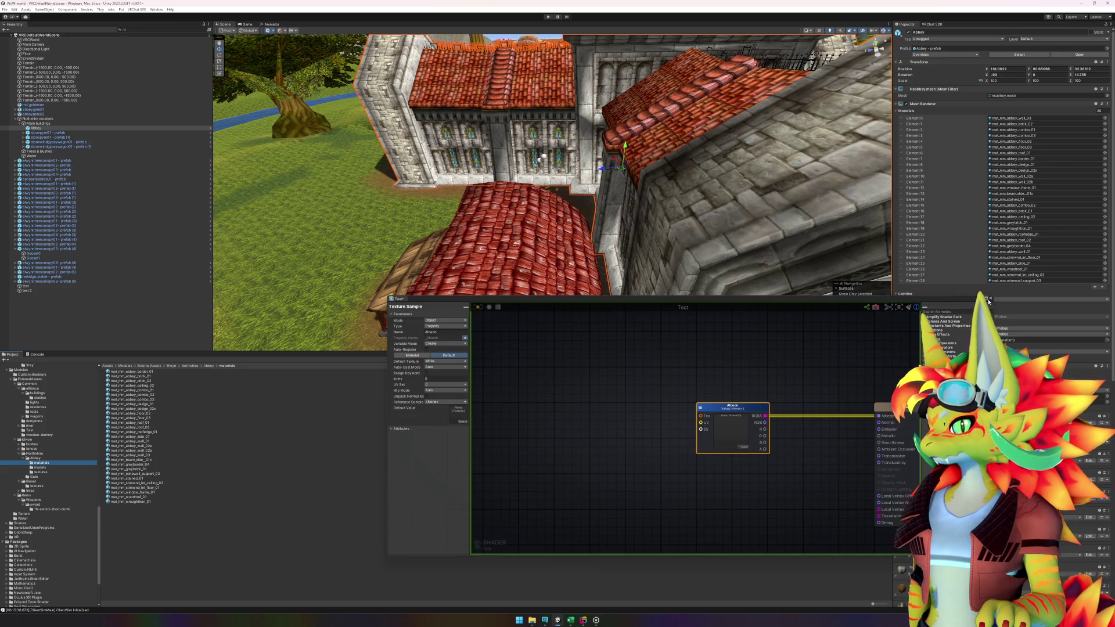
{"action": "left_click", "coordinate": [990, 299]}
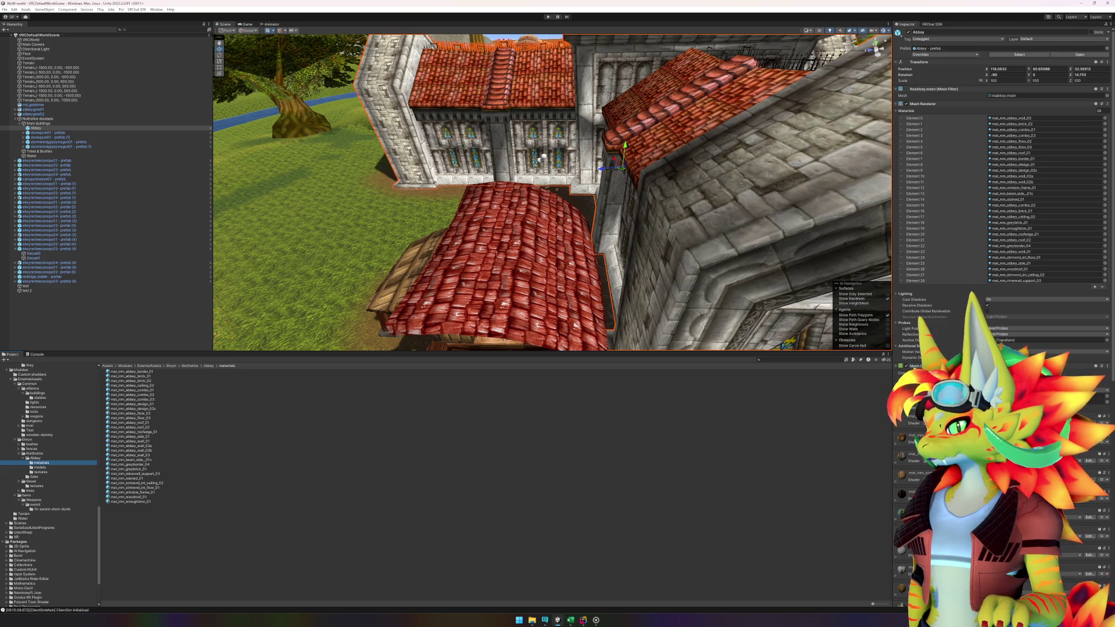
{"action": "scroll", "coordinate": [999, 232], "scroll_direction": "down", "scroll_amount": 10}
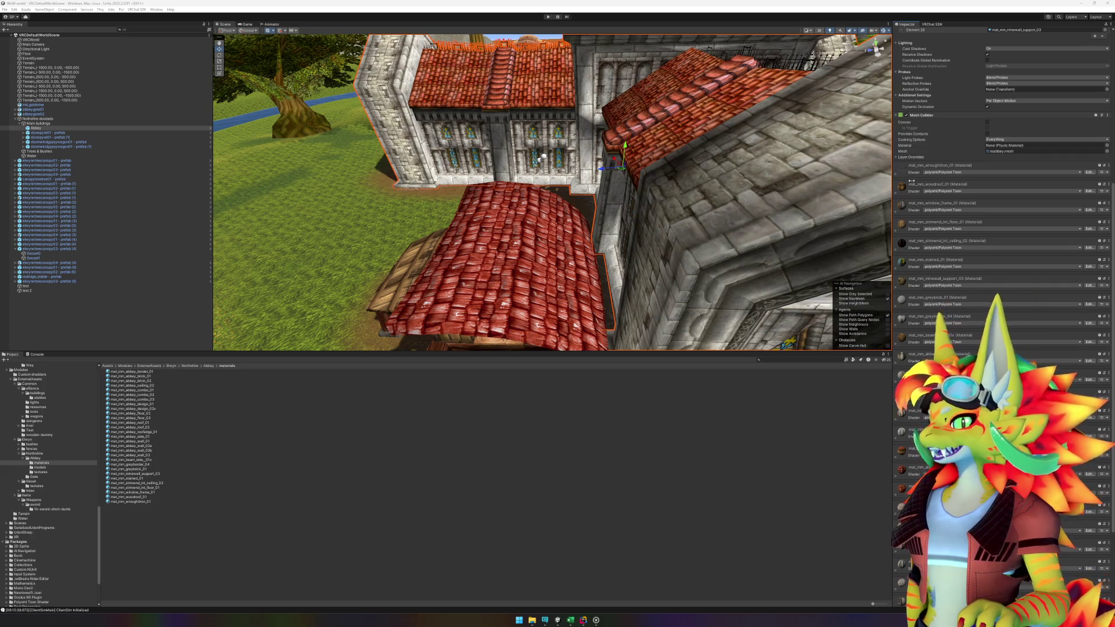
- Inspect woodroof_01's Color & Normals texture options, then select the Test shader in the Test folder
{"action": "left_click", "coordinate": [896, 194]}
{"action": "left_click", "coordinate": [901, 233]}
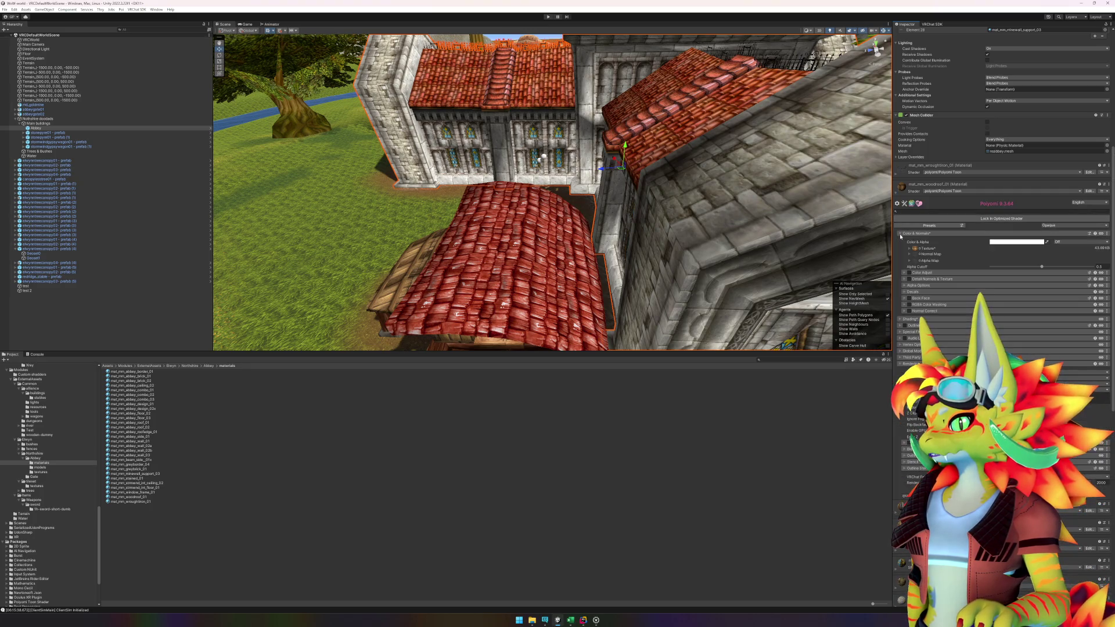
{"action": "left_click", "coordinate": [908, 251]}
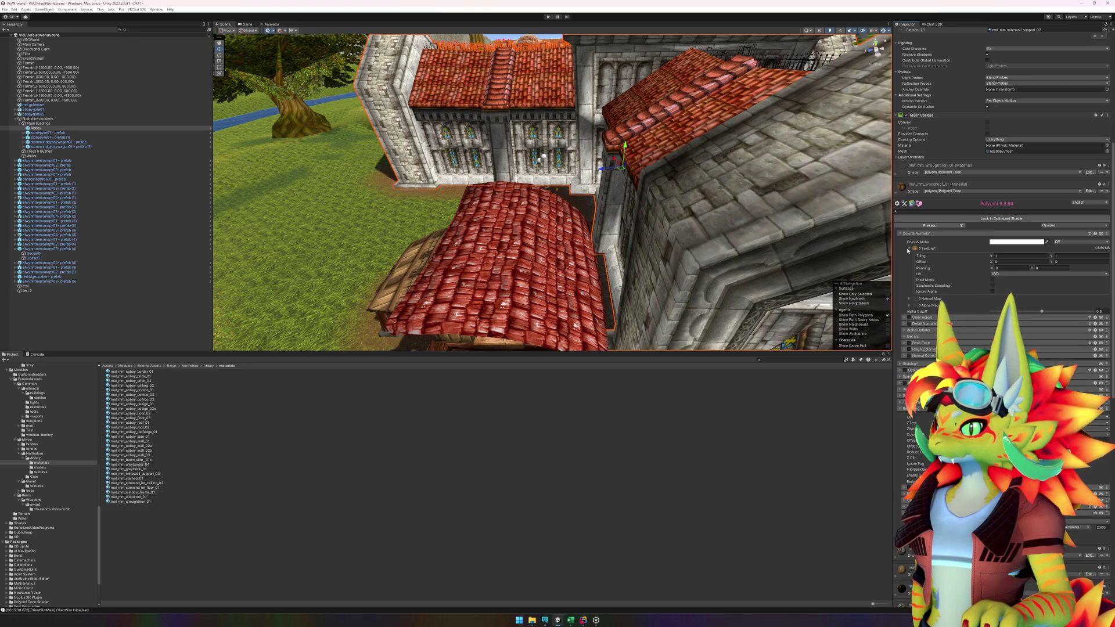
{"action": "left_click", "coordinate": [907, 250]}
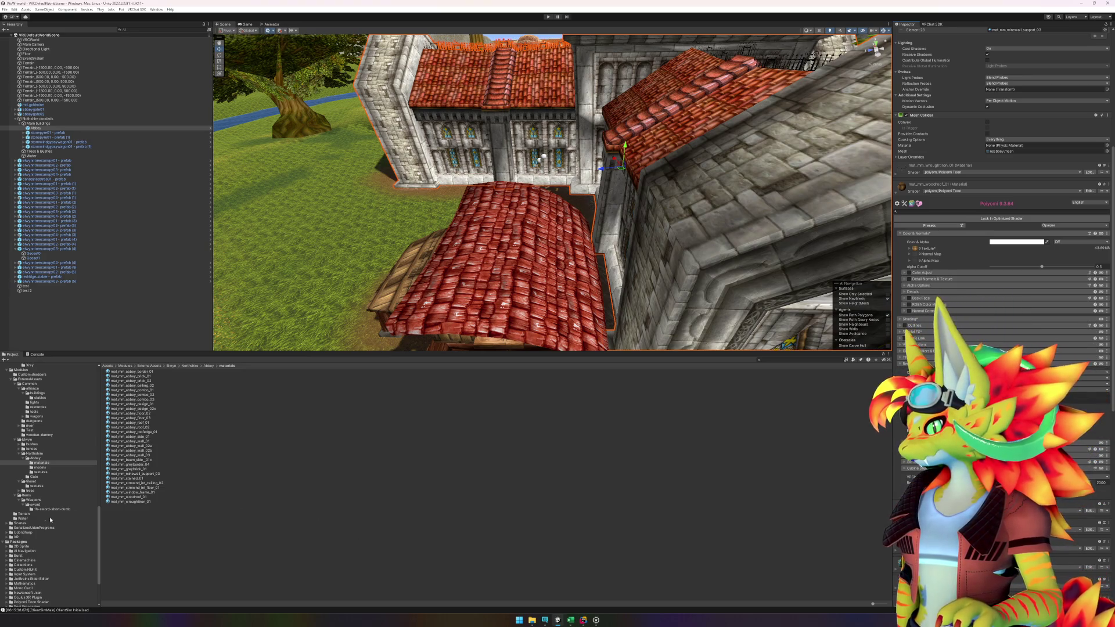
{"action": "left_click", "coordinate": [30, 430]}
{"action": "left_click", "coordinate": [115, 377]}
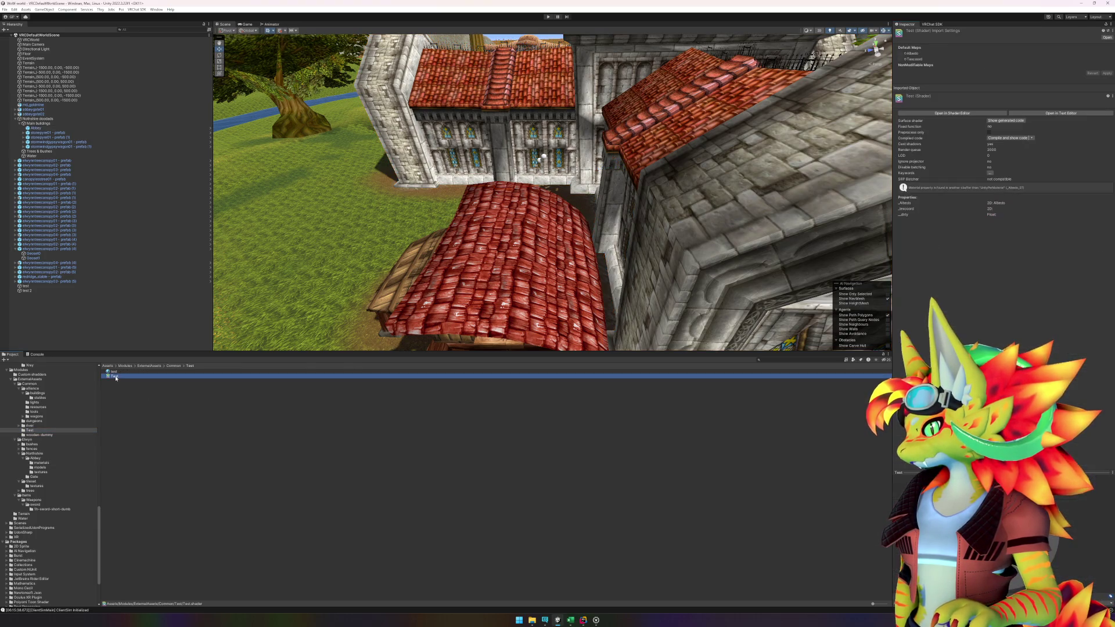
- Change the Albedo node's Name field to _MainTex in the Test shader graph, then close it
{"action": "double_click", "coordinate": [116, 377]}
{"action": "left_click", "coordinate": [749, 410]}
{"action": "left_click", "coordinate": [442, 333]}
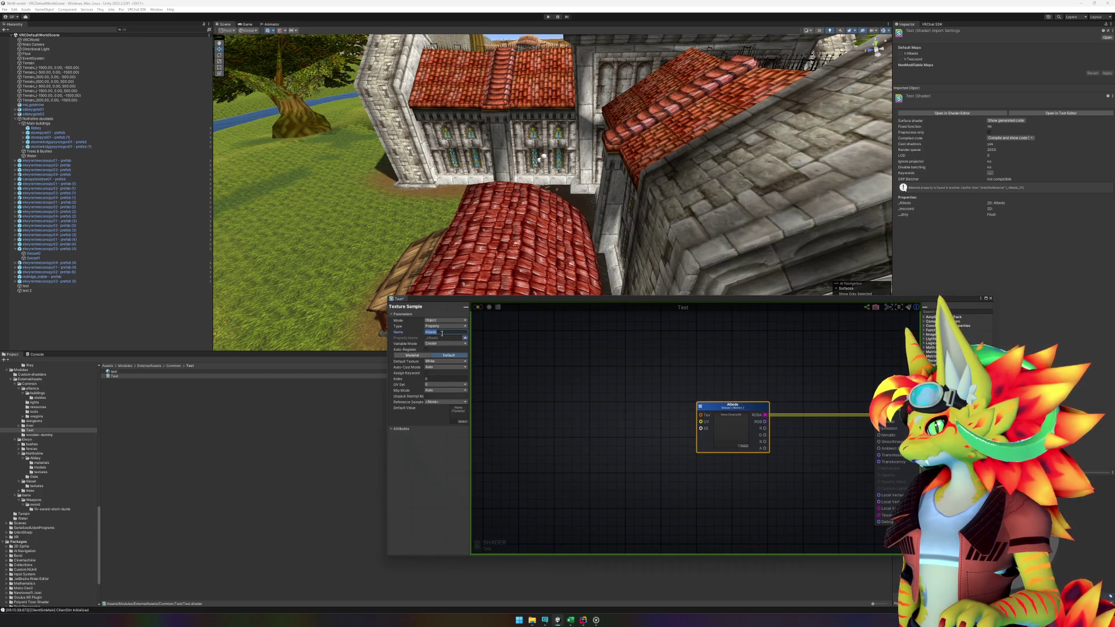
{"action": "type", "text": "_MainTex"}
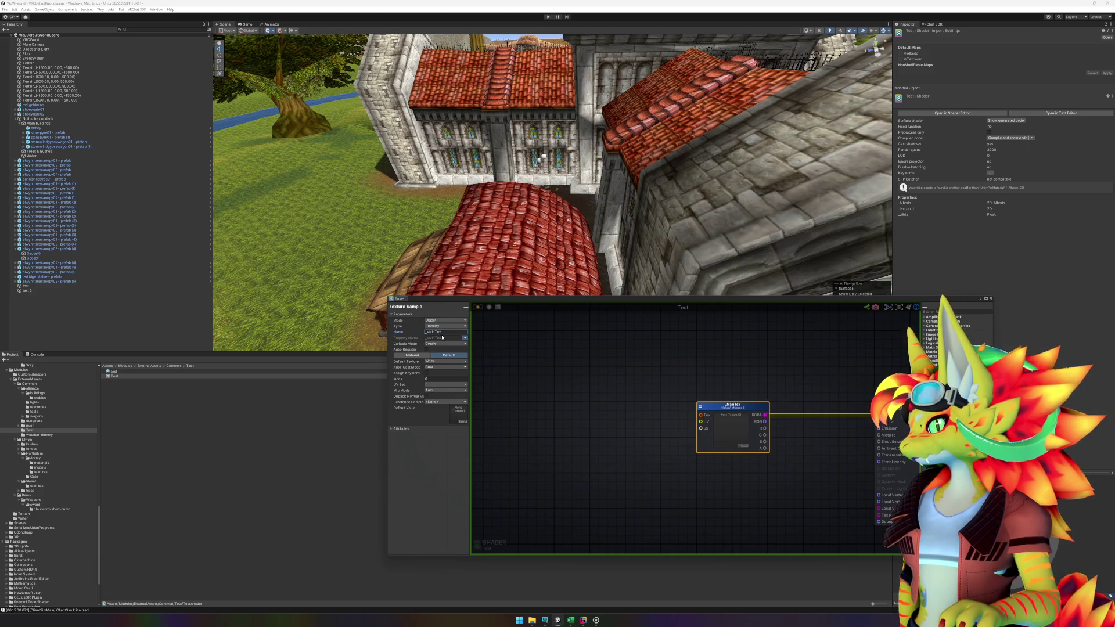
{"action": "left_click", "coordinate": [559, 398]}
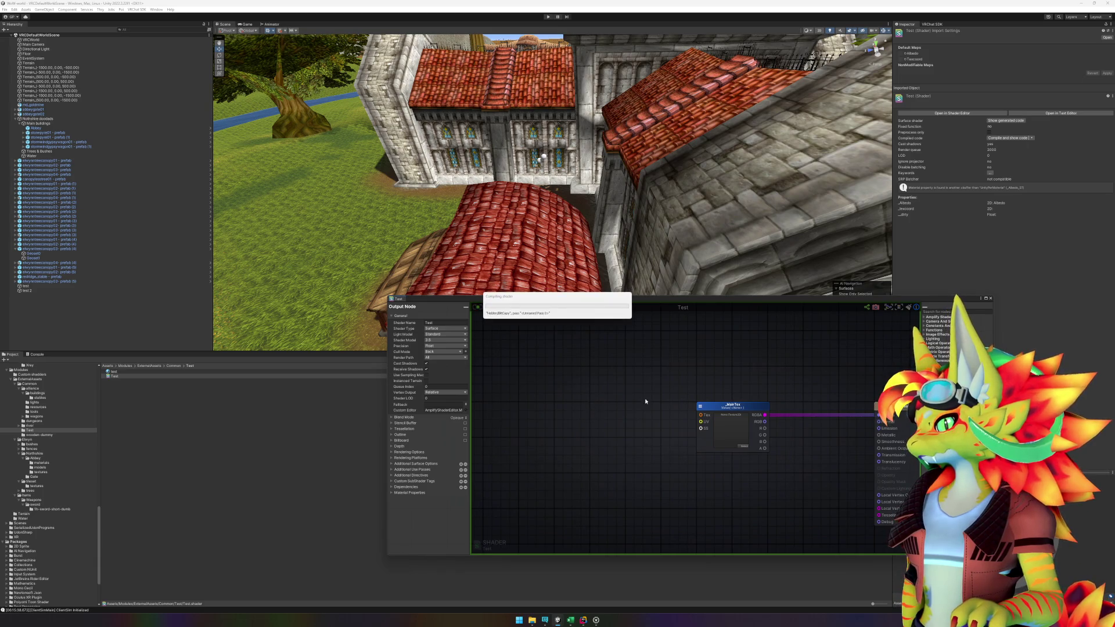
{"action": "left_click", "coordinate": [991, 299]}
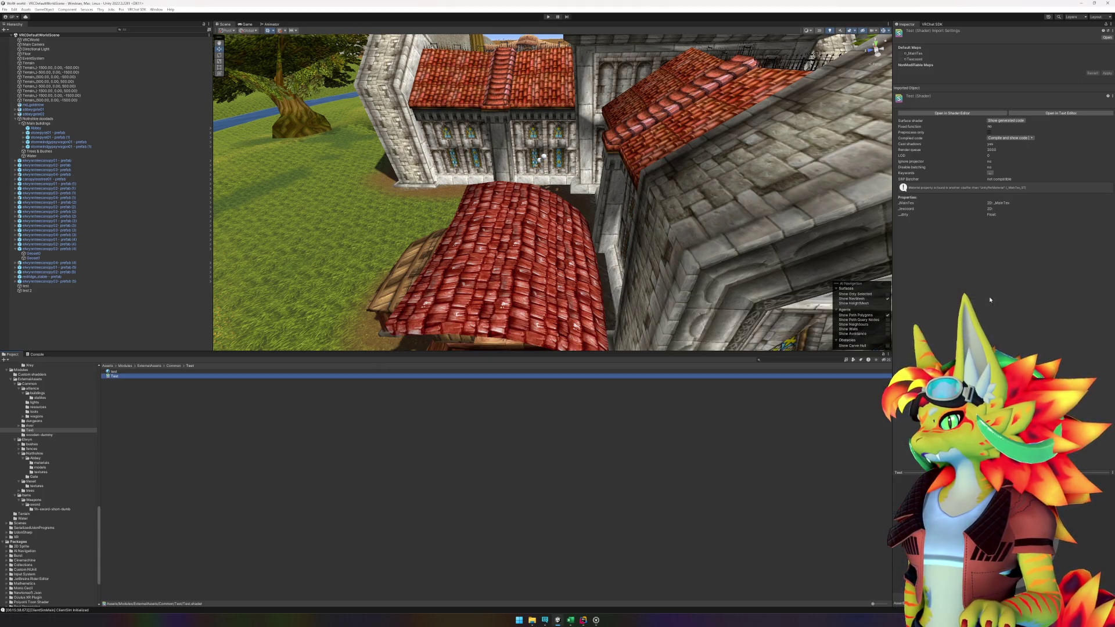
- Set mat_mm_abbey_roof_01 to Test, undo/redo to compare, ending back on Poiyomi Toon
{"action": "left_click", "coordinate": [527, 302]}
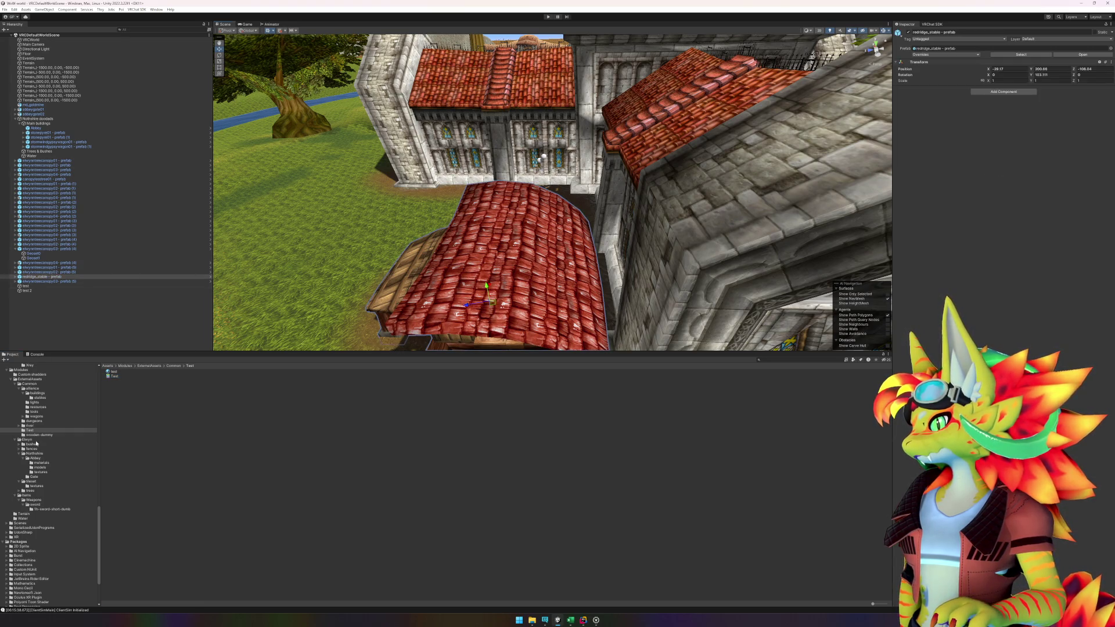
{"action": "left_click", "coordinate": [41, 463]}
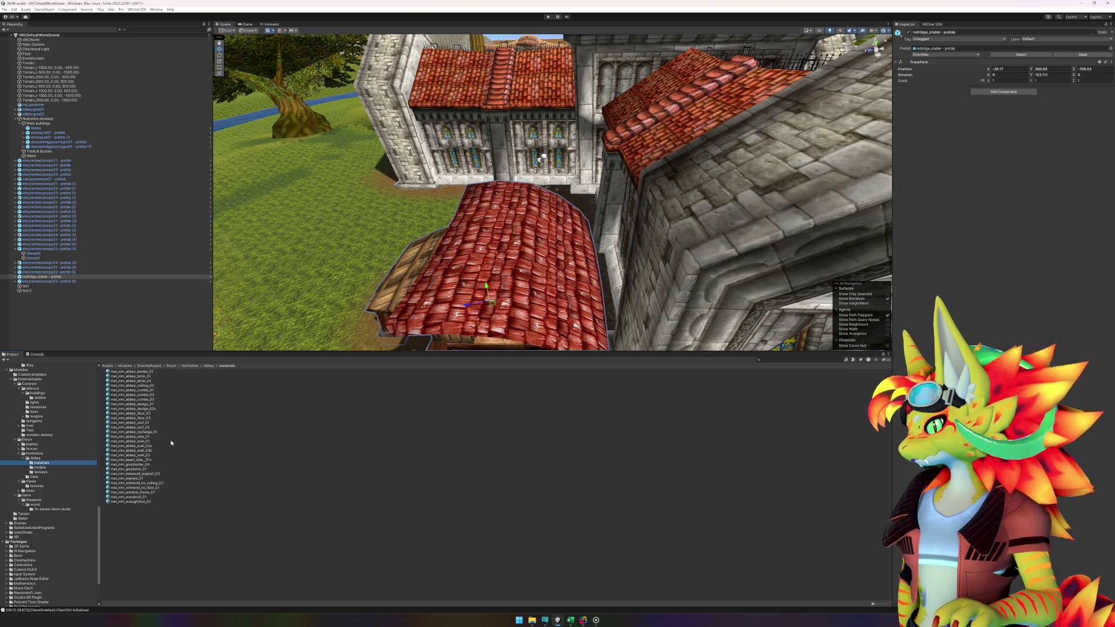
{"action": "left_click", "coordinate": [154, 423]}
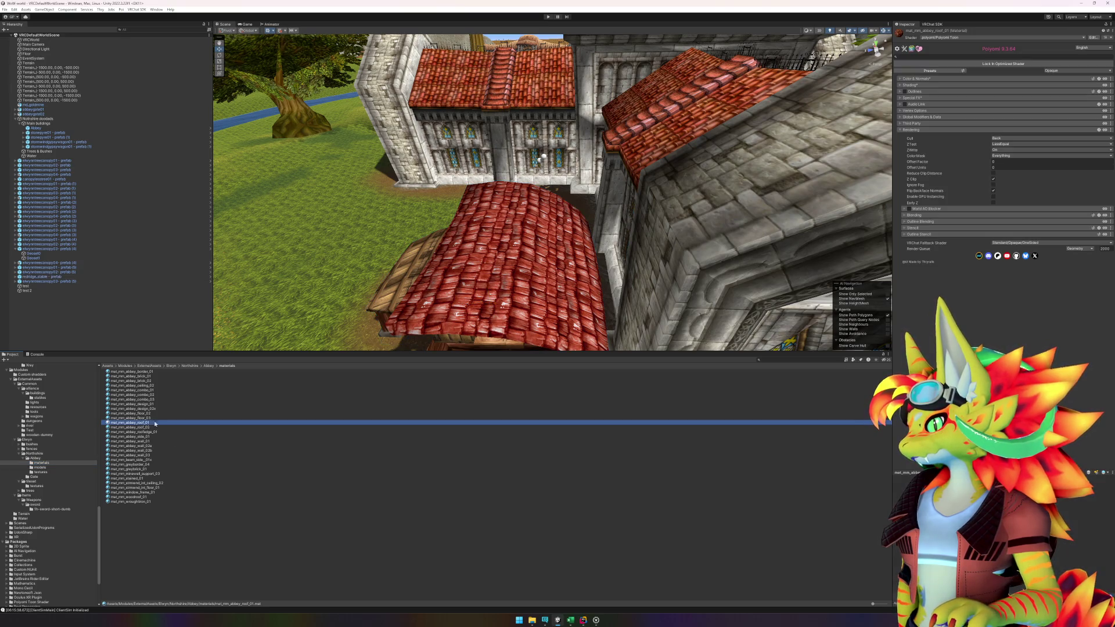
{"action": "left_click", "coordinate": [964, 37]}
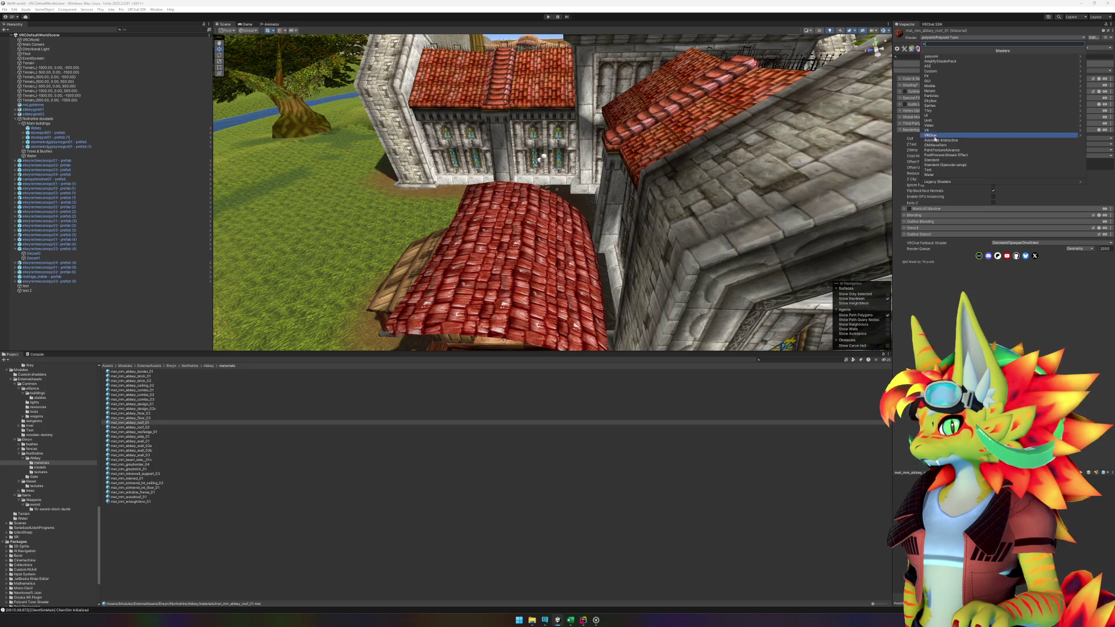
{"action": "left_click", "coordinate": [935, 169]}
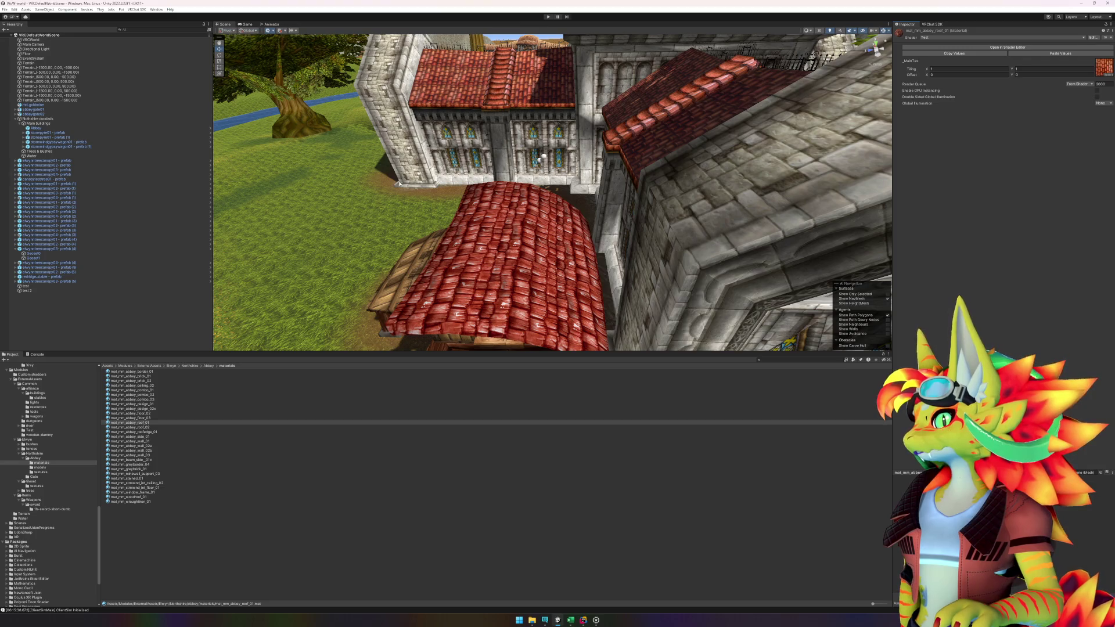
{"action": "key", "text": "ctrl+z"}
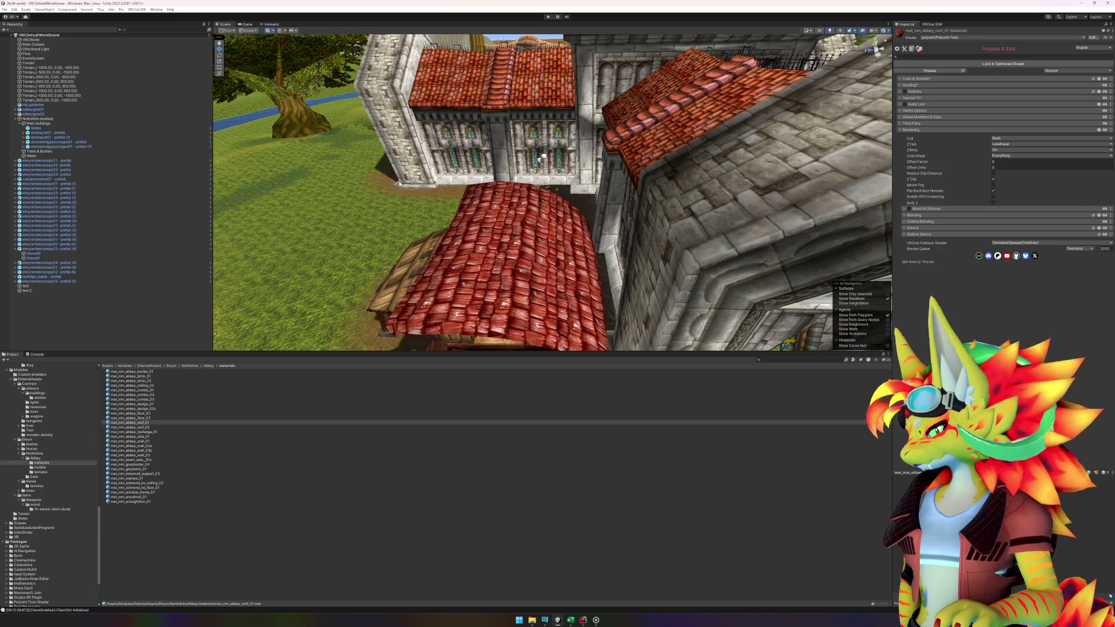
{"action": "key", "text": "ctrl+y"}
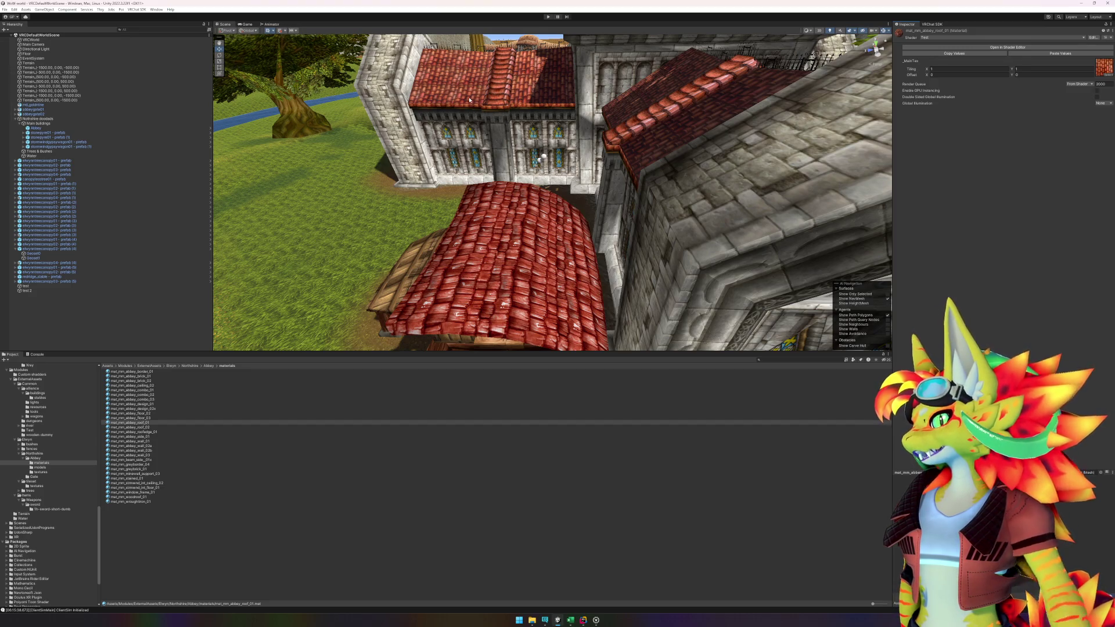
{"action": "key", "text": "ctrl+z"}
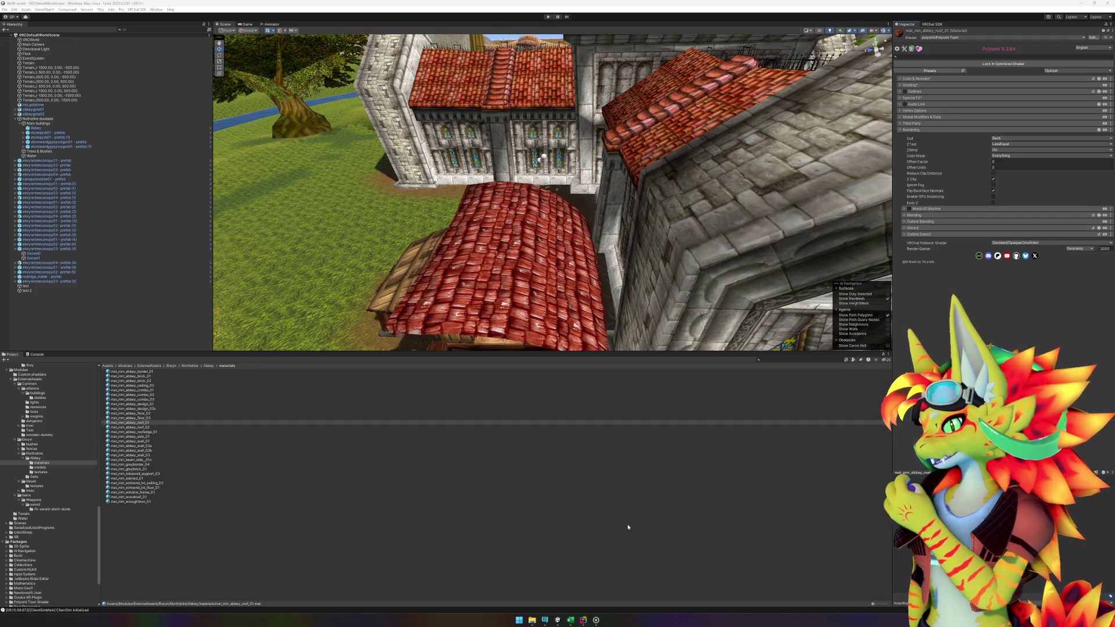
- Bring up the VRChat Creator Companion from the taskbar
{"action": "left_click", "coordinate": [545, 620]}
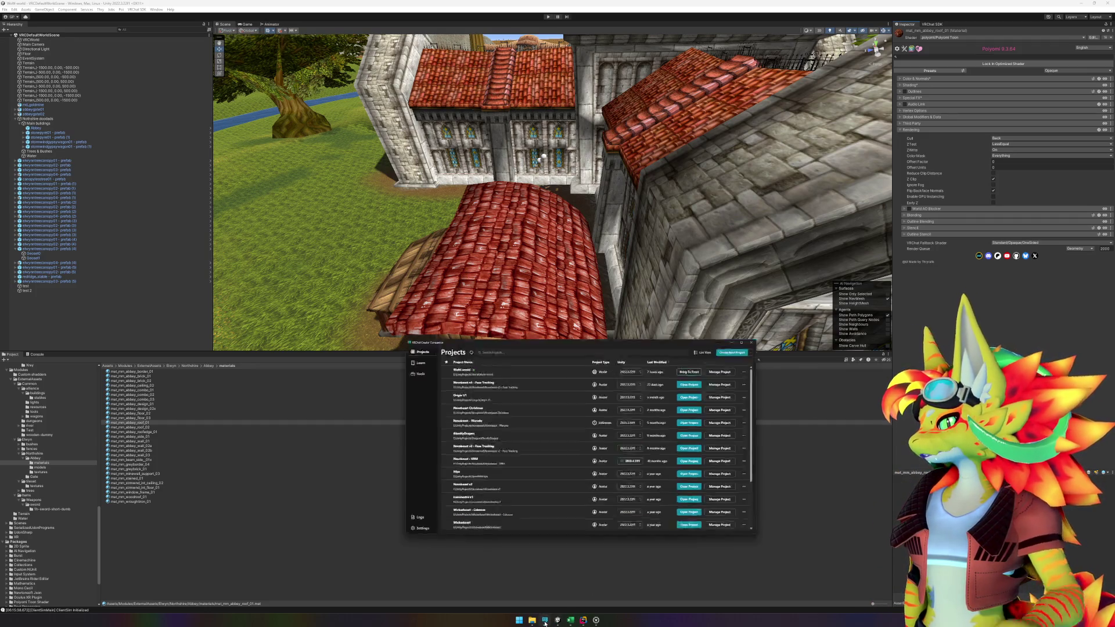
- Review WoW-world's installed packages, including Poiyomi Toon Shader 9.3.64, then select the Abbey in Unity
{"action": "left_click", "coordinate": [771, 287]}
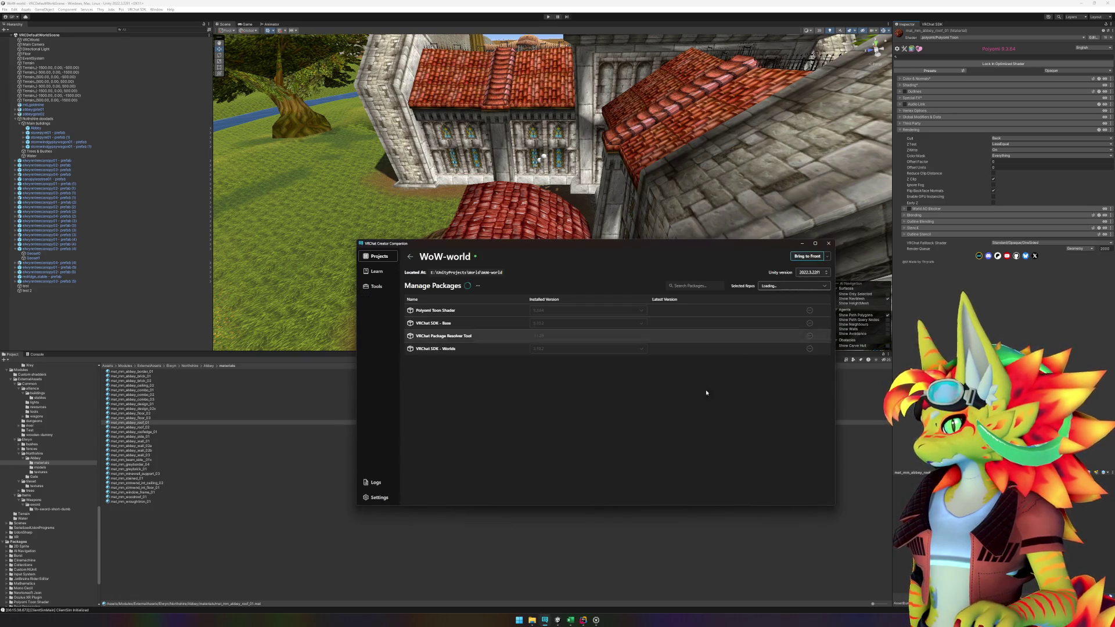
{"action": "scroll", "coordinate": [517, 425], "scroll_direction": "down", "scroll_amount": 2}
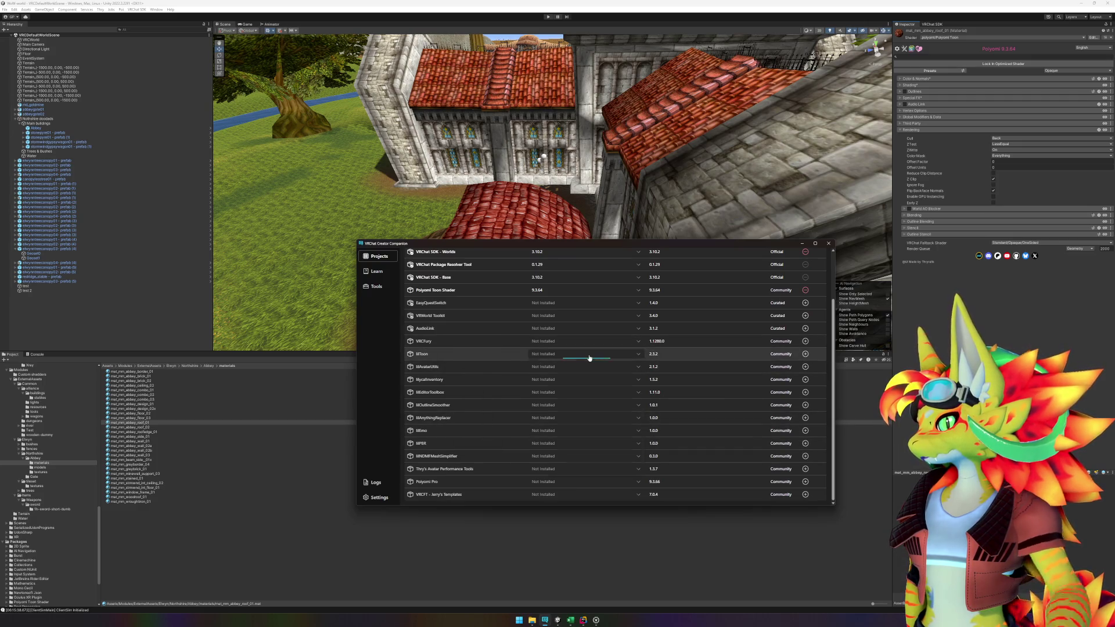
{"action": "left_click", "coordinate": [574, 550]}
{"action": "mouse_move", "coordinate": [650, 311]}
{"action": "left_mouse_down"}
{"action": "mouse_move", "coordinate": [399, 368]}
{"action": "mouse_move", "coordinate": [552, 266]}
{"action": "mouse_move", "coordinate": [545, 169]}
{"action": "mouse_move", "coordinate": [477, 121]}
{"action": "mouse_move", "coordinate": [540, 145]}
{"action": "mouse_move", "coordinate": [723, 164]}
{"action": "left_mouse_up"}
{"action": "left_click", "coordinate": [585, 144]}
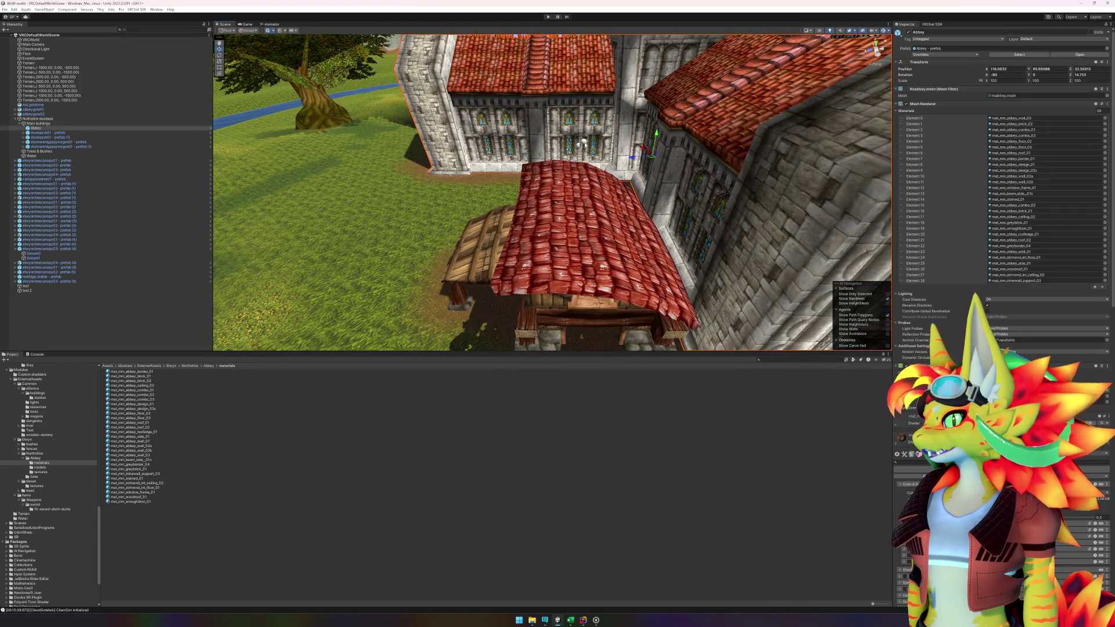
{"action": "left_click", "coordinate": [585, 144]}
{"action": "key", "text": "f"}
{"action": "left_click_drag", "start_coordinate": [603, 322], "coordinate": [590, 494]}
{"action": "mouse_move", "coordinate": [585, 623]}
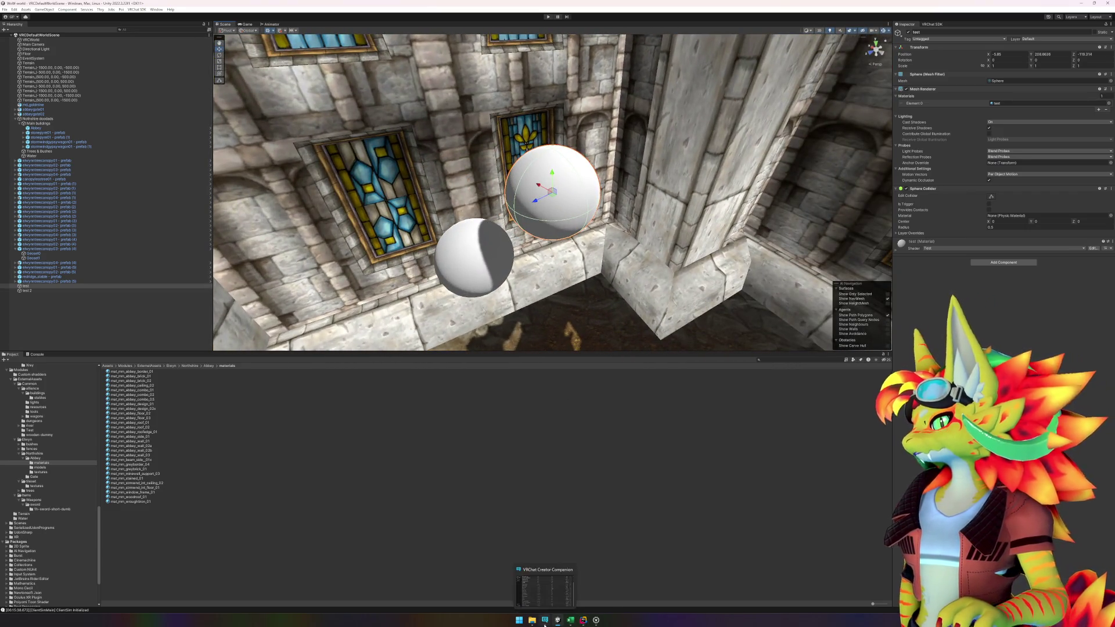
{"action": "left_click", "coordinate": [545, 620]}
{"action": "left_click", "coordinate": [324, 552]}
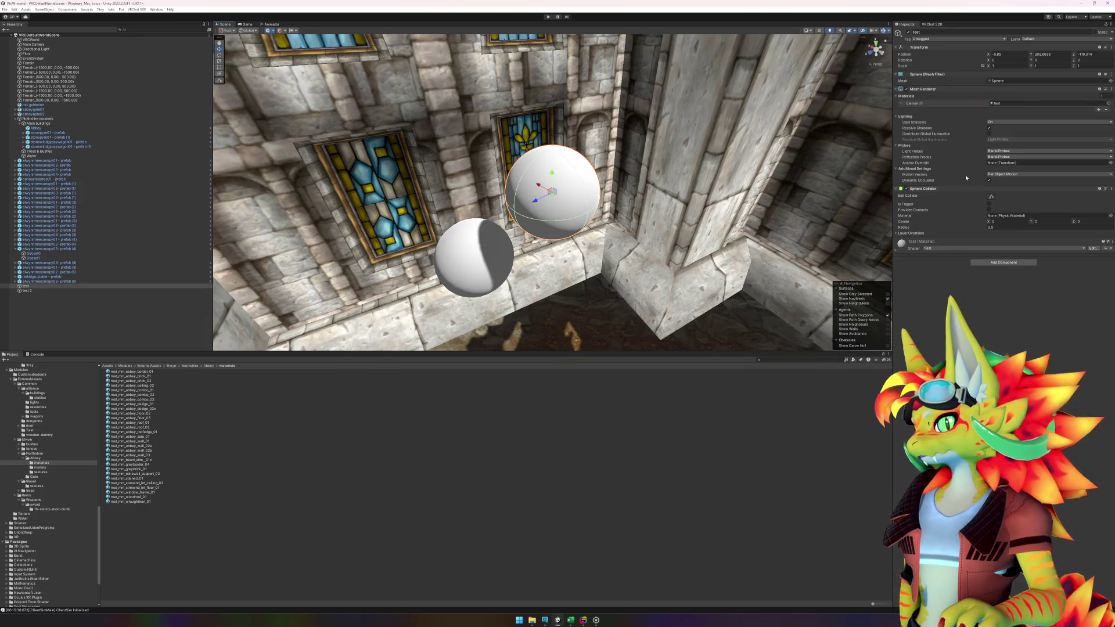
{"action": "left_click", "coordinate": [931, 249]}
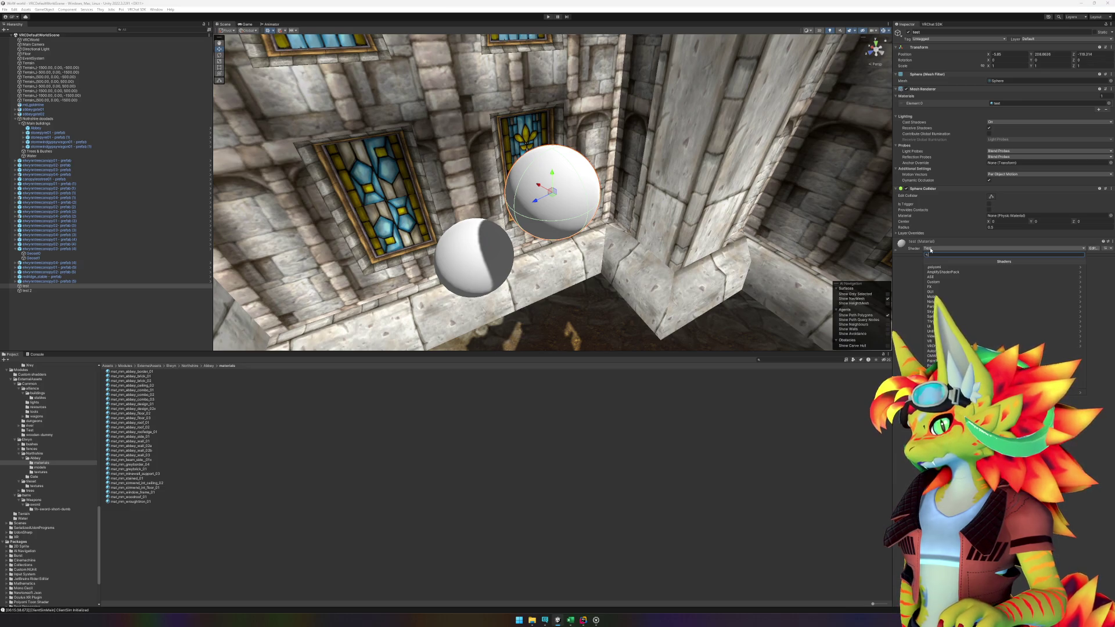
{"action": "left_click", "coordinate": [712, 466]}
{"action": "left_click", "coordinate": [706, 488]}
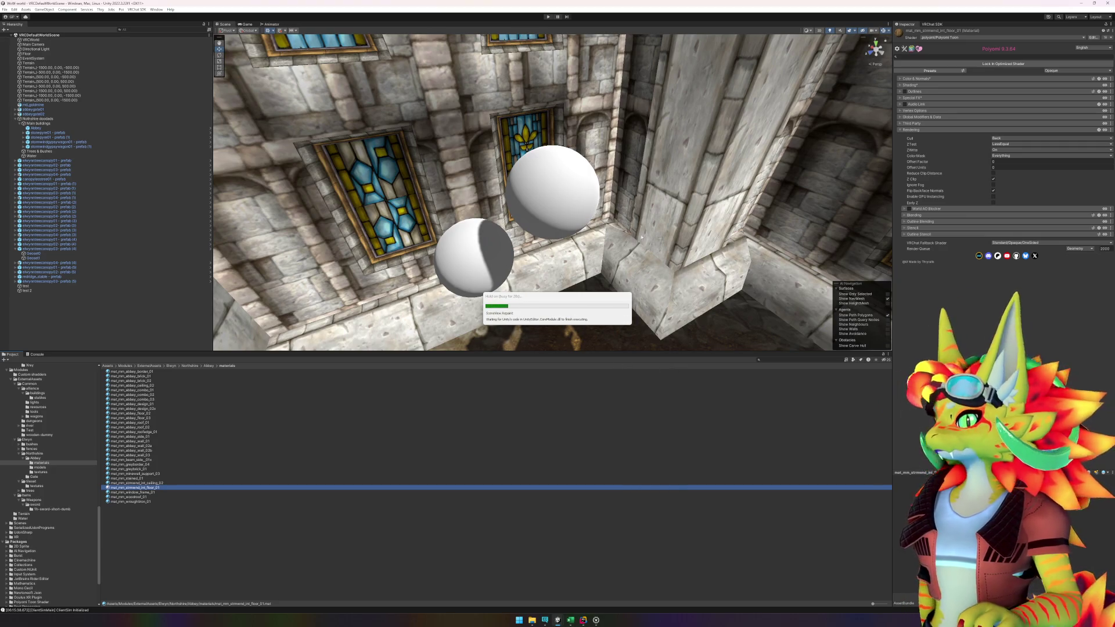
{"action": "left_click", "coordinate": [591, 198]}
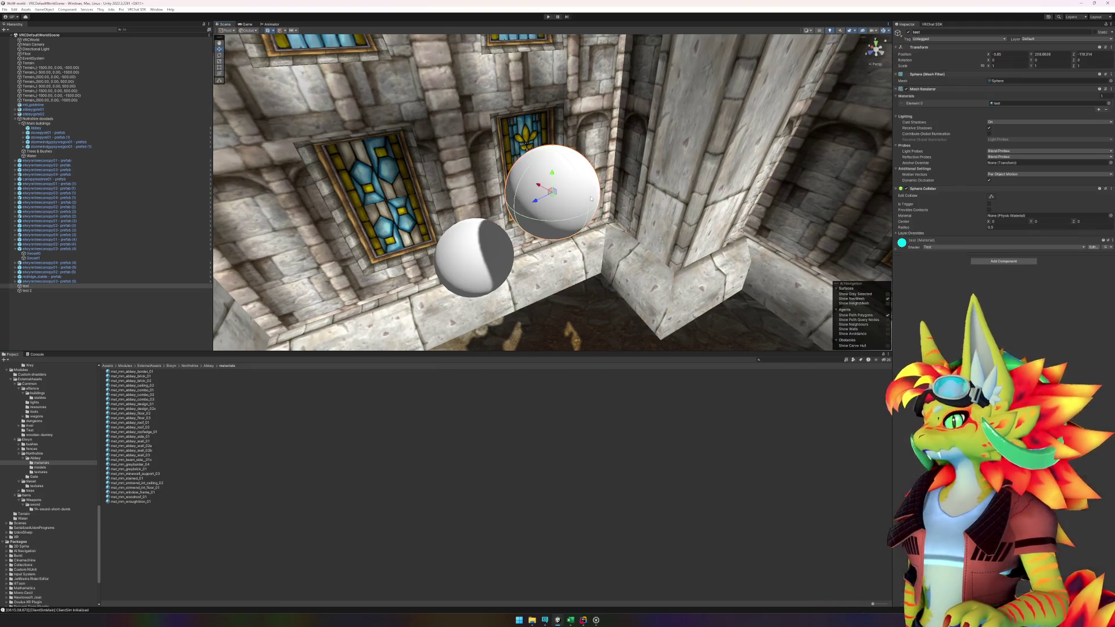
- Switch the test material to the lilToon shader and apply the suggested Fix Now
{"action": "left_click", "coordinate": [936, 248]}
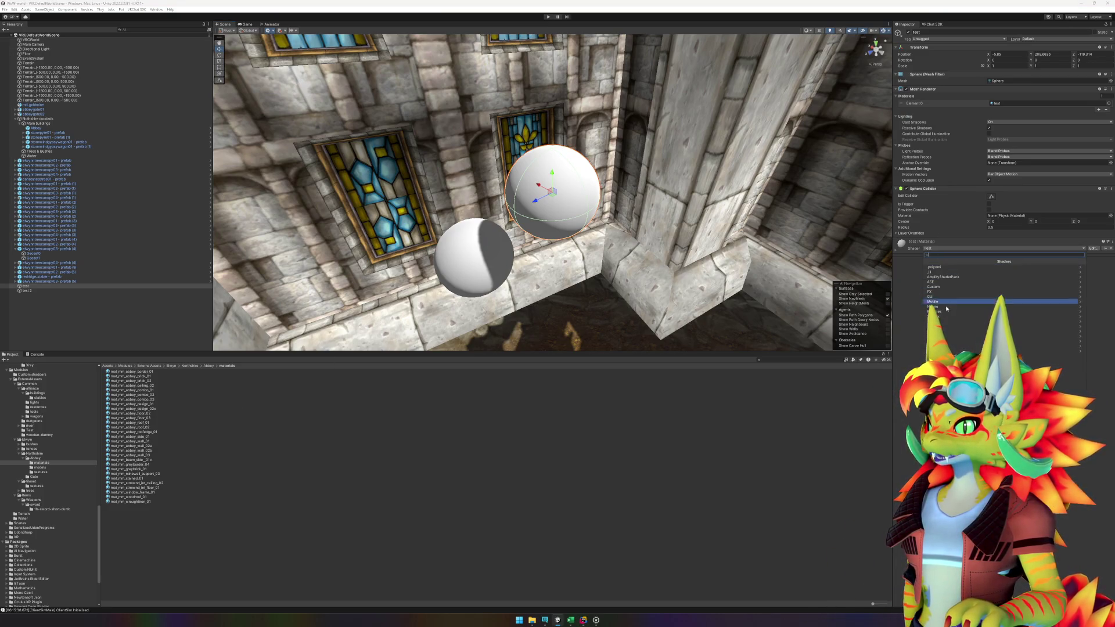
{"action": "left_click", "coordinate": [936, 355]}
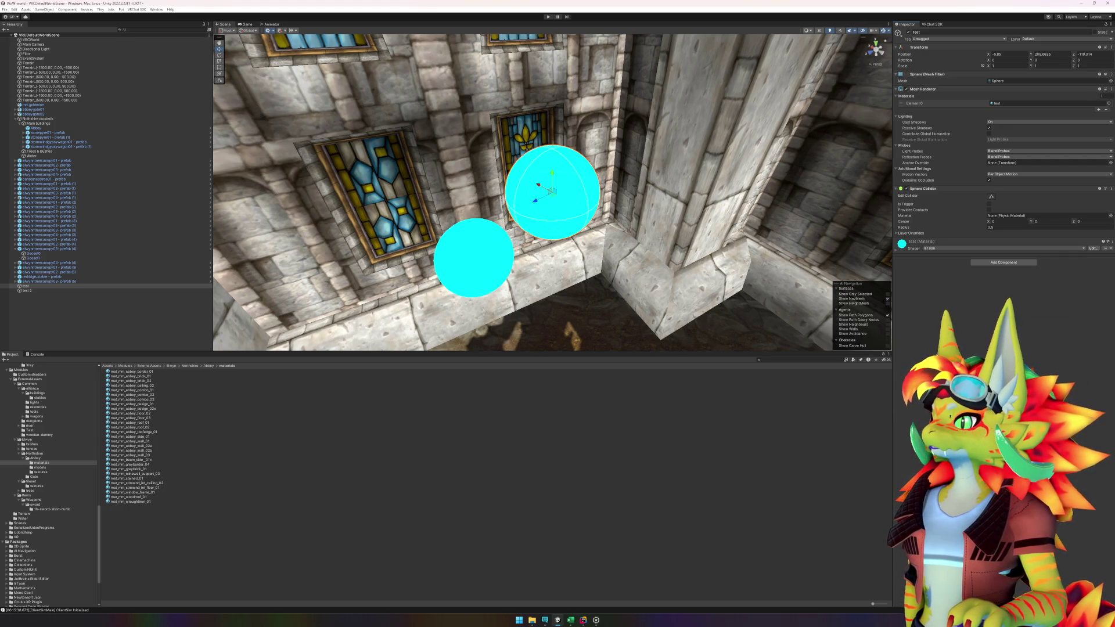
{"action": "left_click", "coordinate": [897, 246]}
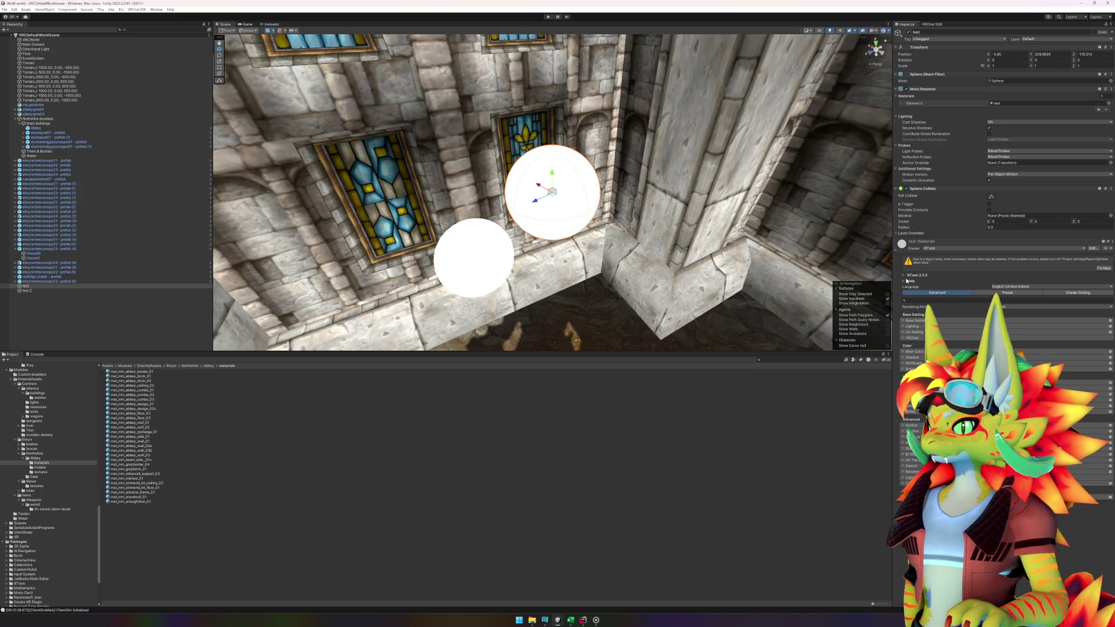
{"action": "left_click", "coordinate": [1107, 269]}
- Expand lilToon's Base Setting and set the As Unlit value to 1
{"action": "left_click", "coordinate": [905, 259]}
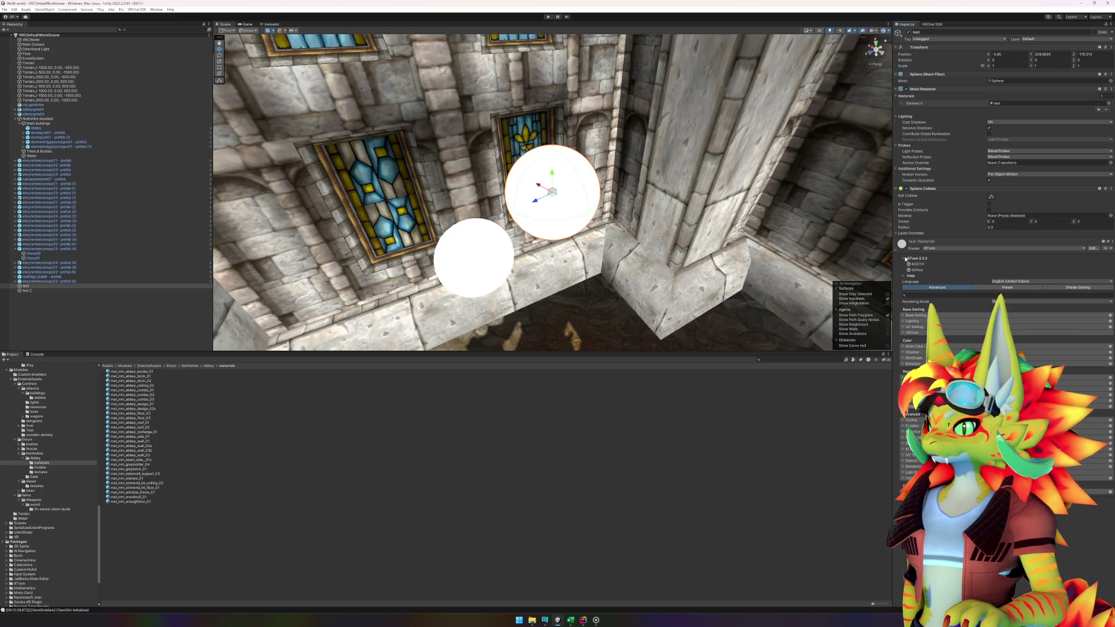
{"action": "left_click", "coordinate": [906, 259]}
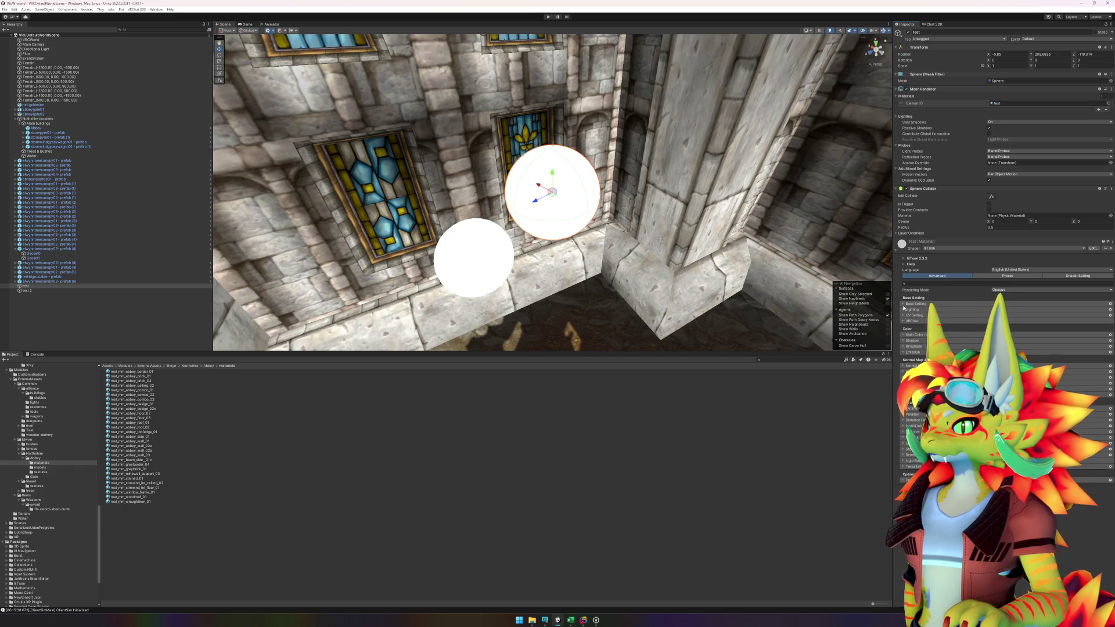
{"action": "left_click", "coordinate": [904, 304]}
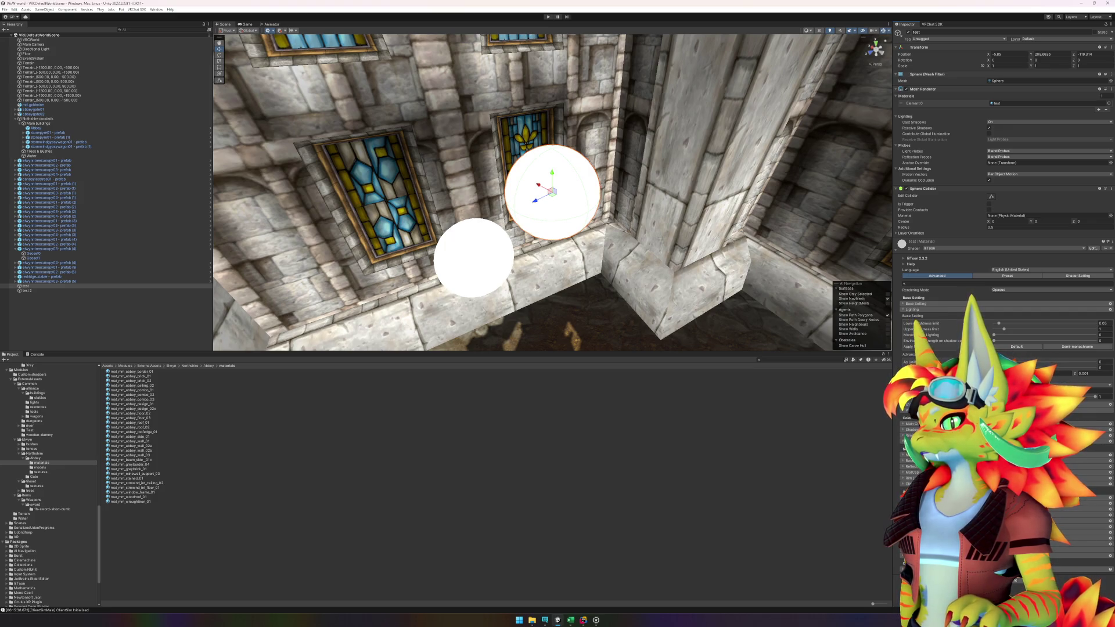
{"action": "left_click", "coordinate": [1096, 363]}
- Reset As Unlit to 0 and switch the test material back to the Standard shader
{"action": "left_click", "coordinate": [1100, 373]}
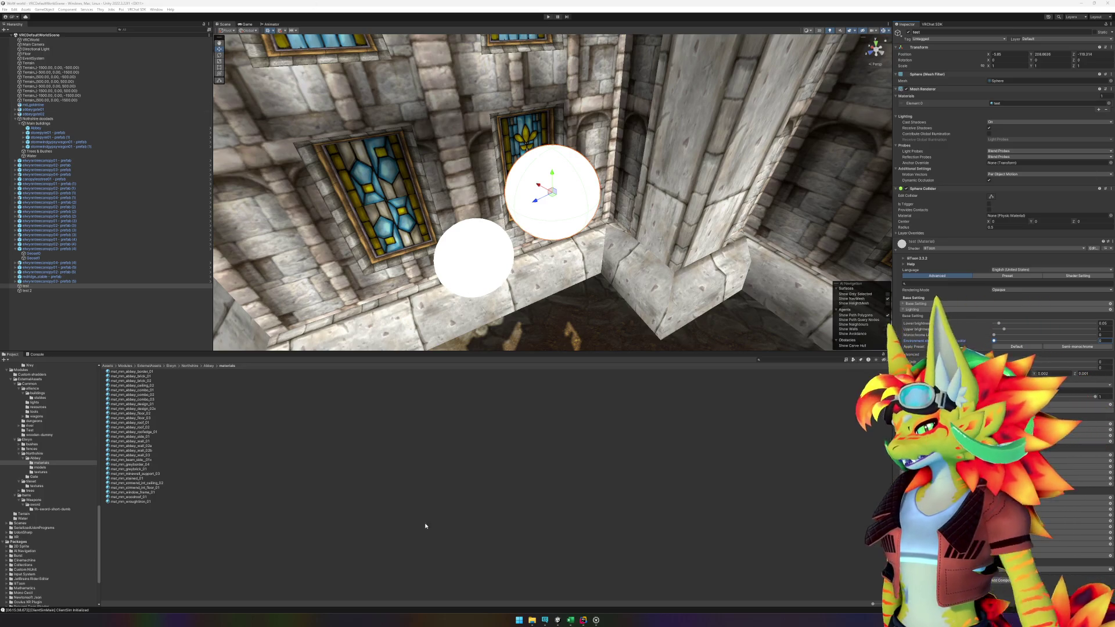
{"action": "left_click", "coordinate": [956, 248]}
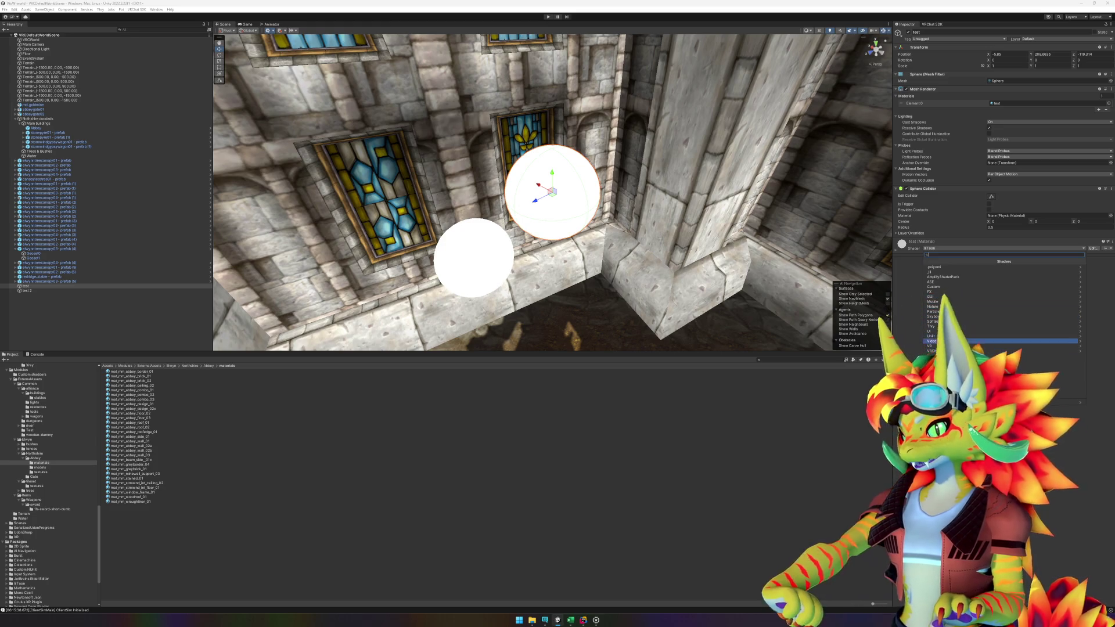
{"action": "left_click", "coordinate": [936, 356]}
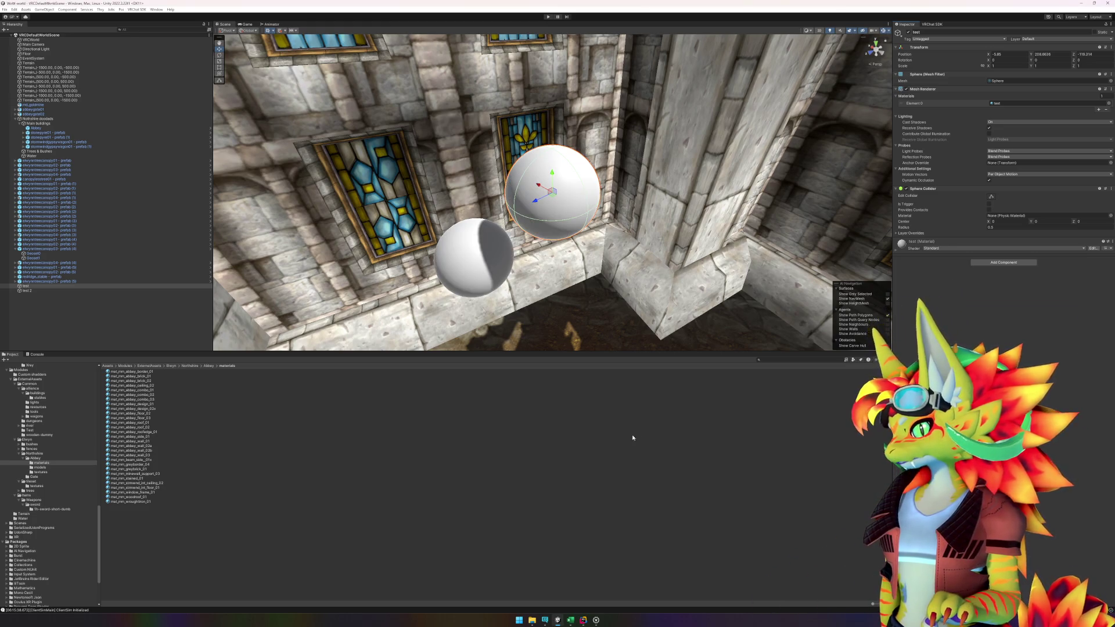
- Select both test spheres, delete them, and zoom the Scene view out
{"action": "left_click", "coordinate": [481, 246], "text": "shift"}
{"action": "key", "text": "Delete"}
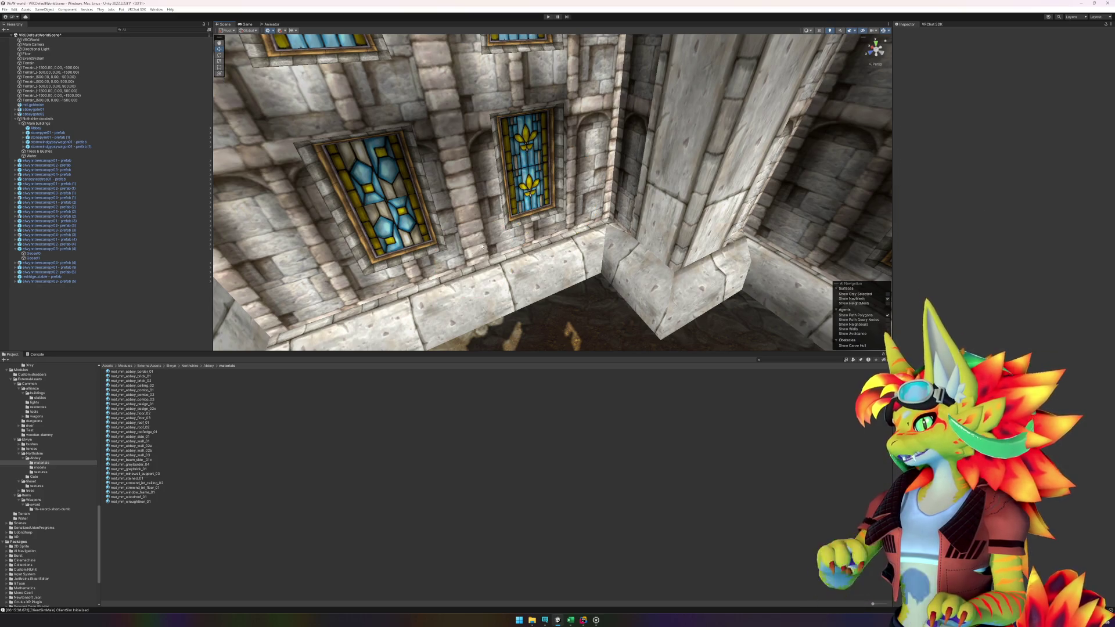
{"action": "scroll", "coordinate": [561, 287], "scroll_direction": "down", "scroll_amount": 10}
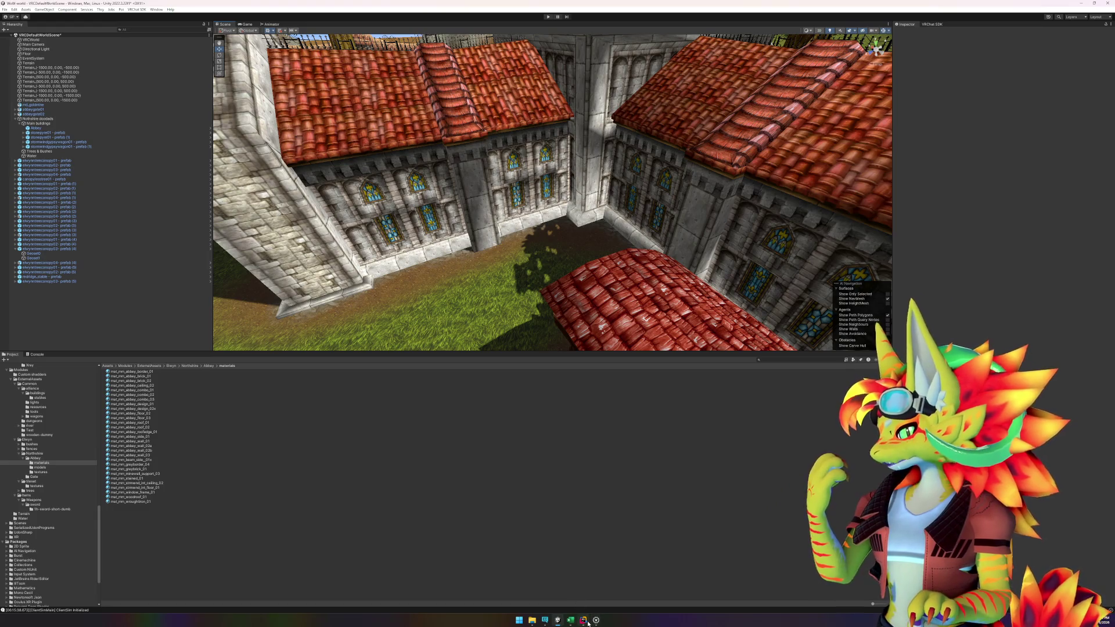
{"action": "mouse_move", "coordinate": [584, 620]}
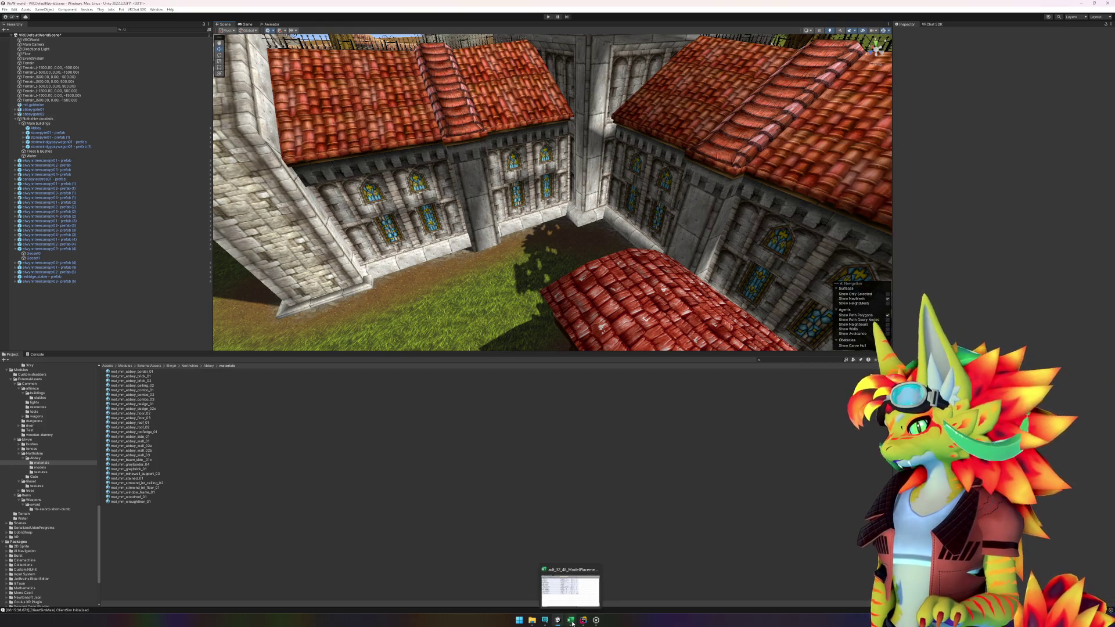
- Remove the lilToon 2.3.2 package in Creator Companion and go back to Unity
{"action": "left_click", "coordinate": [571, 620]}
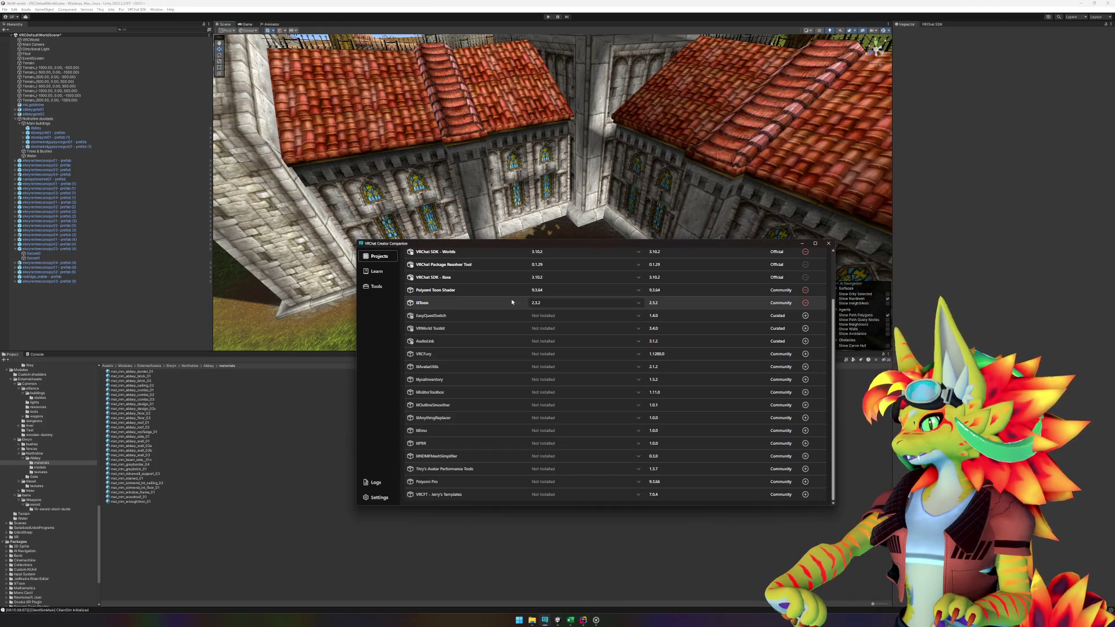
{"action": "left_click", "coordinate": [538, 303]}
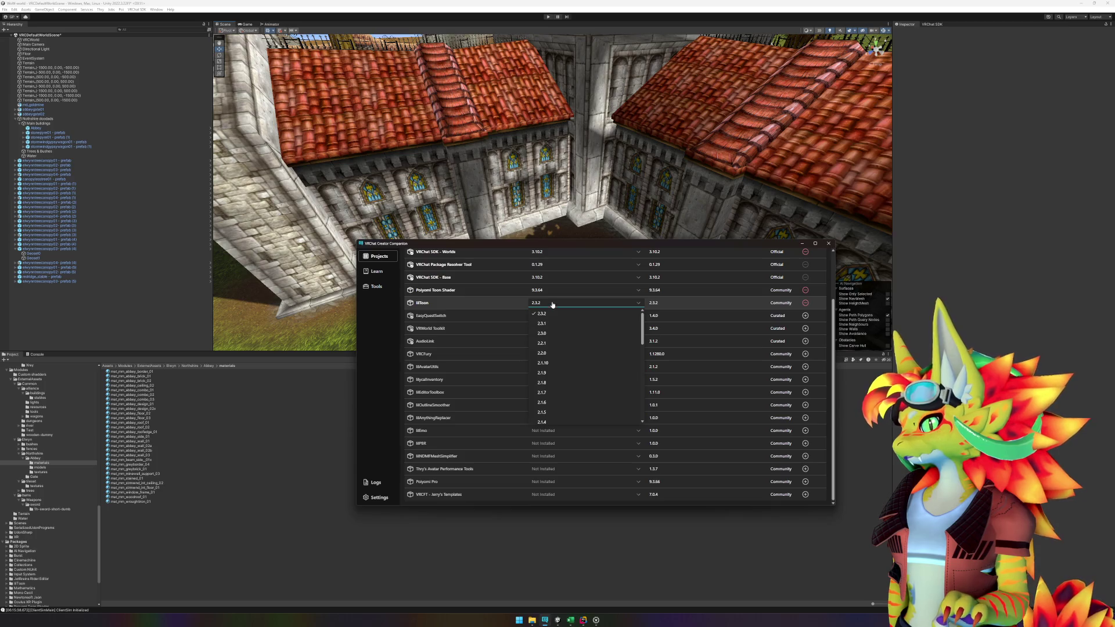
{"action": "left_click", "coordinate": [756, 309]}
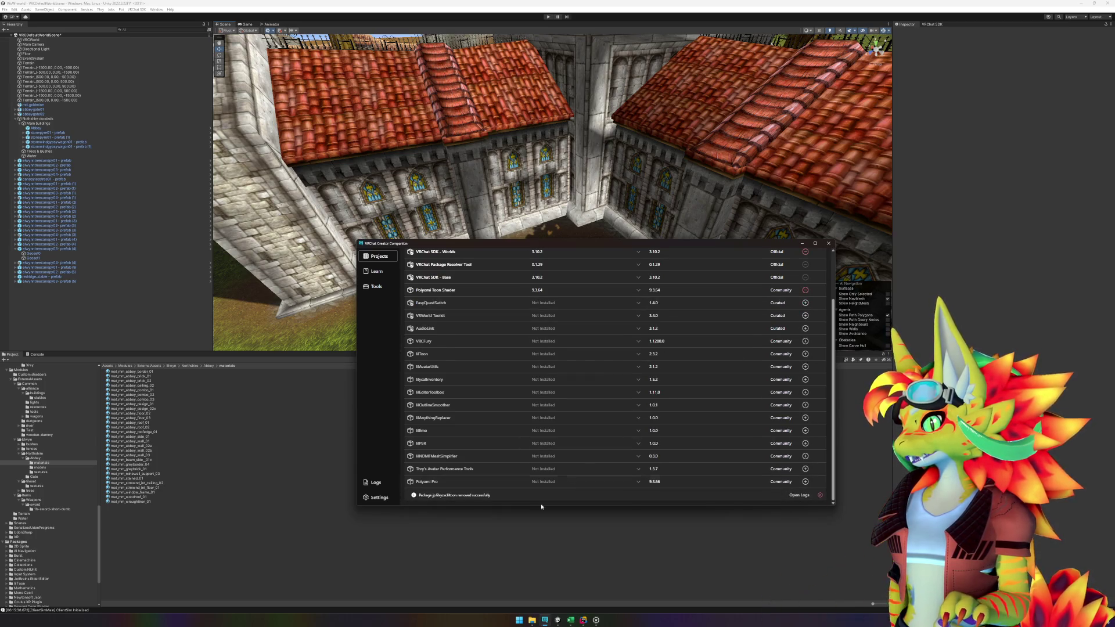
{"action": "left_click", "coordinate": [470, 556]}
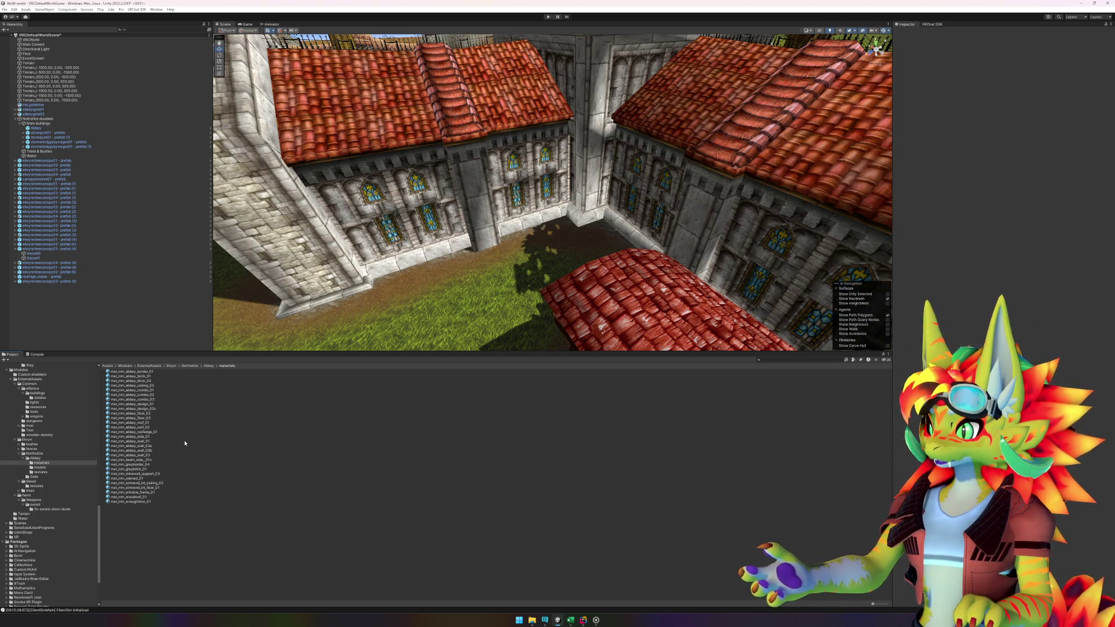
- Confirm mat_mm_abbey_border_01 uses Poiyomi, then select the materials folder in the Abbey asset folder
{"action": "mouse_move", "coordinate": [485, 188]}
{"action": "left_mouse_down"}
{"action": "mouse_move", "coordinate": [489, 231]}
{"action": "mouse_move", "coordinate": [536, 191]}
{"action": "left_mouse_up"}
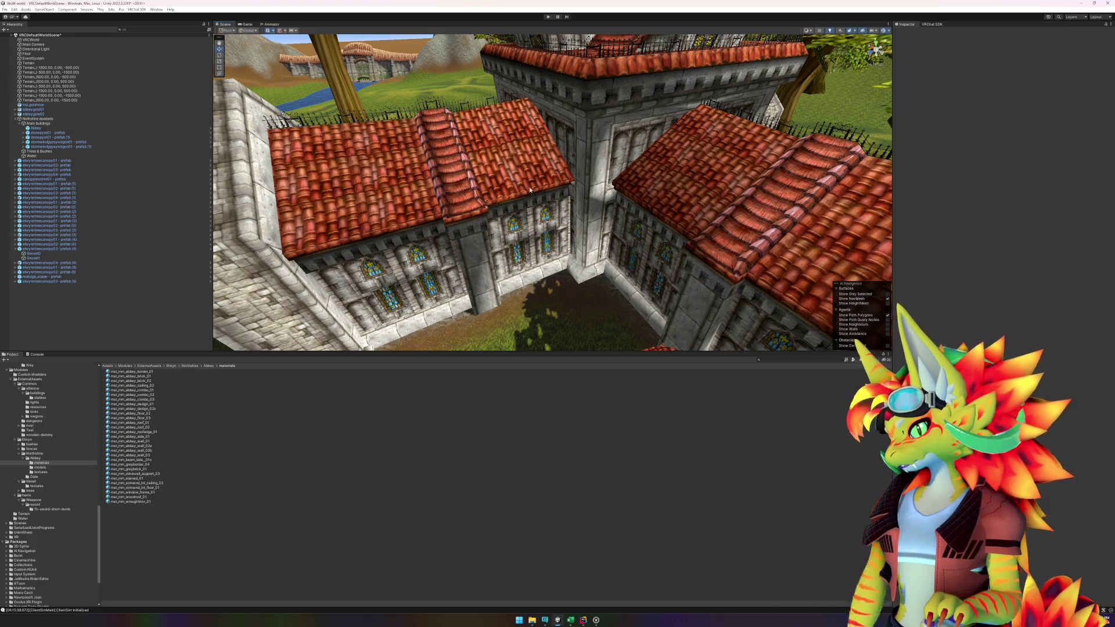
{"action": "left_click", "coordinate": [524, 187]}
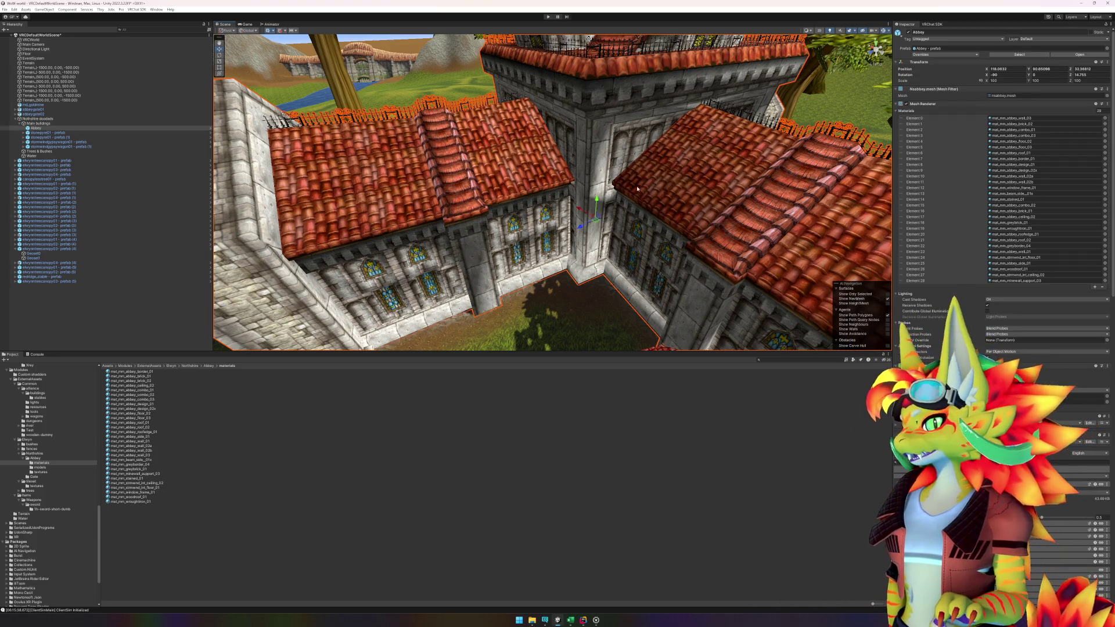
{"action": "left_click", "coordinate": [88, 489]}
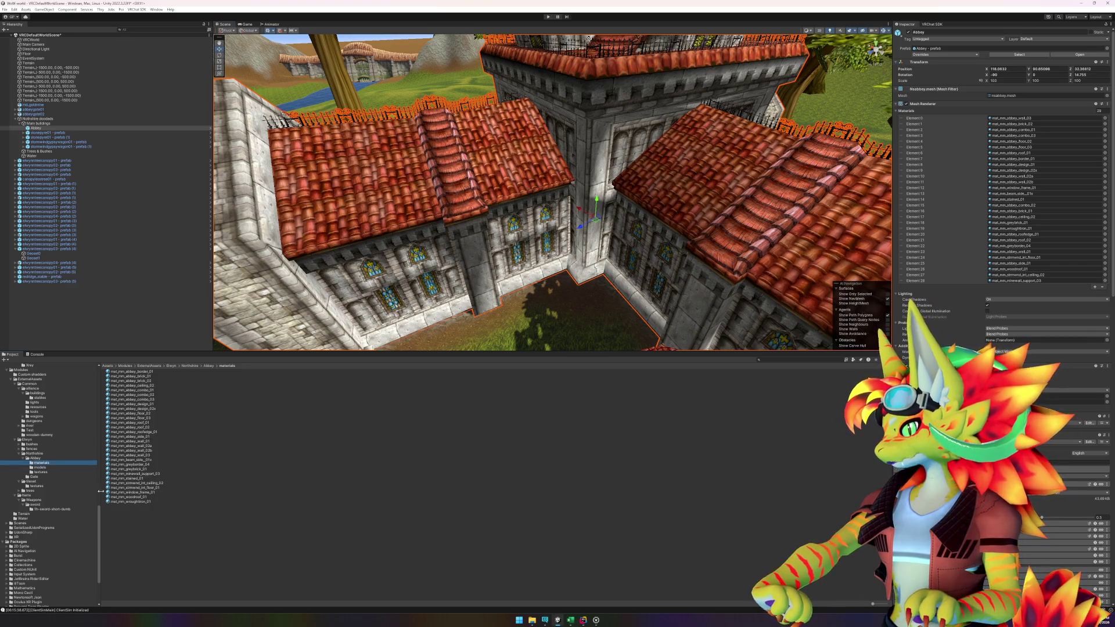
{"action": "left_click", "coordinate": [131, 371]}
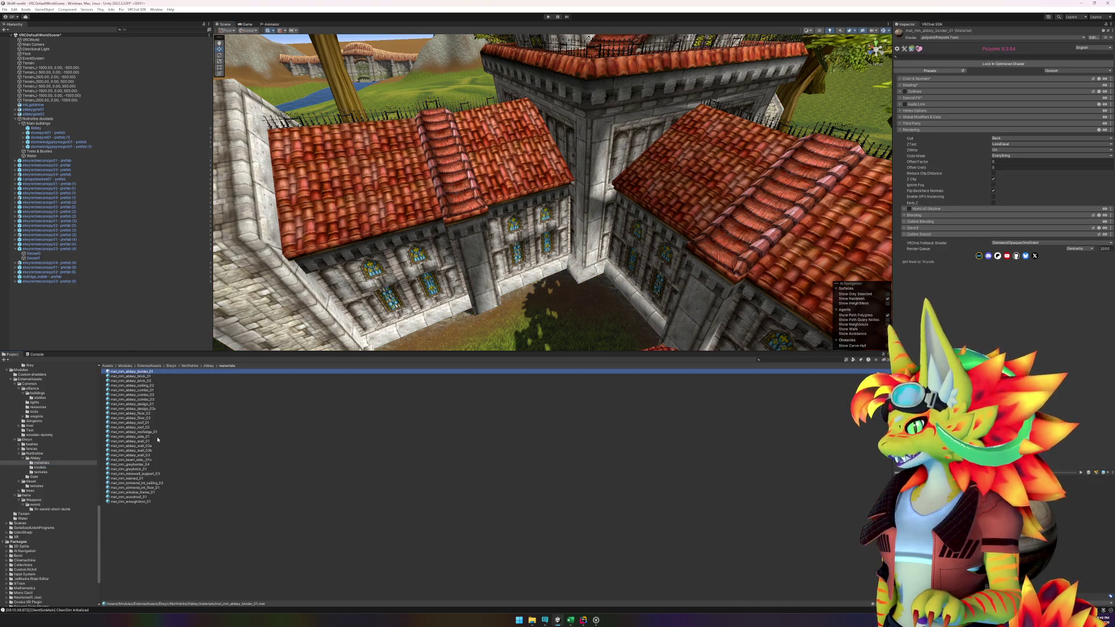
{"action": "left_click", "coordinate": [208, 366]}
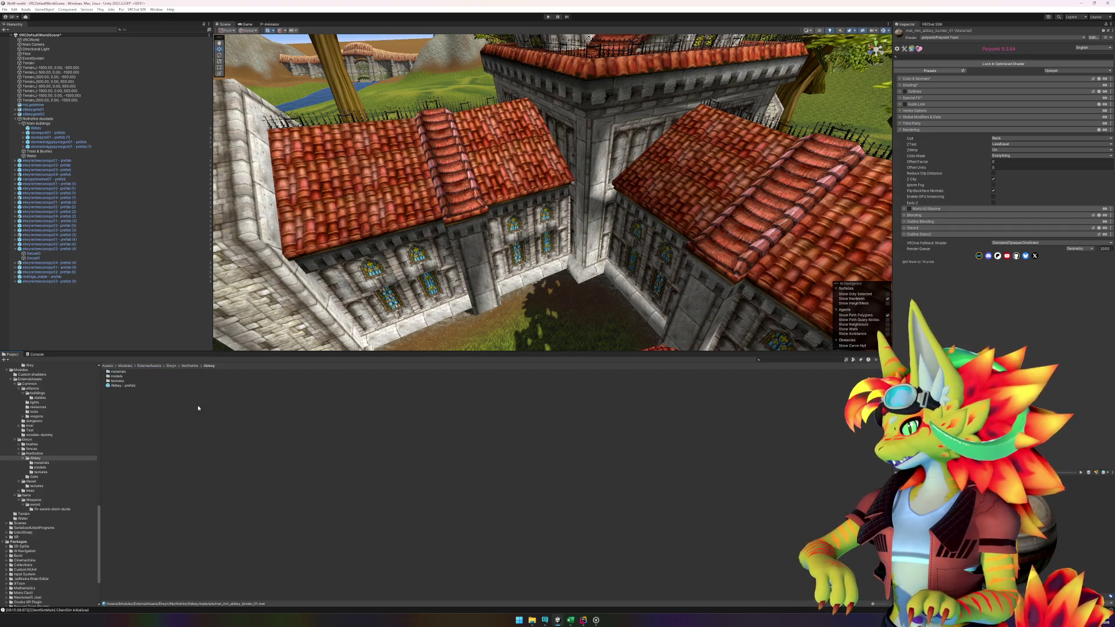
{"action": "left_click", "coordinate": [119, 372]}
- Delete the abbey materials folder and open the Abbey prefab for editing
{"action": "key", "text": "Delete"}
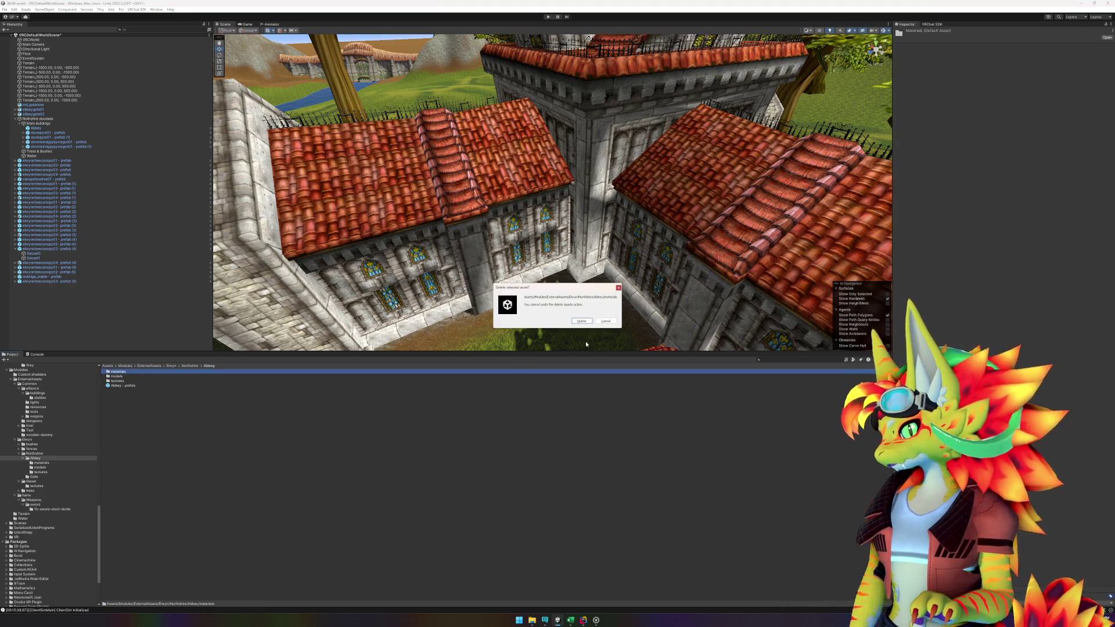
{"action": "left_click", "coordinate": [582, 321]}
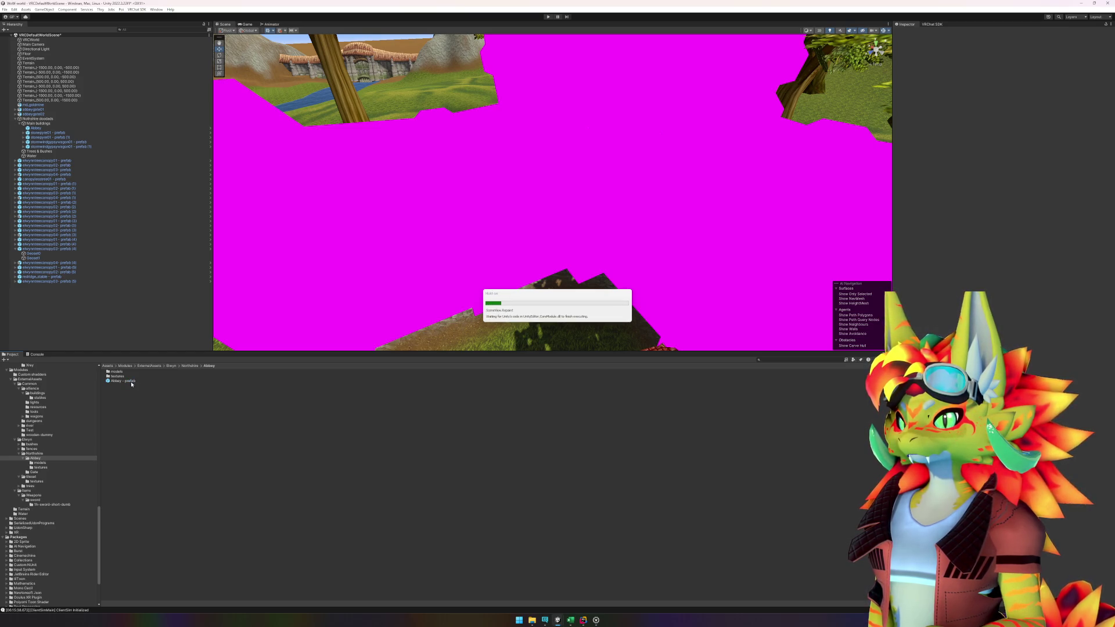
{"action": "double_click", "coordinate": [132, 384]}
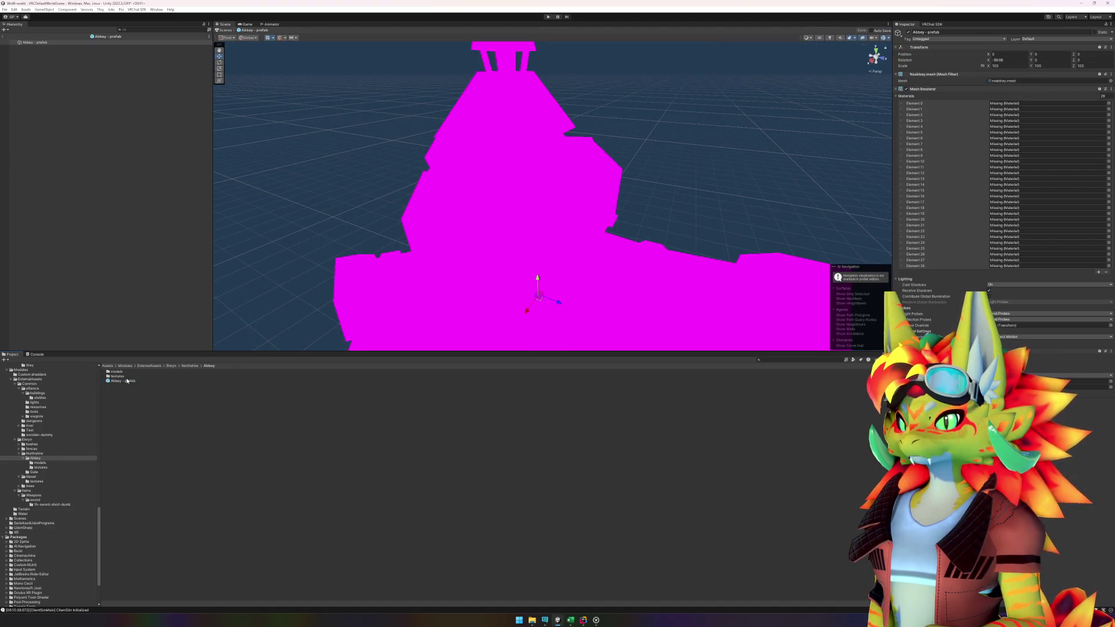
- Inspect the Abbey model's import settings and the prefab's mesh and material slots
{"action": "double_click", "coordinate": [118, 372]}
{"action": "left_click", "coordinate": [119, 372]}
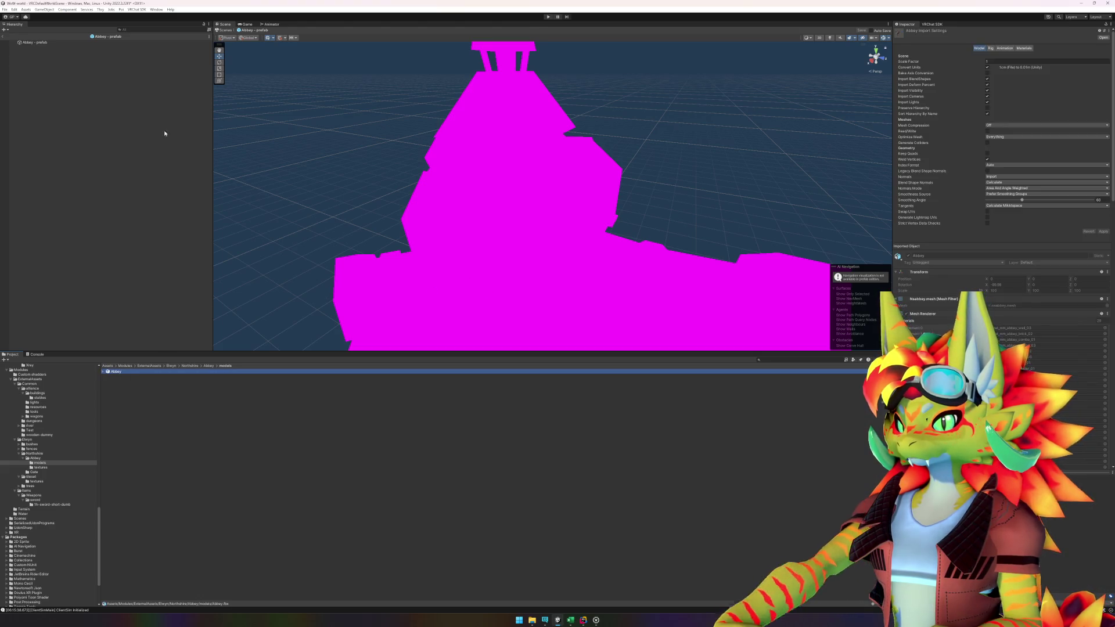
{"action": "left_click", "coordinate": [50, 42]}
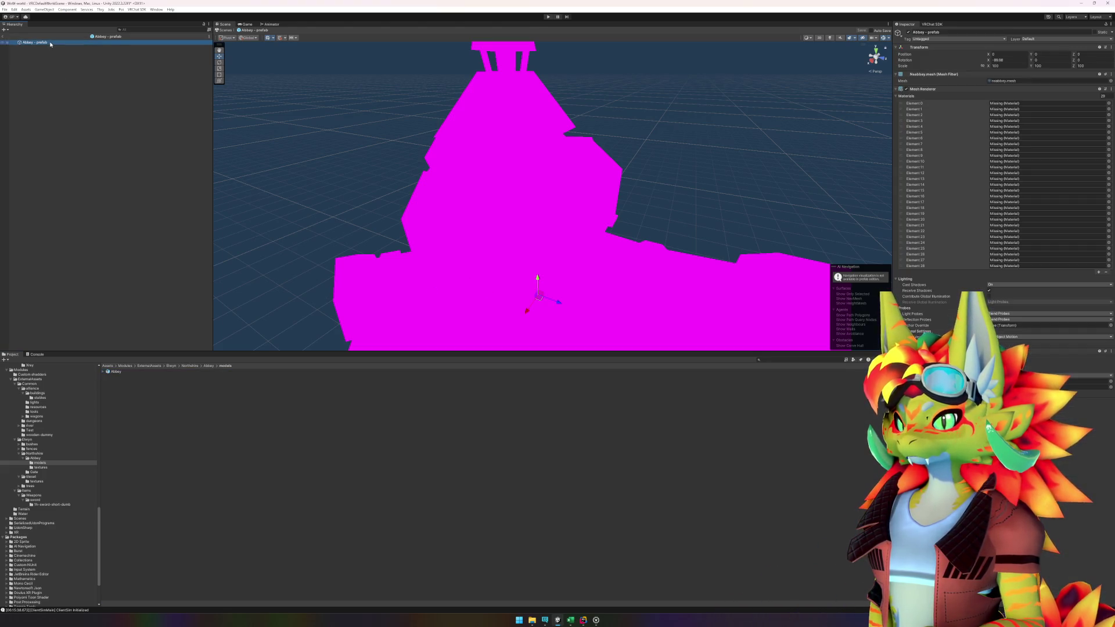
- Remove Mesh Renderer, Mesh Collider and Mesh Filter from the prefab root, then nest the Abbey model under it
{"action": "right_click", "coordinate": [939, 87]}
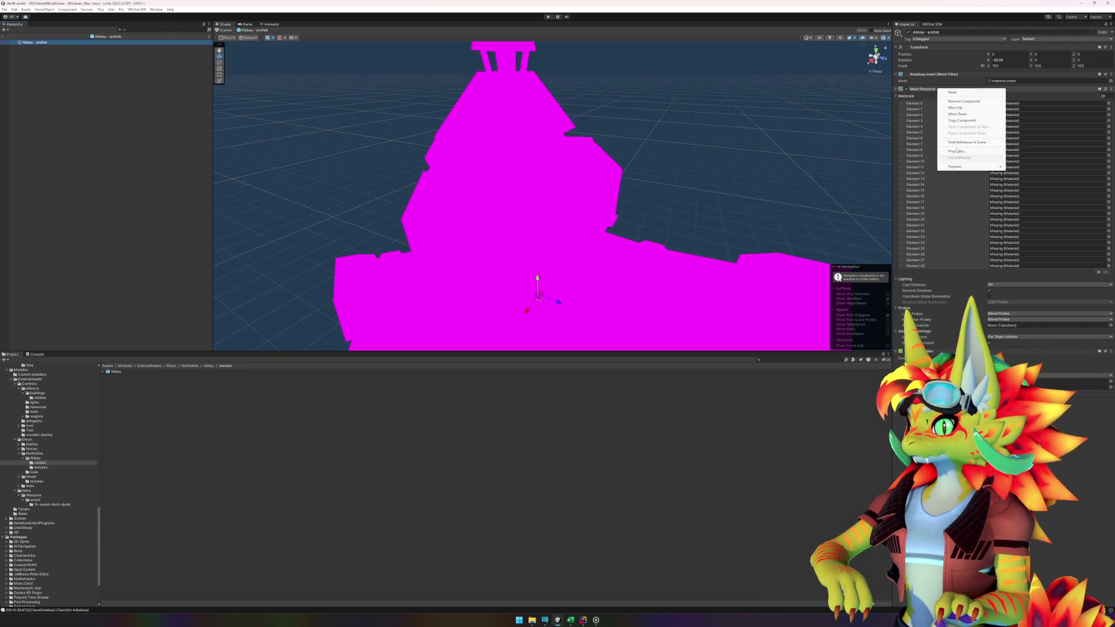
{"action": "left_click", "coordinate": [944, 102]}
{"action": "right_click", "coordinate": [931, 89]}
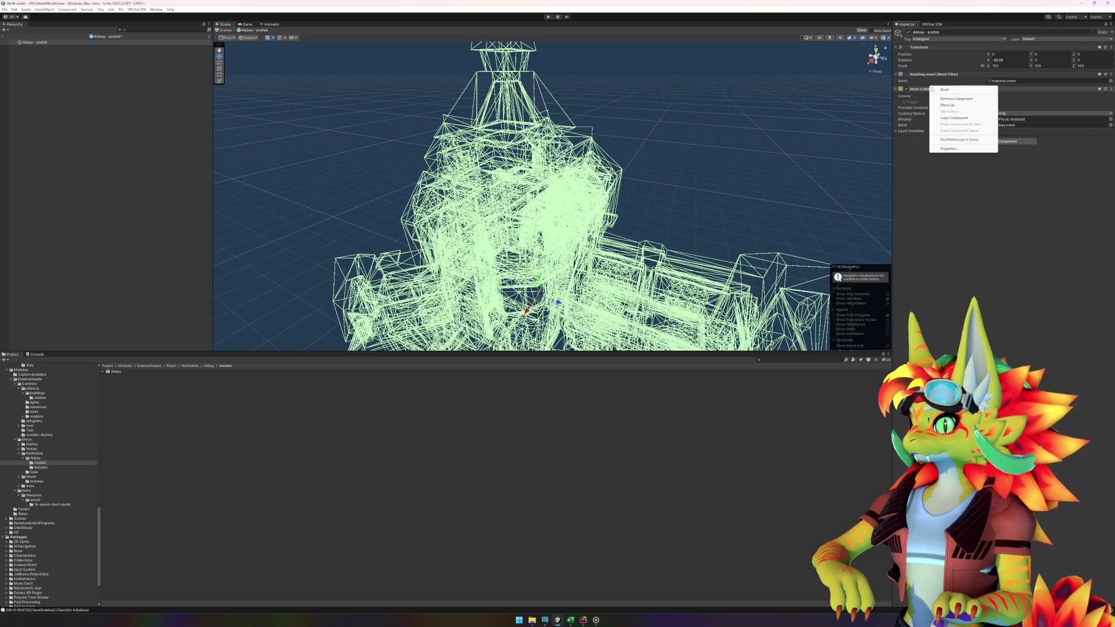
{"action": "left_click", "coordinate": [964, 98]}
{"action": "right_click", "coordinate": [937, 75]}
{"action": "left_click", "coordinate": [962, 90]}
{"action": "left_click", "coordinate": [70, 170]}
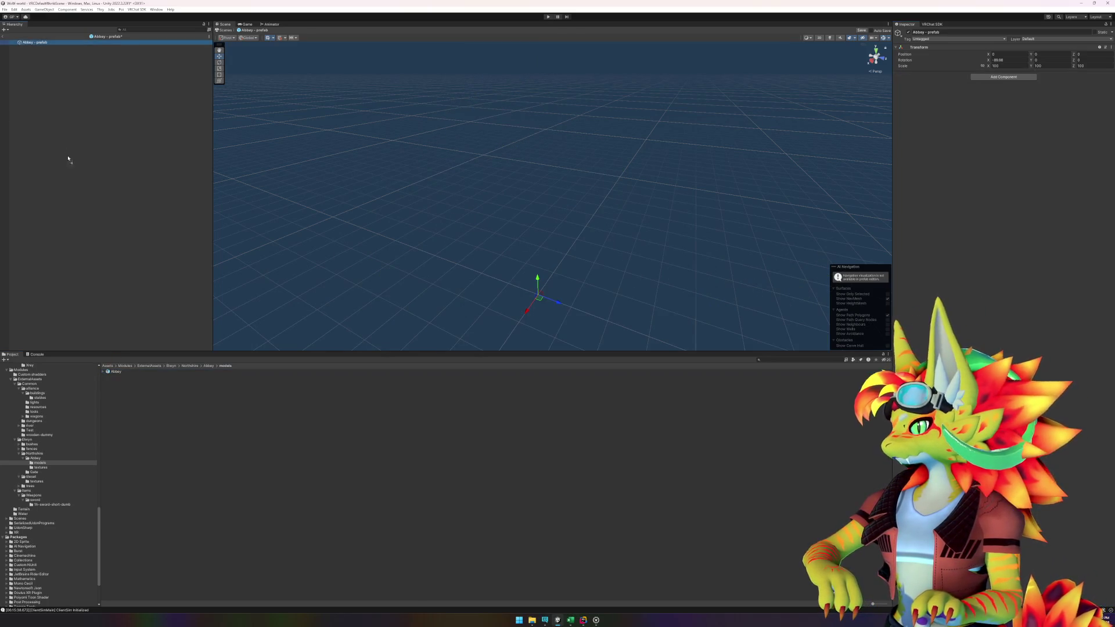
{"action": "left_click_drag", "start_coordinate": [44, 54], "coordinate": [45, 55]}
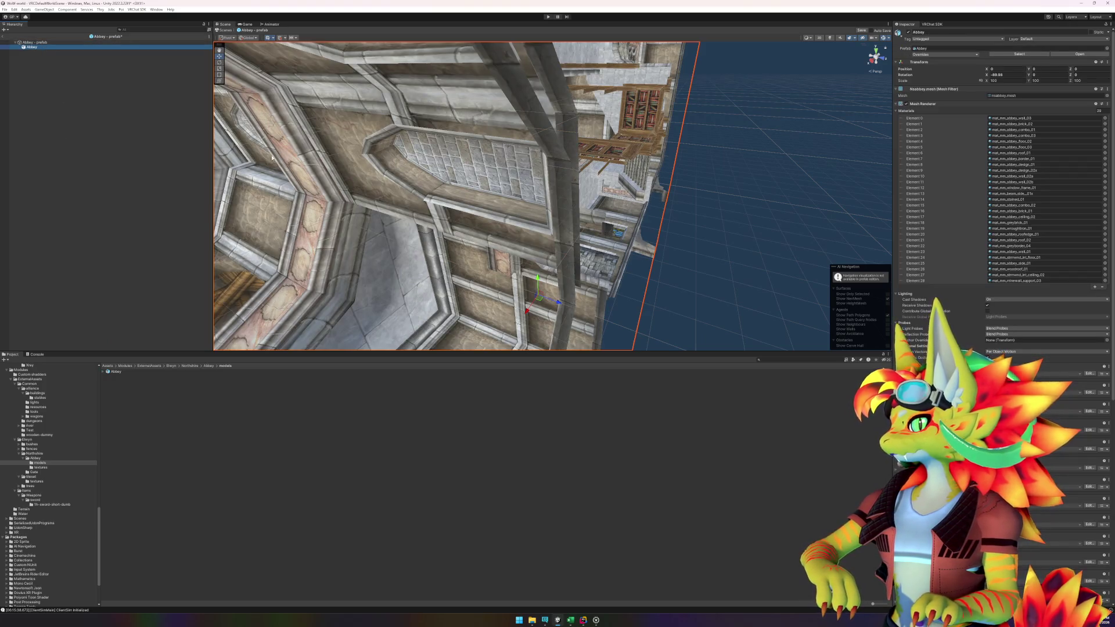
- Set the nested Abbey model's Rotation X to 0 and Scale to 1, then frame it
{"action": "scroll", "coordinate": [465, 216], "scroll_direction": "down", "scroll_amount": 1}
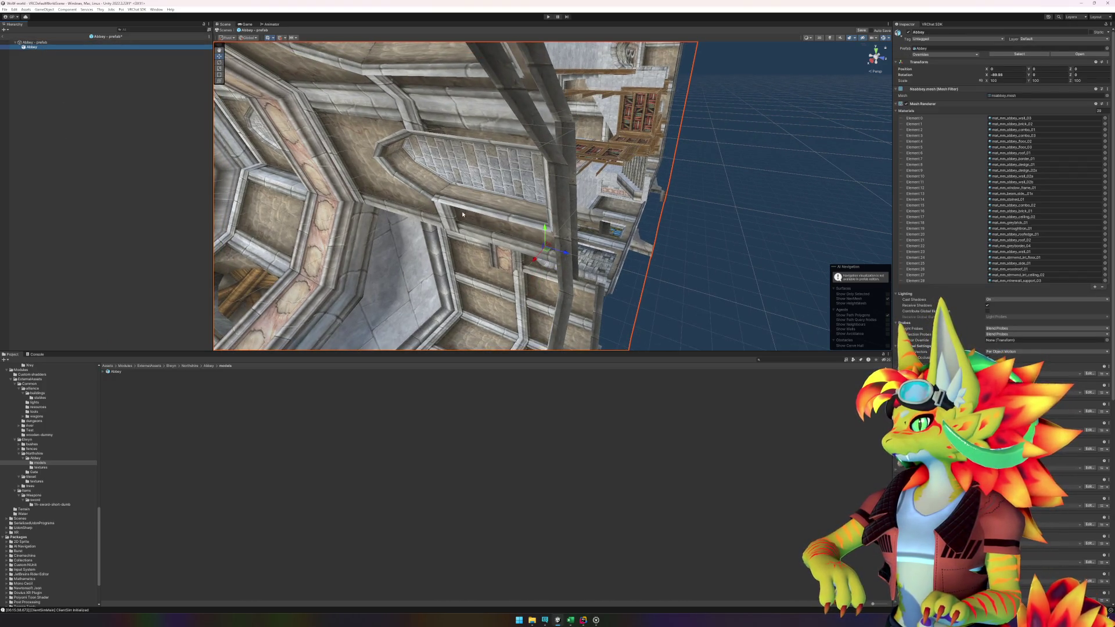
{"action": "left_click", "coordinate": [1006, 75]}
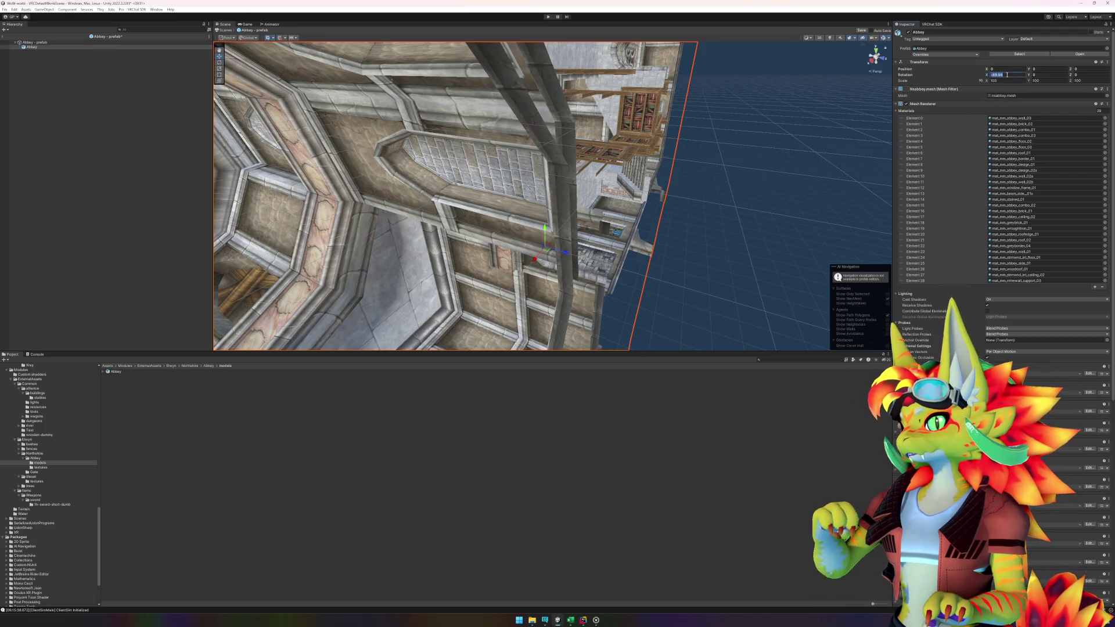
{"action": "type", "text": "0"}
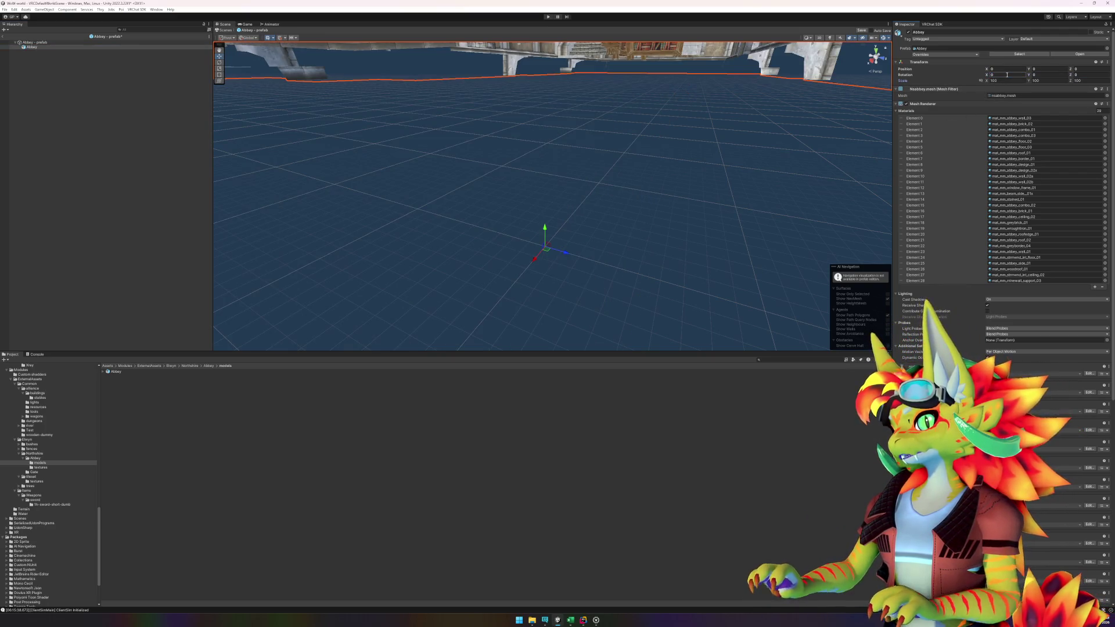
{"action": "type", "text": "1"}
{"action": "key", "text": "Tab"}
{"action": "type", "text": "1"}
{"action": "key", "text": "Tab"}
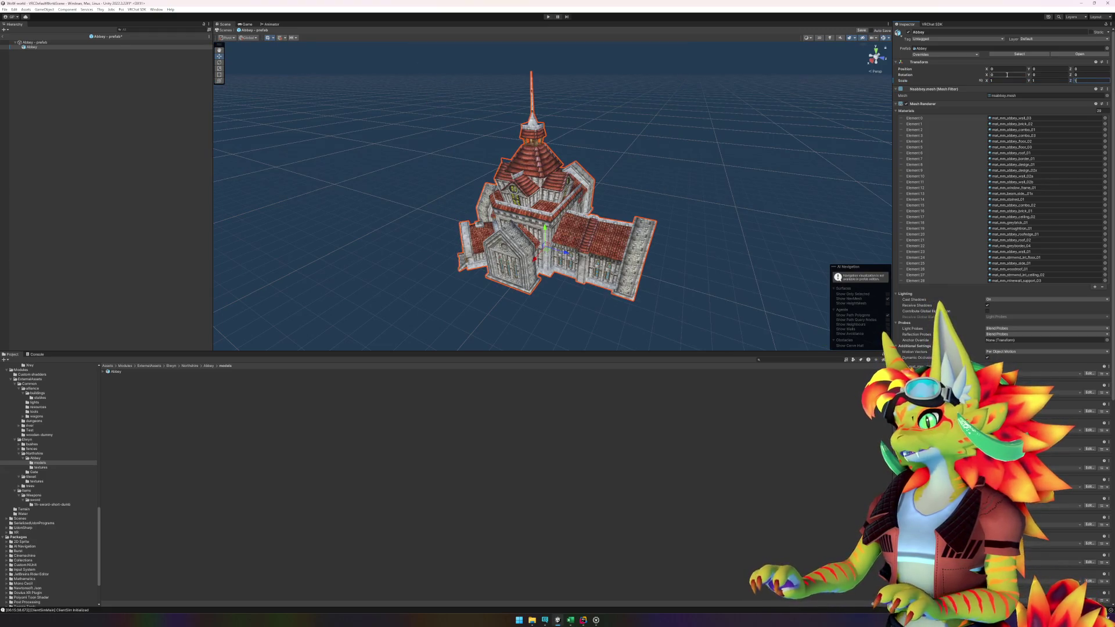
{"action": "double_click", "coordinate": [31, 47]}
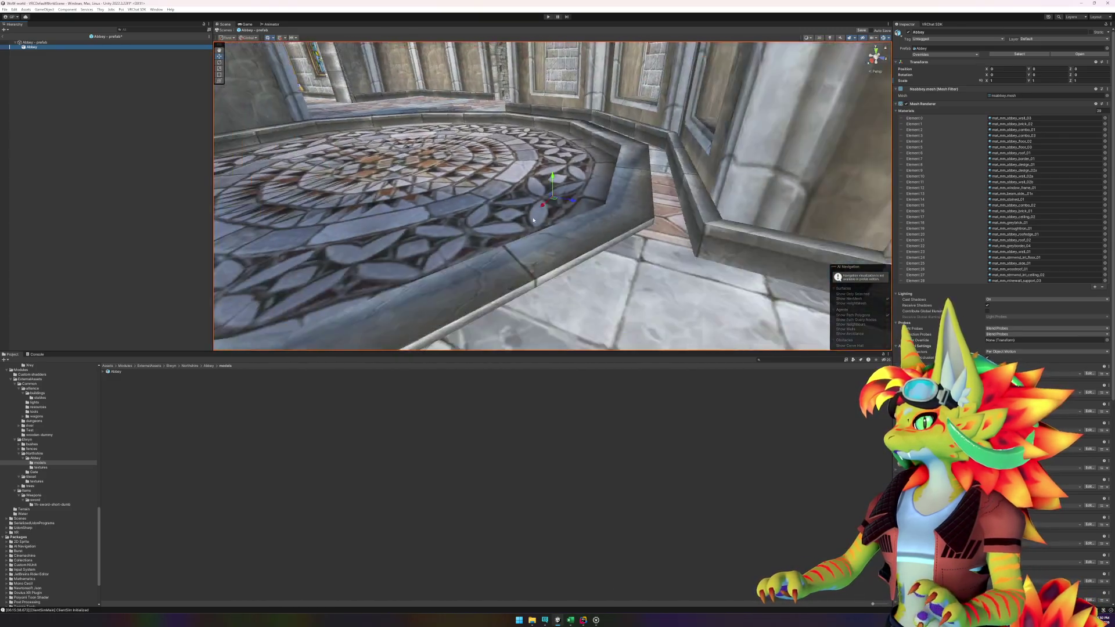
{"action": "mouse_move", "coordinate": [557, 209]}
{"action": "left_mouse_down"}
{"action": "mouse_move", "coordinate": [628, 240]}
{"action": "mouse_move", "coordinate": [559, 259]}
{"action": "mouse_move", "coordinate": [473, 237]}
{"action": "mouse_move", "coordinate": [623, 225]}
{"action": "left_mouse_up"}
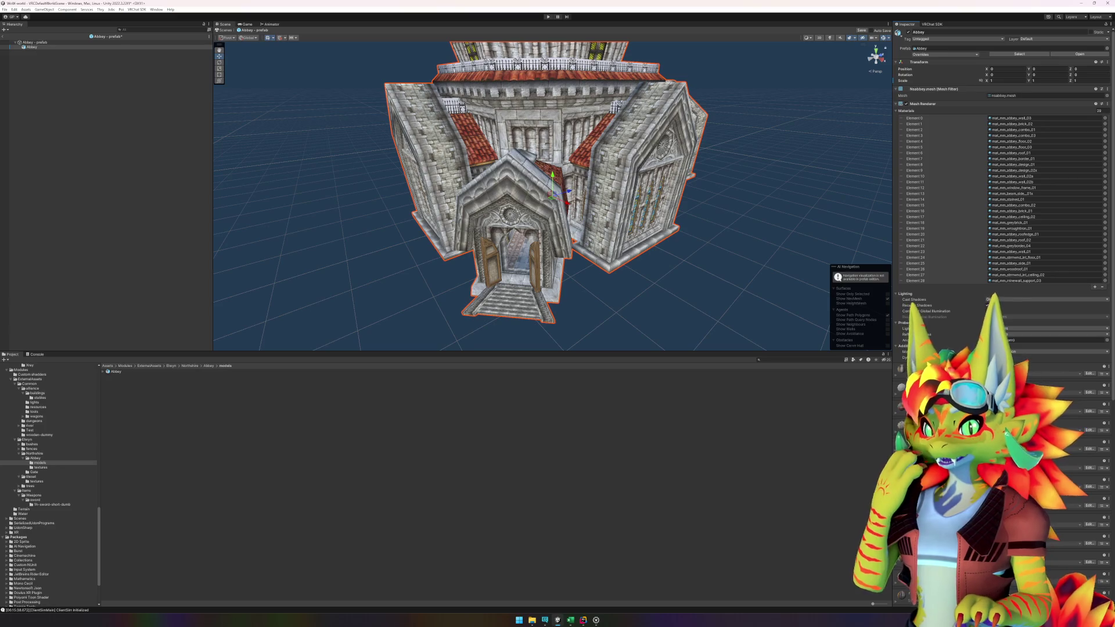
- Apply the test material from Common > Test to the abbey's upper railing
{"action": "left_click", "coordinate": [536, 424]}
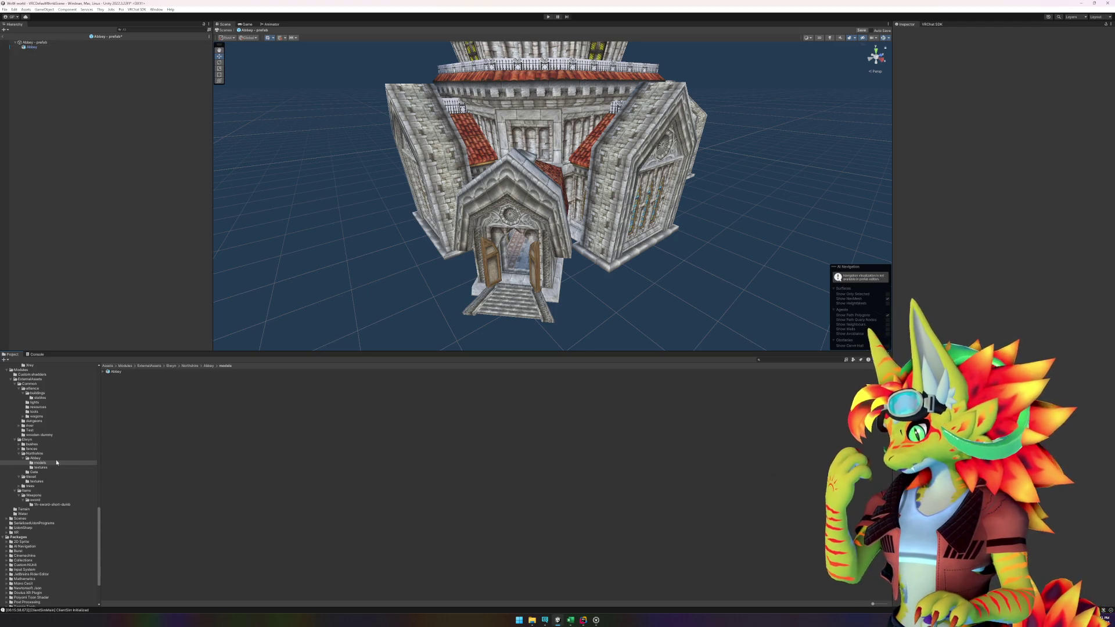
{"action": "left_click", "coordinate": [30, 431]}
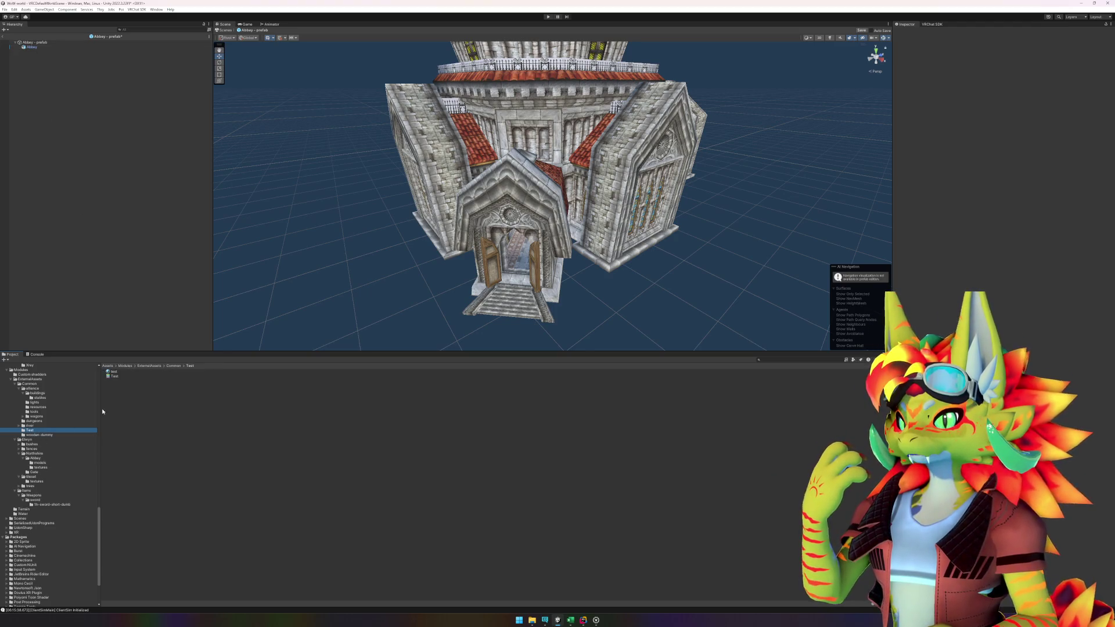
{"action": "mouse_move", "coordinate": [115, 374]}
{"action": "left_mouse_down"}
{"action": "mouse_move", "coordinate": [151, 325]}
{"action": "mouse_move", "coordinate": [453, 105]}
{"action": "mouse_move", "coordinate": [459, 112]}
{"action": "mouse_move", "coordinate": [108, 140]}
{"action": "left_mouse_up"}
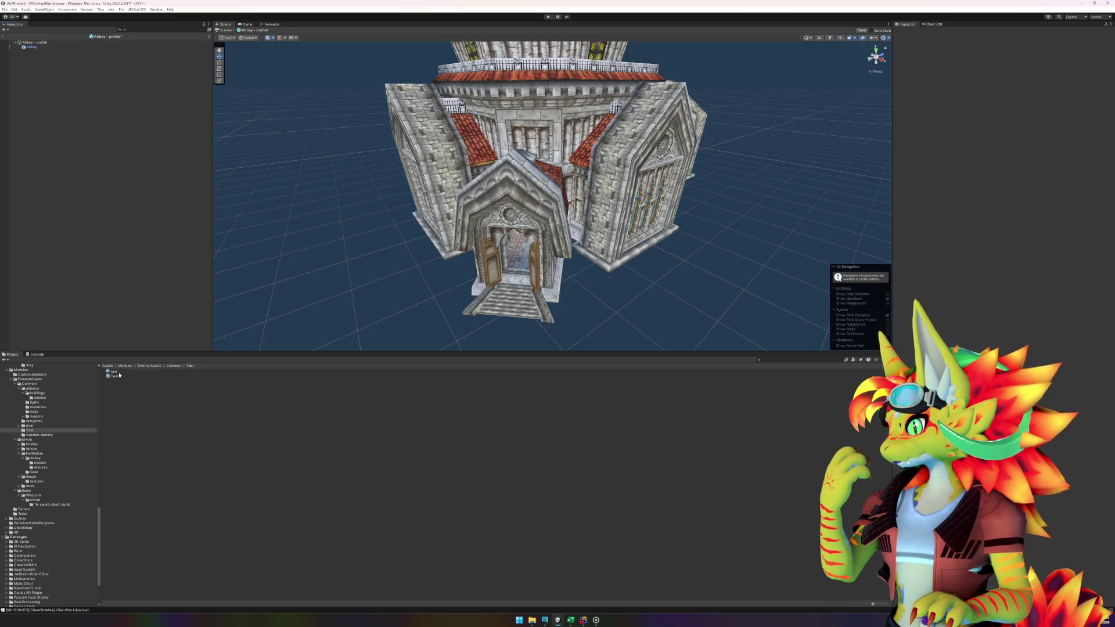
- Switch the test material to the Test shader and open it in Amplify Shader Editor
{"action": "left_click", "coordinate": [119, 375]}
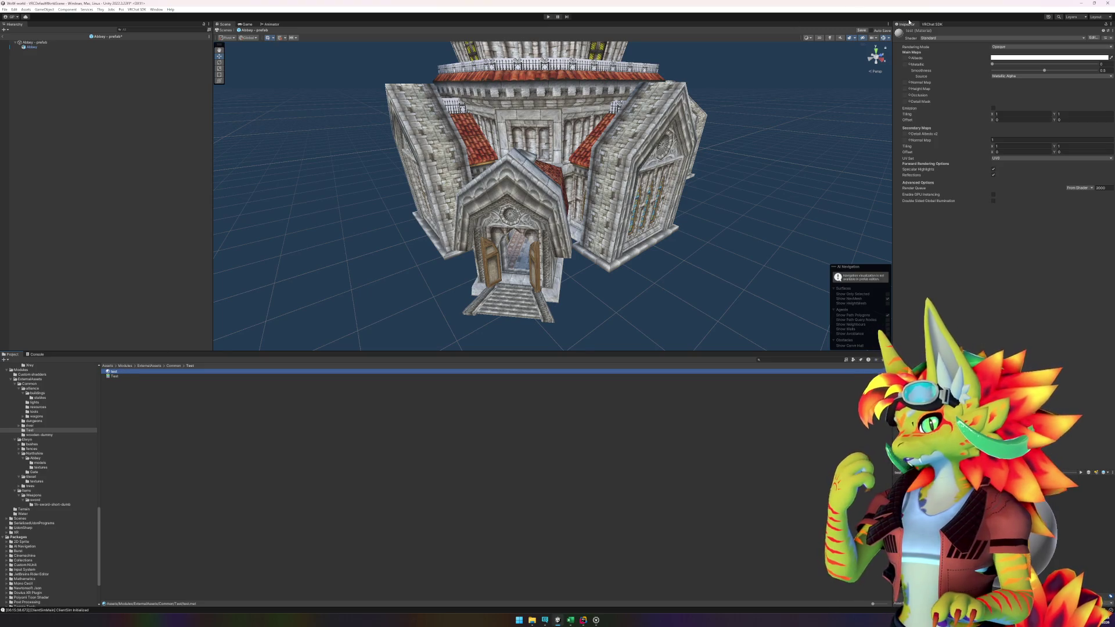
{"action": "left_click", "coordinate": [941, 37]}
{"action": "left_click", "coordinate": [952, 171]}
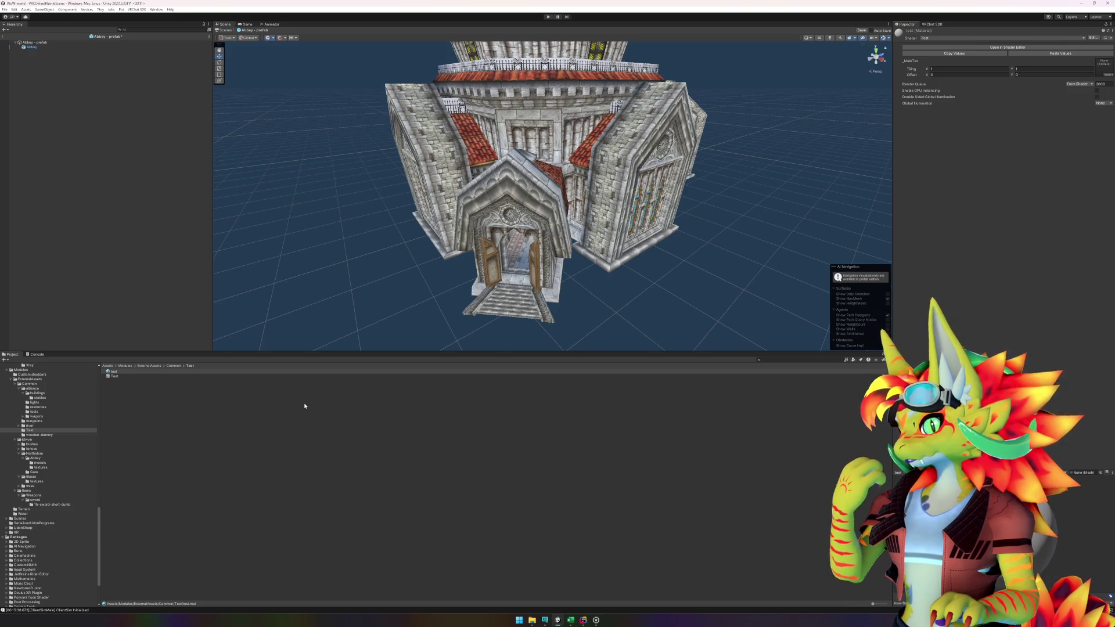
{"action": "double_click", "coordinate": [121, 376]}
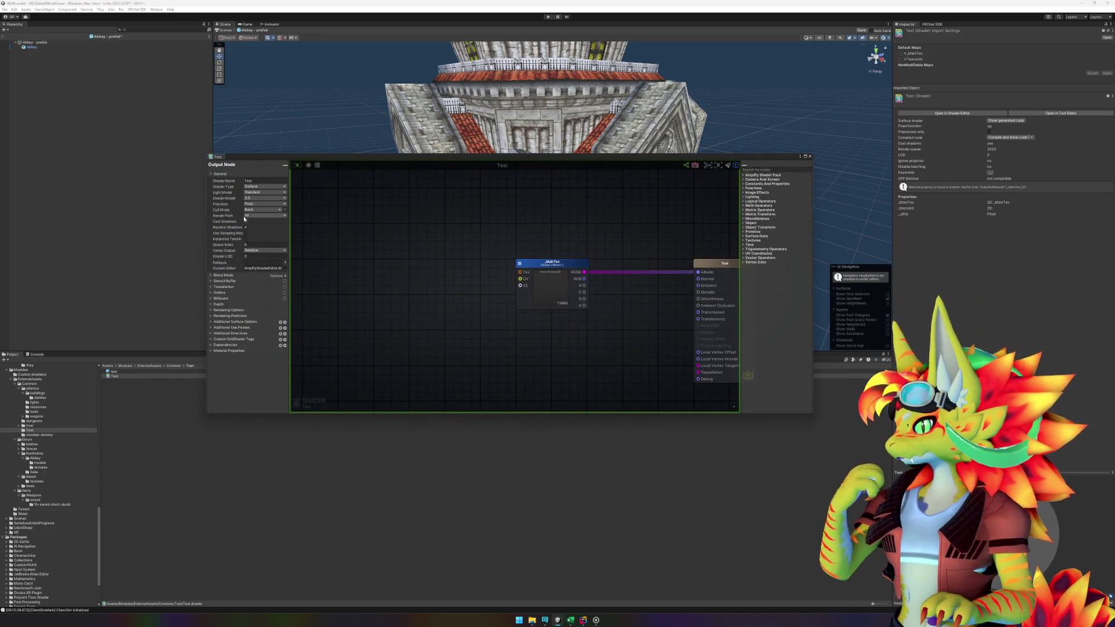
- Switch the Test shader's Output Node Cull Mode to Off and close Amplify Shader Editor
{"action": "left_click", "coordinate": [248, 210]}
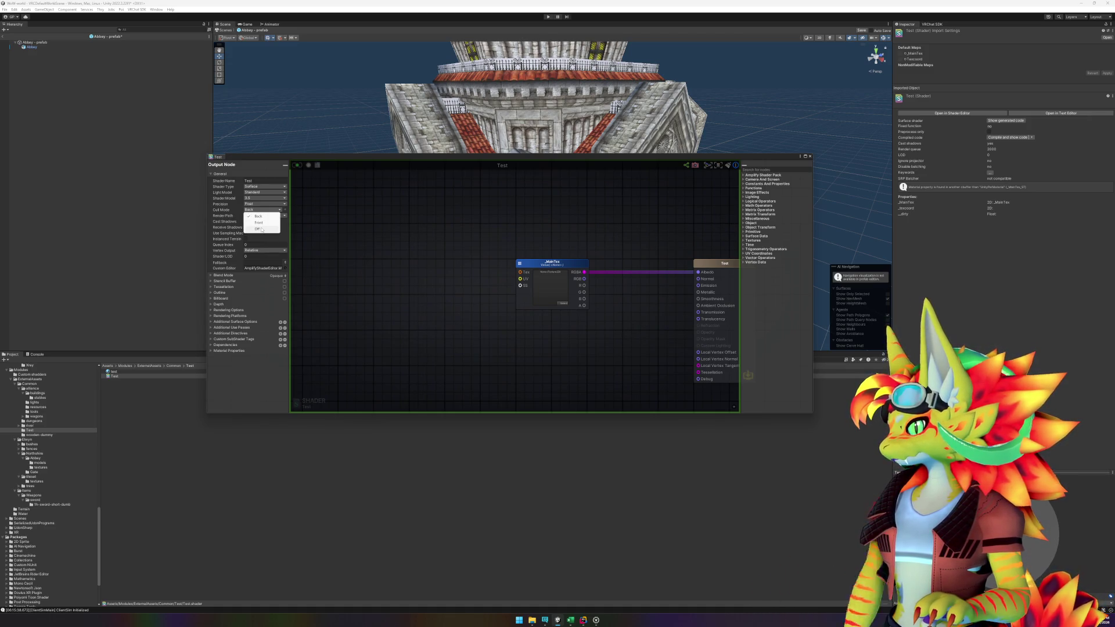
{"action": "left_click", "coordinate": [259, 229]}
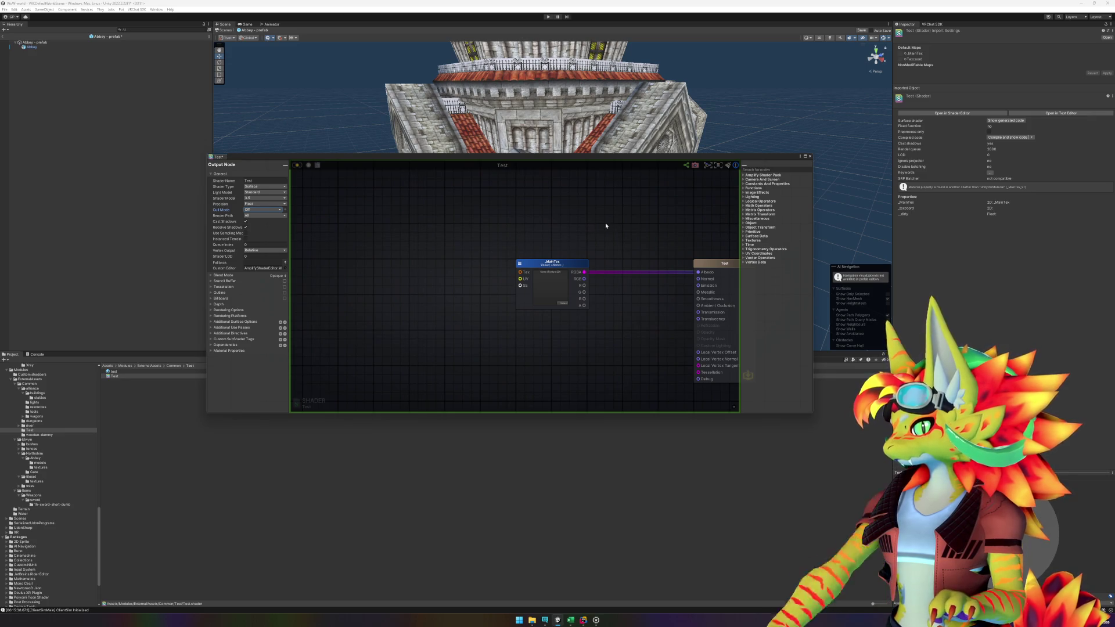
{"action": "left_click", "coordinate": [31, 46]}
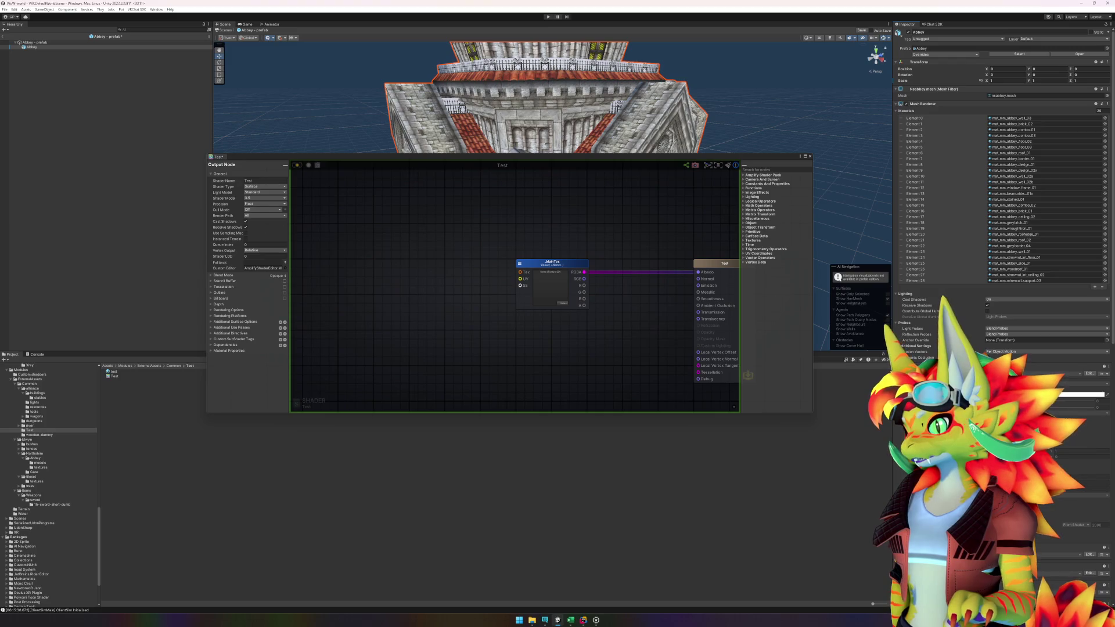
{"action": "left_click", "coordinate": [810, 157]}
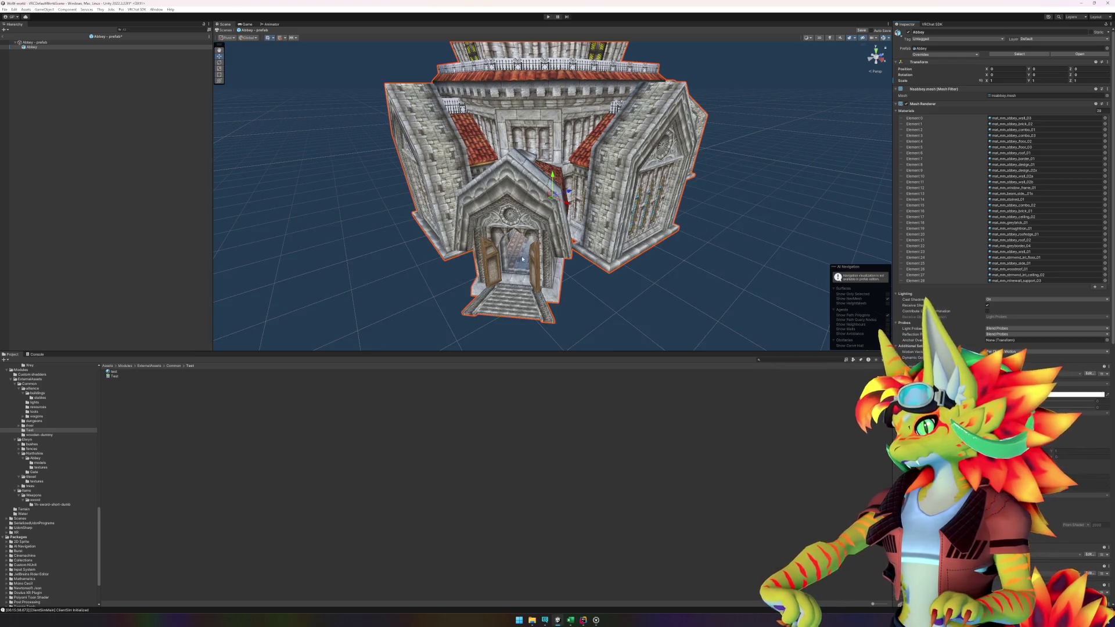
{"action": "left_click", "coordinate": [35, 47], "text": "ctrl"}
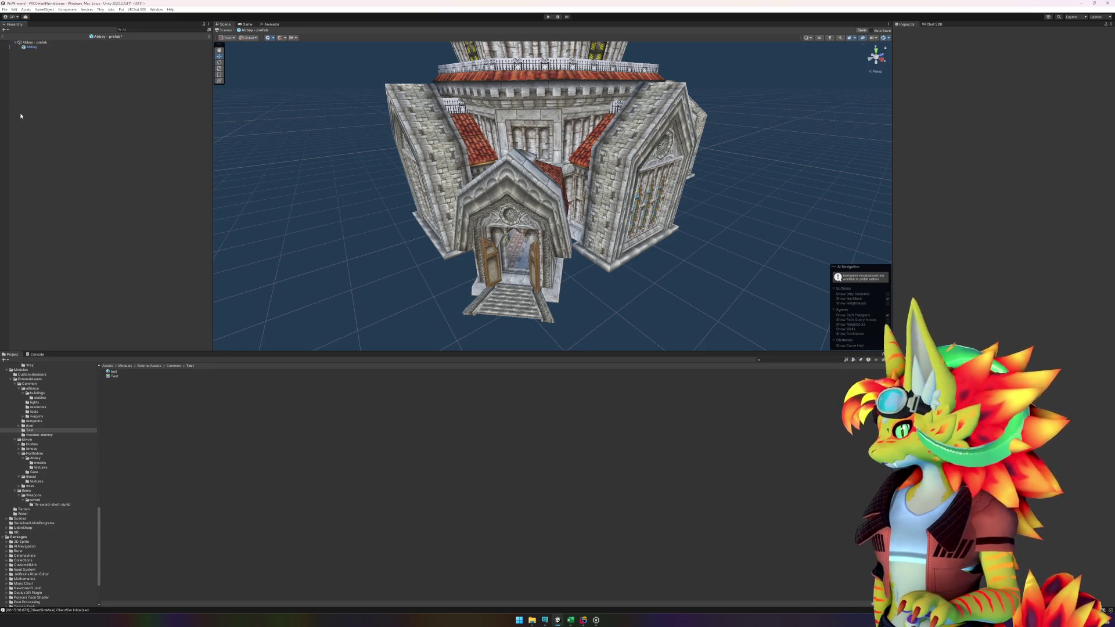
{"action": "left_click", "coordinate": [32, 47]}
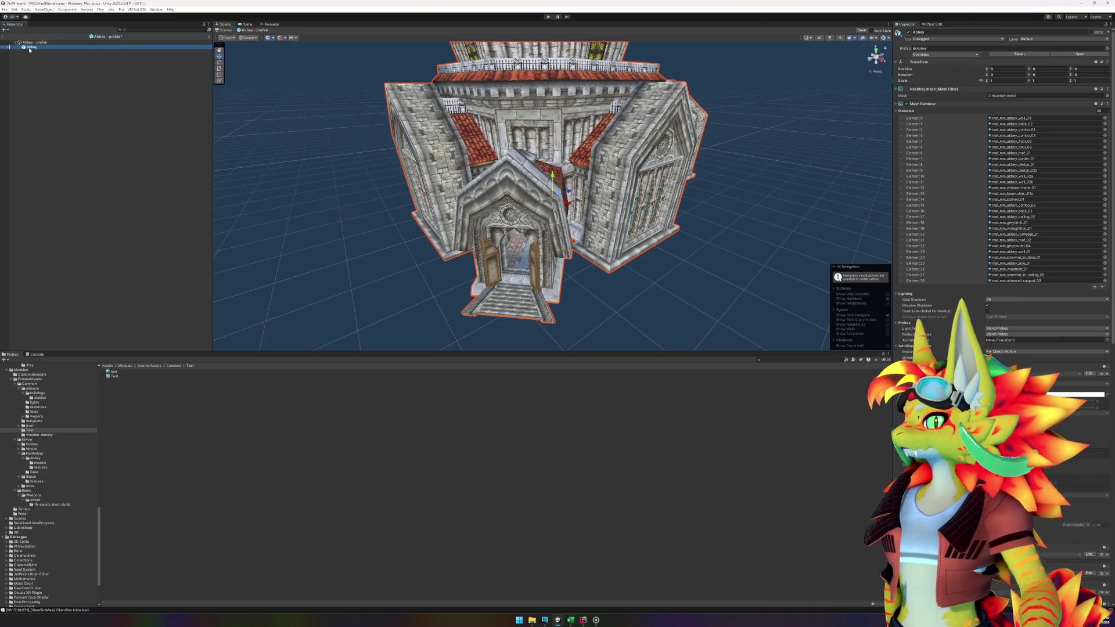
{"action": "right_click", "coordinate": [29, 50]}
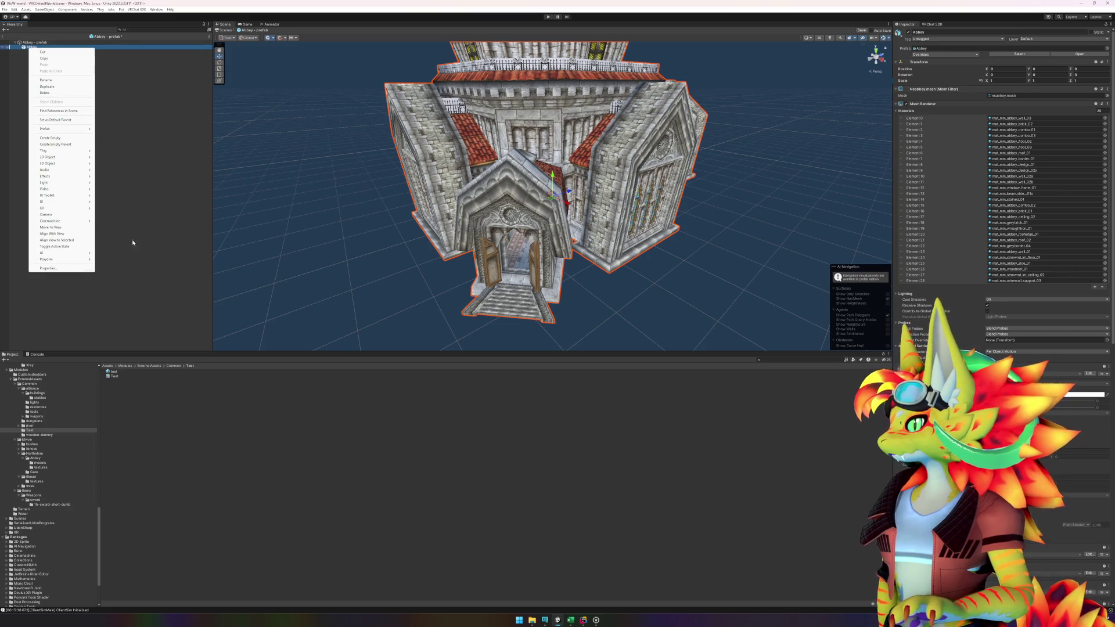
{"action": "left_click", "coordinate": [70, 52]}
{"action": "left_click", "coordinate": [58, 48]}
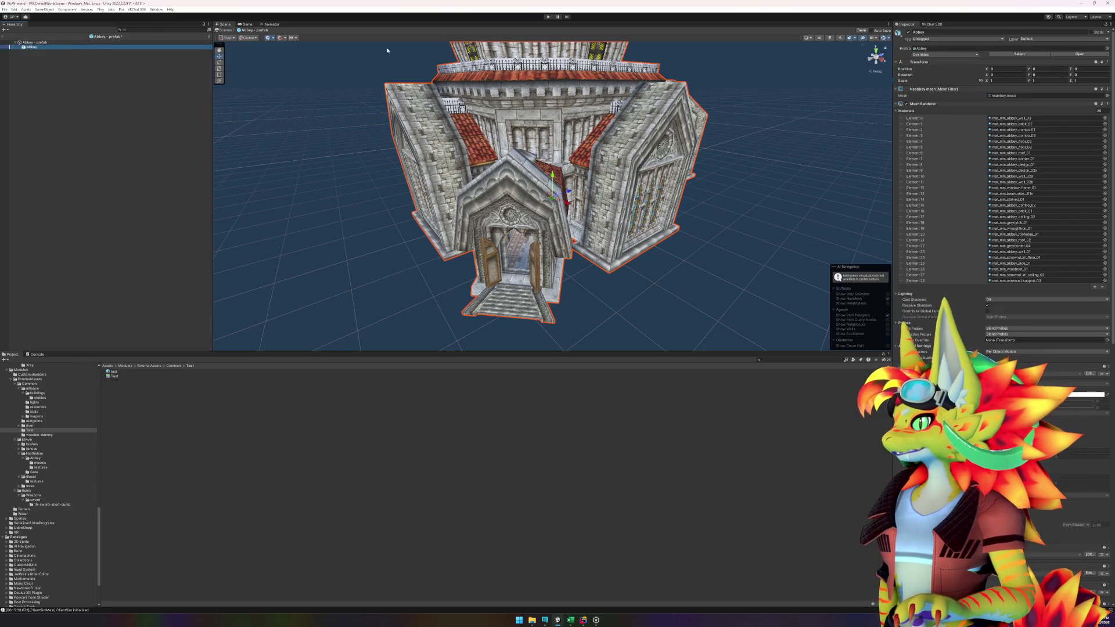
{"action": "left_click", "coordinate": [1038, 142]}
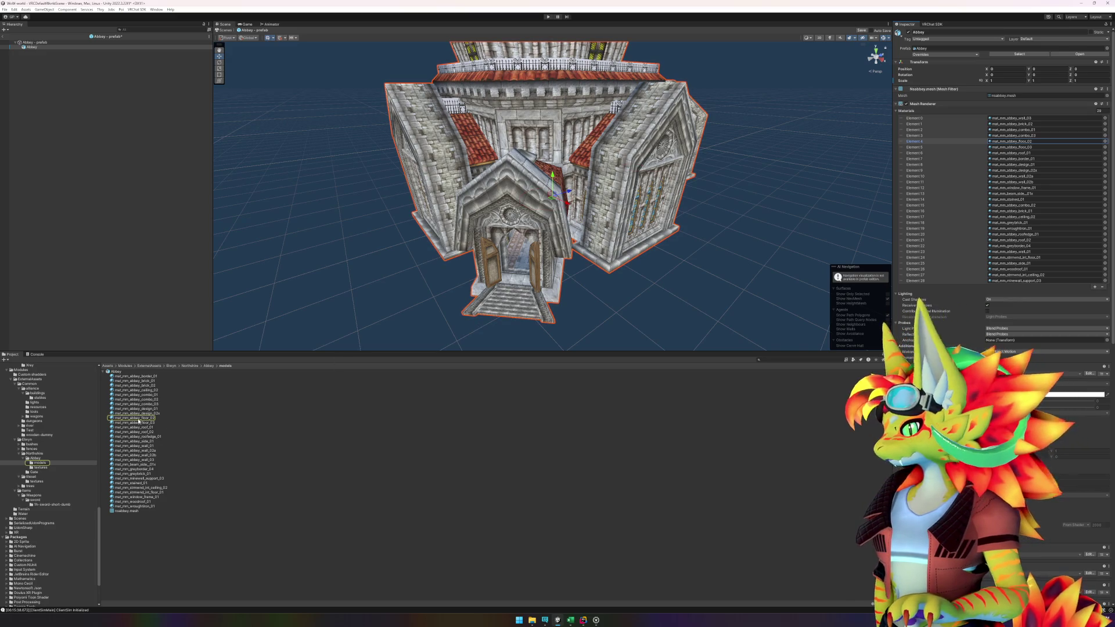
- Save the Abbey prefab with Ctrl+S and duplicate the mat_mm_abbey_roof_02 material
{"action": "left_click", "coordinate": [132, 418]}
{"action": "key", "text": "ctrl+s"}
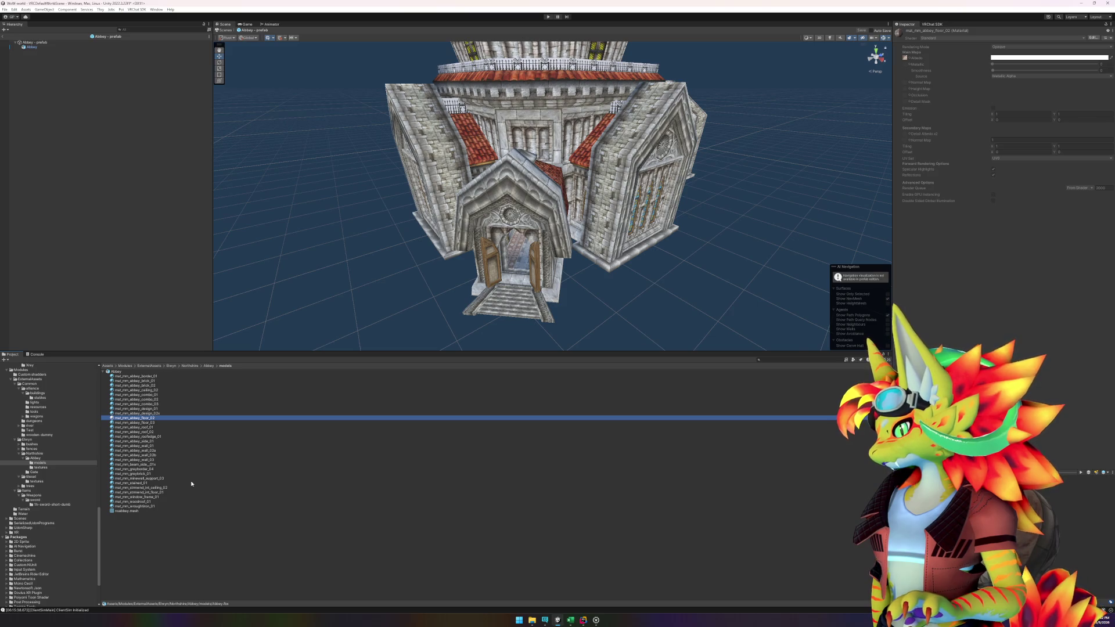
{"action": "left_click", "coordinate": [152, 432]}
{"action": "right_click", "coordinate": [152, 432]}
{"action": "left_click", "coordinate": [163, 465]}
{"action": "left_click", "coordinate": [155, 423]}
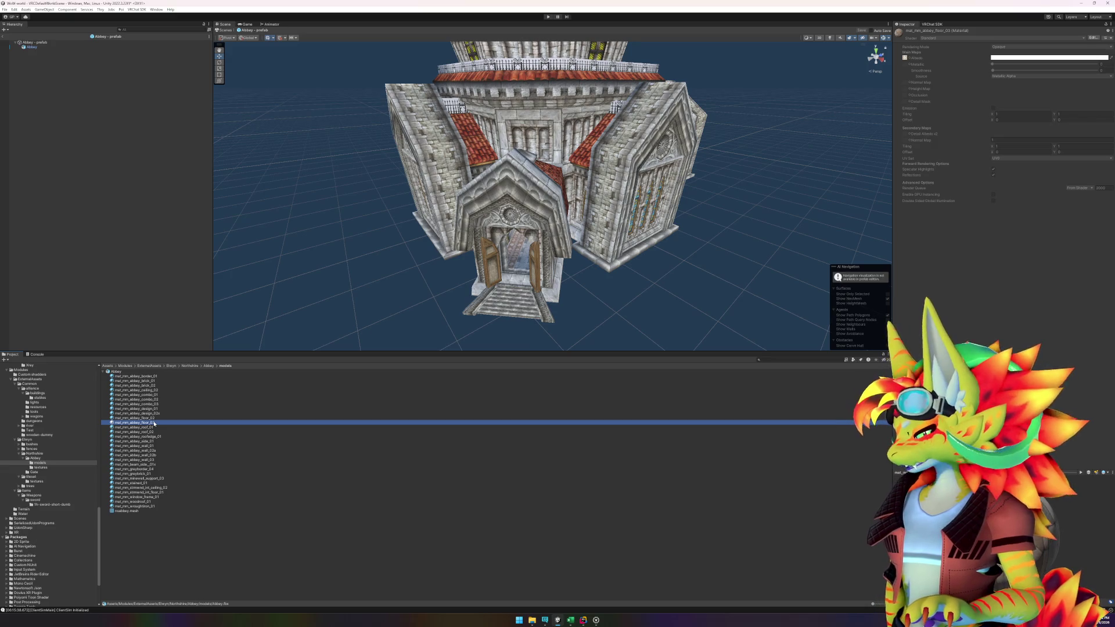
{"action": "left_click", "coordinate": [152, 433]}
{"action": "key", "text": "ctrl+d"}
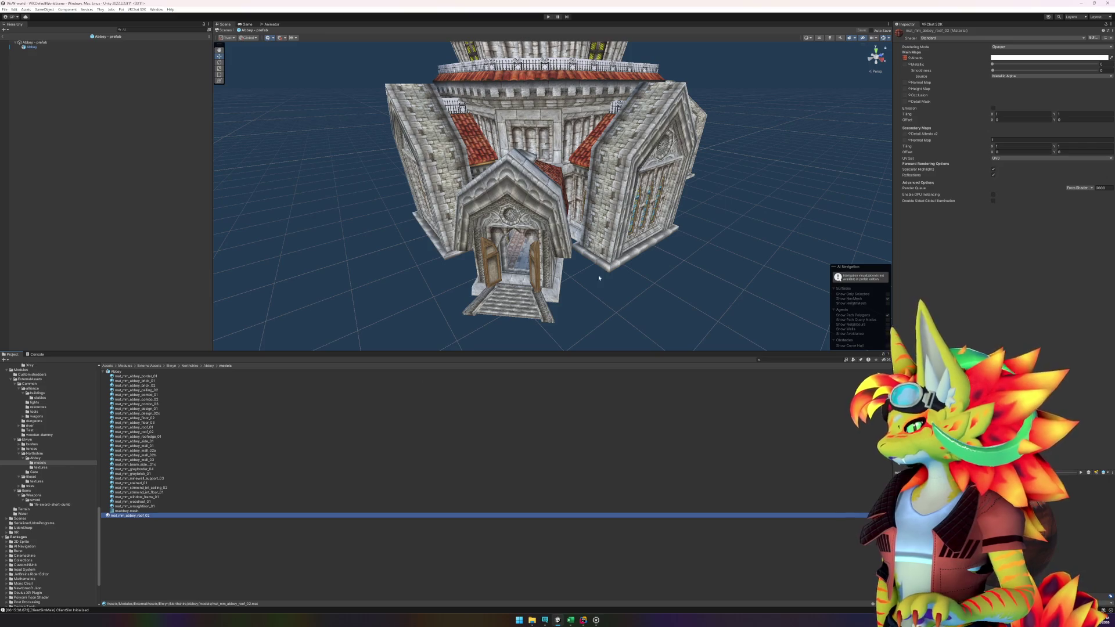
{"action": "left_click", "coordinate": [973, 38]}
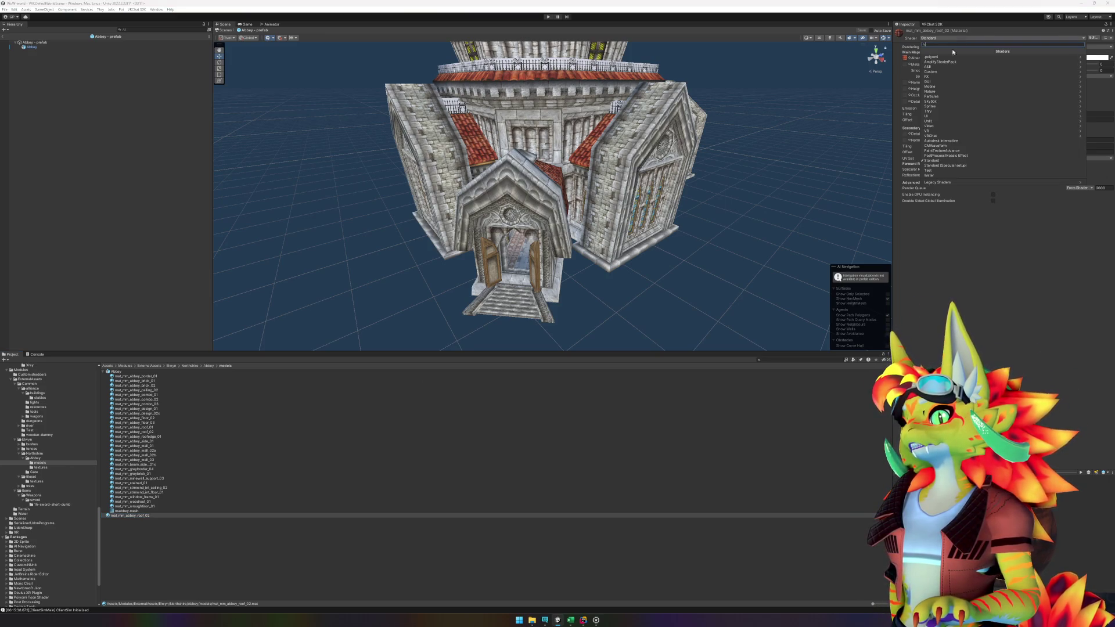
- Put the copied roof material on poiyomi/Poiyomi Toon with Realistic lighting type
{"action": "left_click", "coordinate": [939, 58]}
{"action": "left_click", "coordinate": [938, 62]}
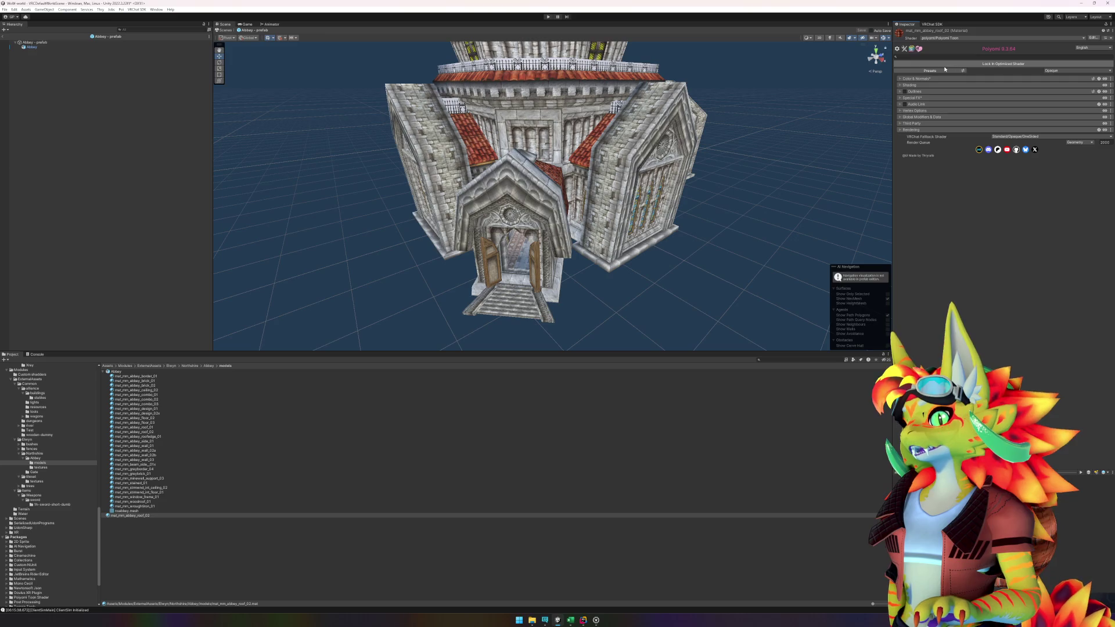
{"action": "left_click", "coordinate": [898, 85]}
{"action": "left_click", "coordinate": [899, 86]}
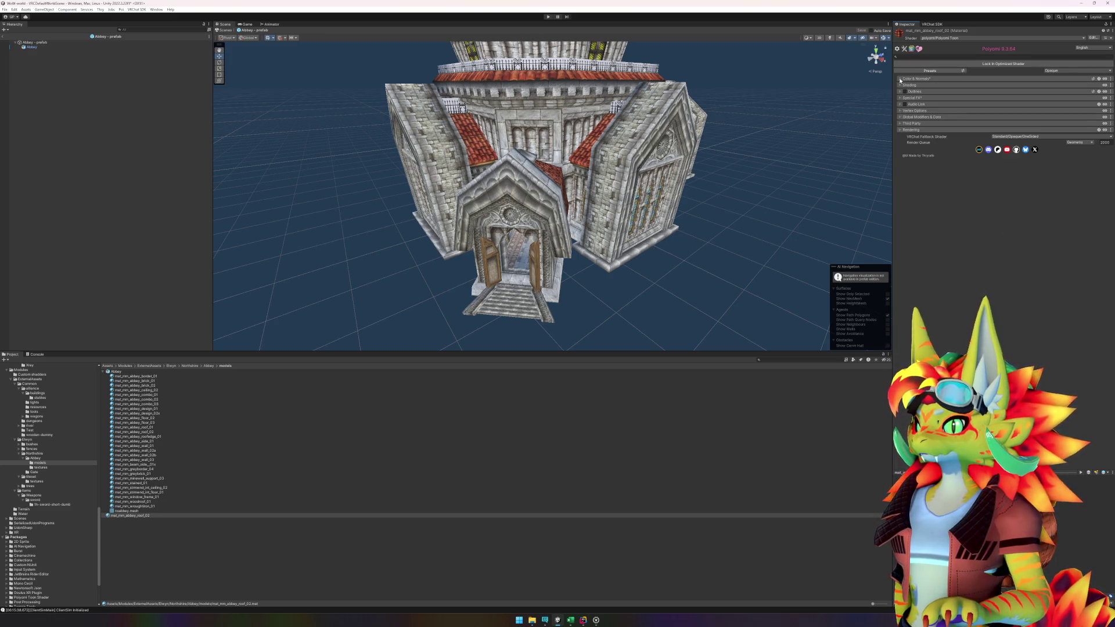
{"action": "left_click", "coordinate": [899, 86]}
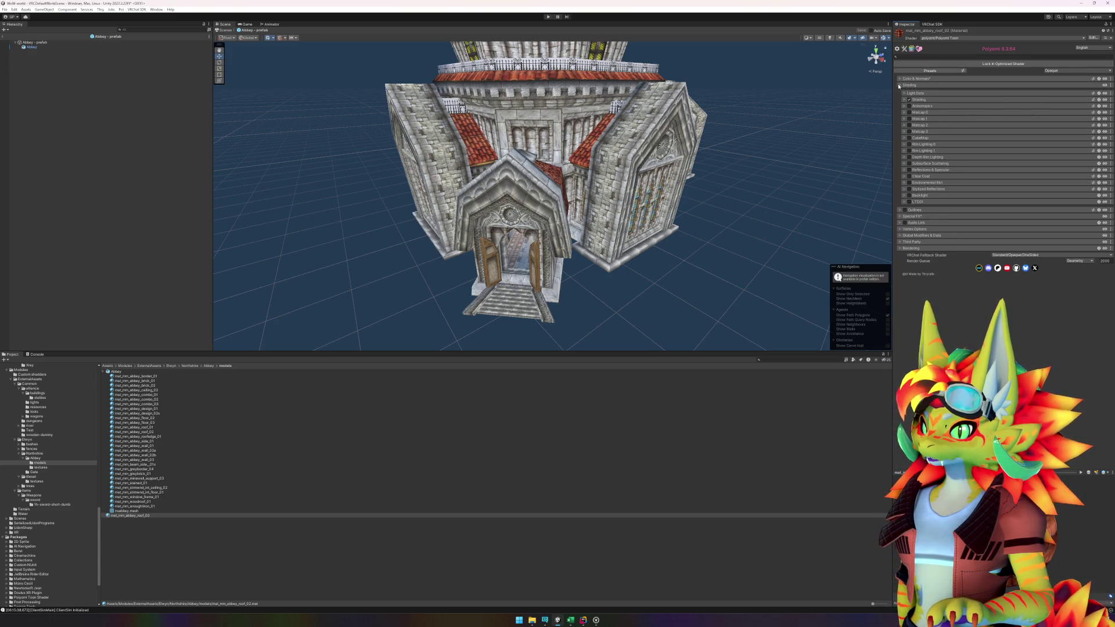
{"action": "left_click", "coordinate": [918, 99]}
{"action": "left_click", "coordinate": [1017, 108]}
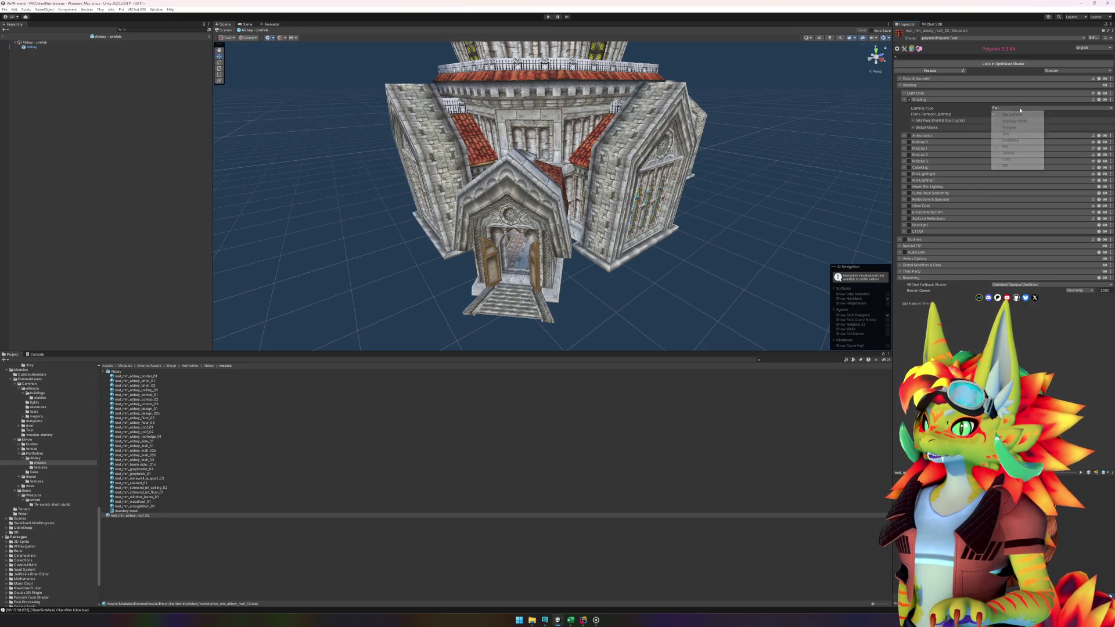
{"action": "left_click", "coordinate": [1009, 153]}
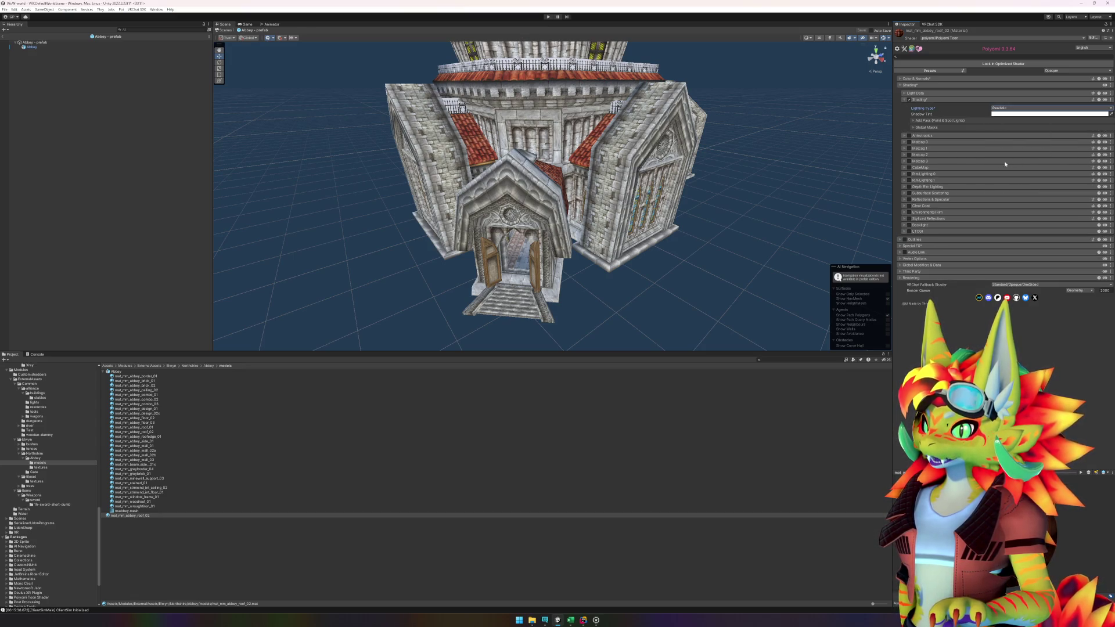
{"action": "left_click", "coordinate": [916, 100]}
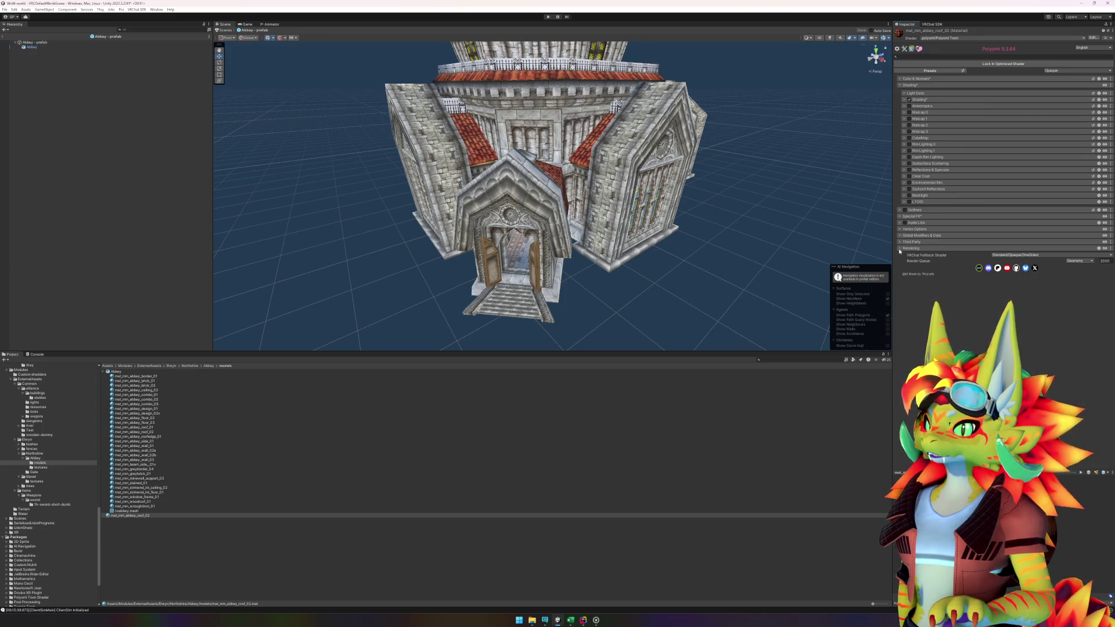
{"action": "left_click", "coordinate": [900, 249]}
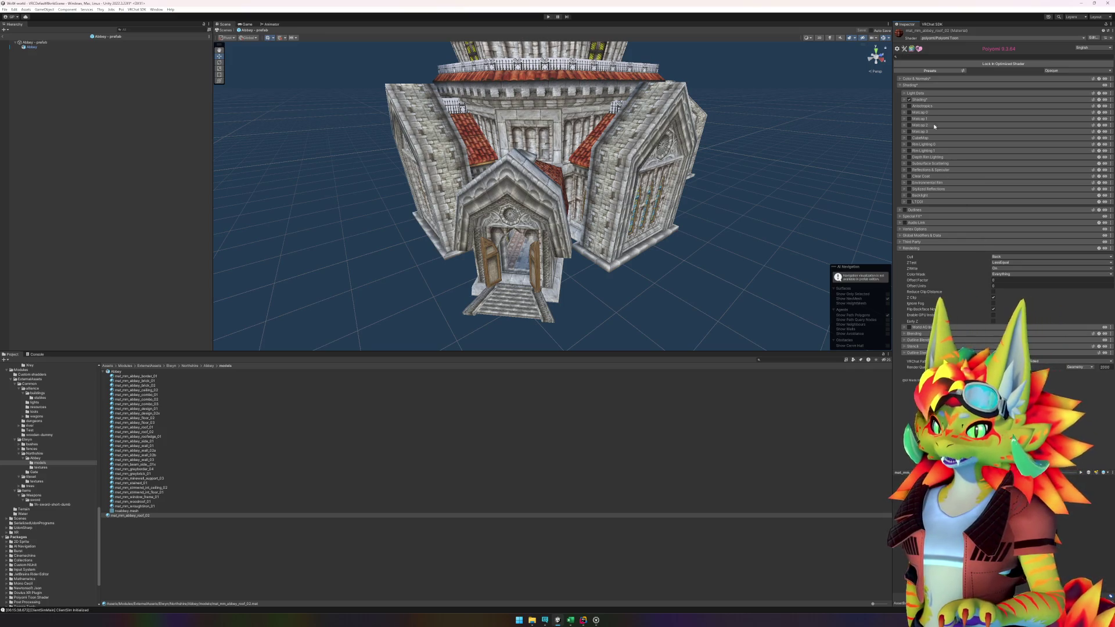
- Set Base Pass Receive Casted Shadows to 1, then exit prefab mode to the world scene
{"action": "left_click", "coordinate": [934, 57]}
{"action": "type", "text": "shad"}
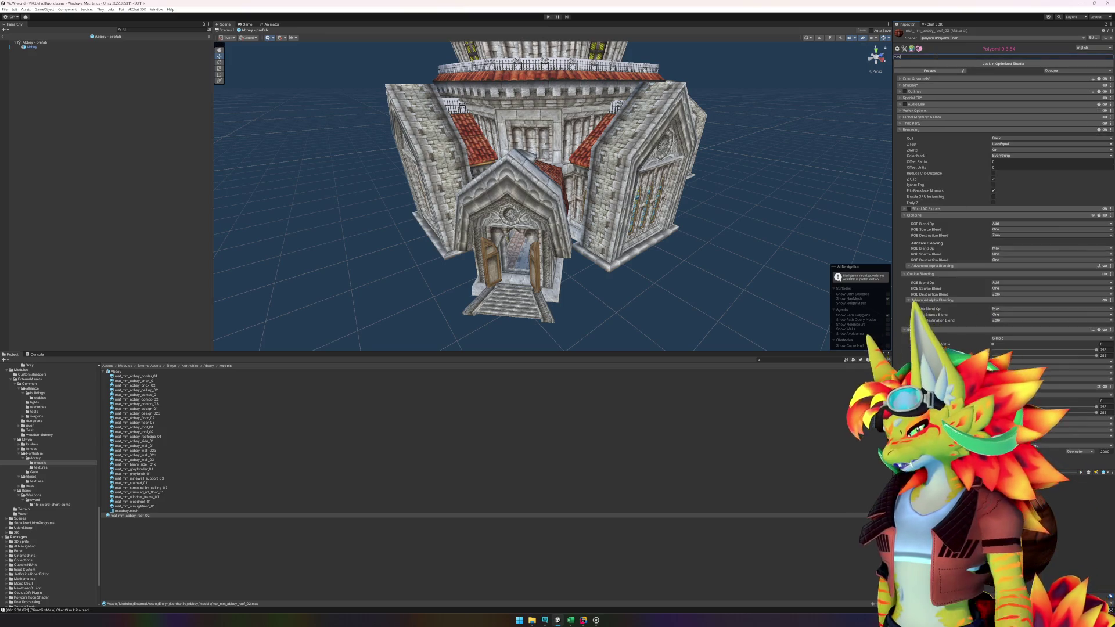
{"action": "type", "text": "ive"}
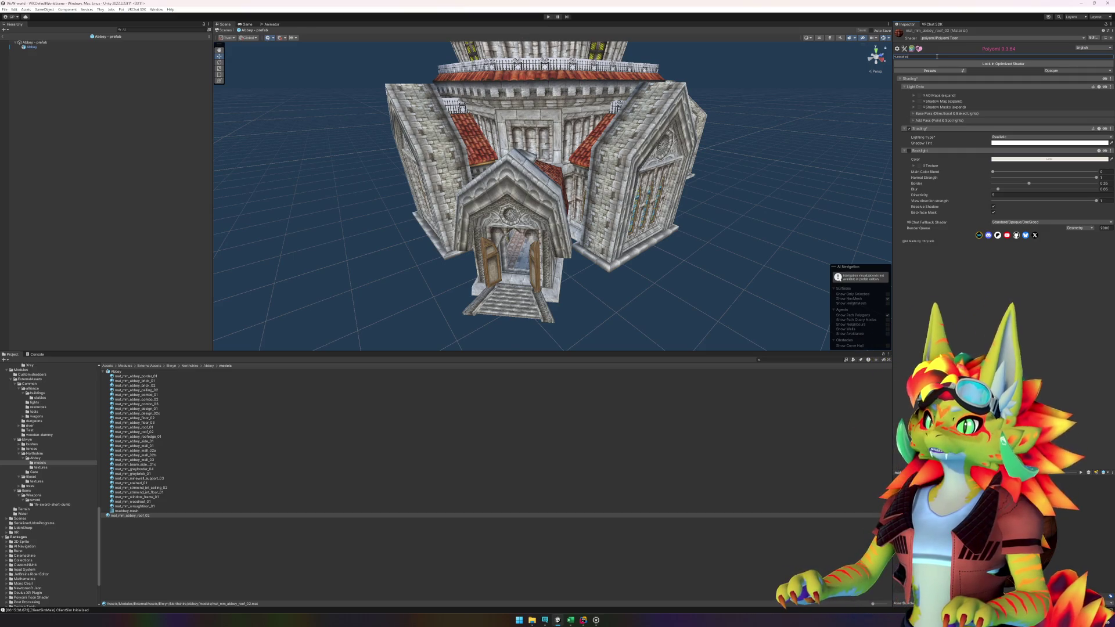
{"action": "type", "text": " ca"}
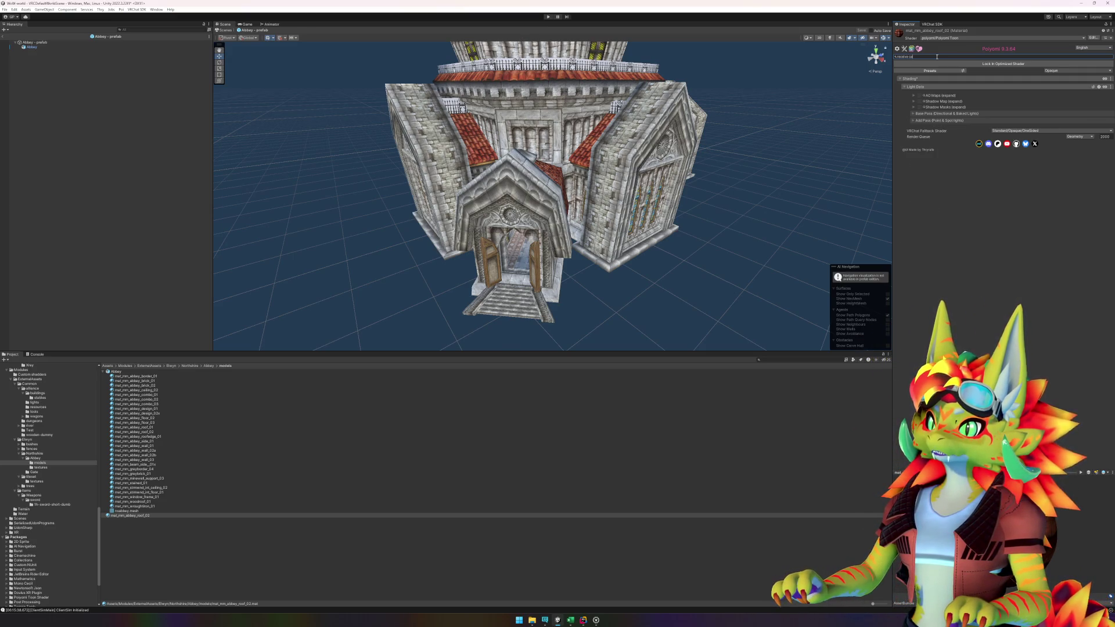
{"action": "type", "text": "st"}
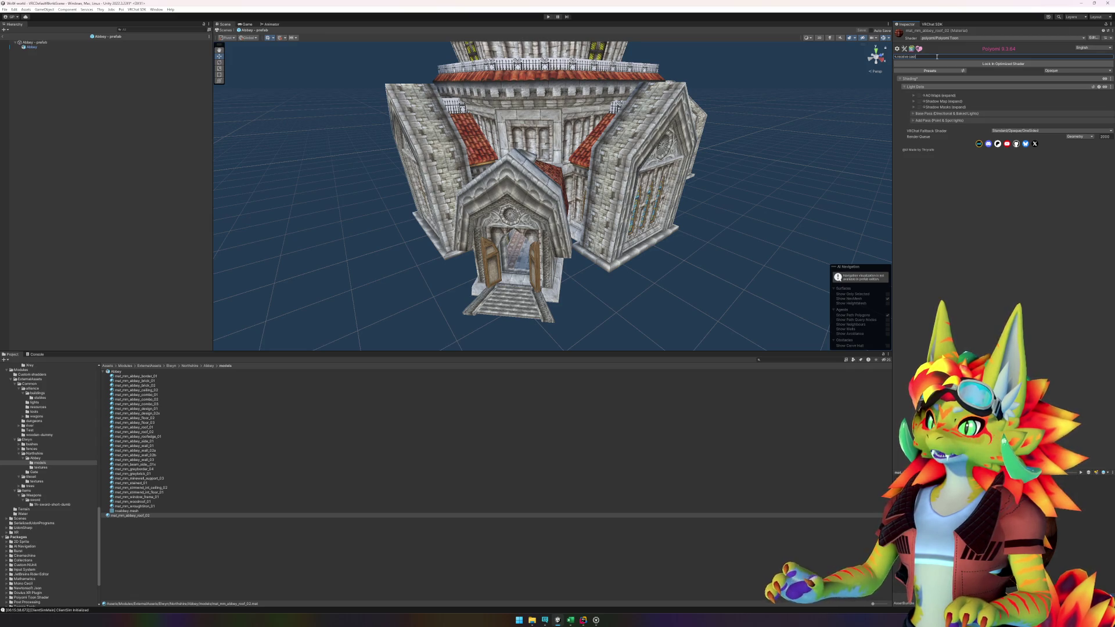
{"action": "left_click", "coordinate": [917, 120]}
{"action": "left_click", "coordinate": [917, 113]}
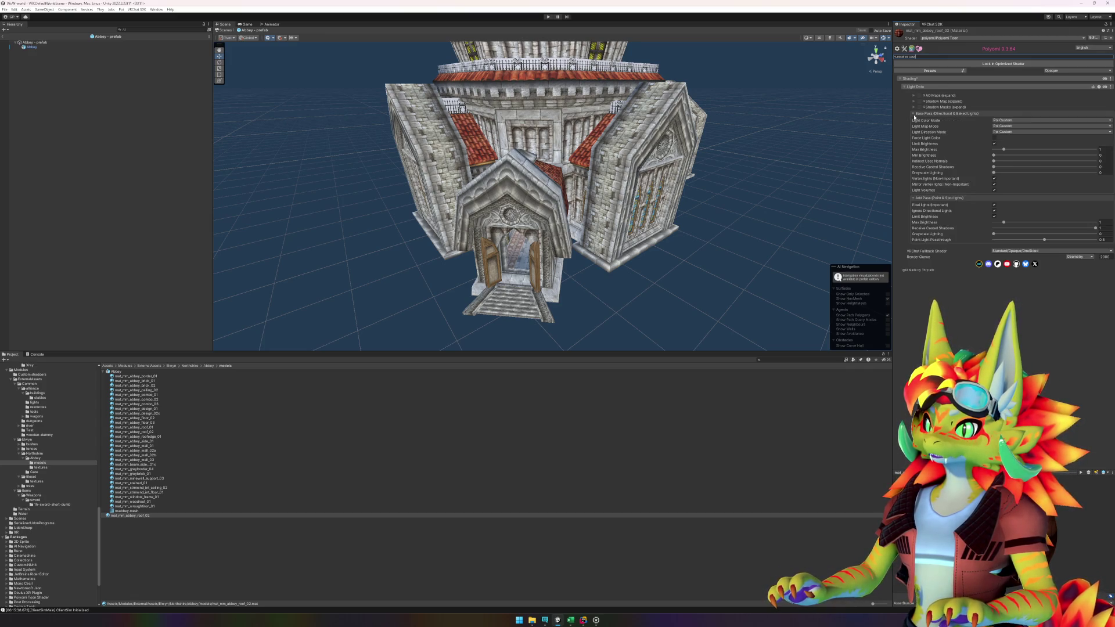
{"action": "left_click", "coordinate": [994, 167]}
{"action": "type", "text": "1"}
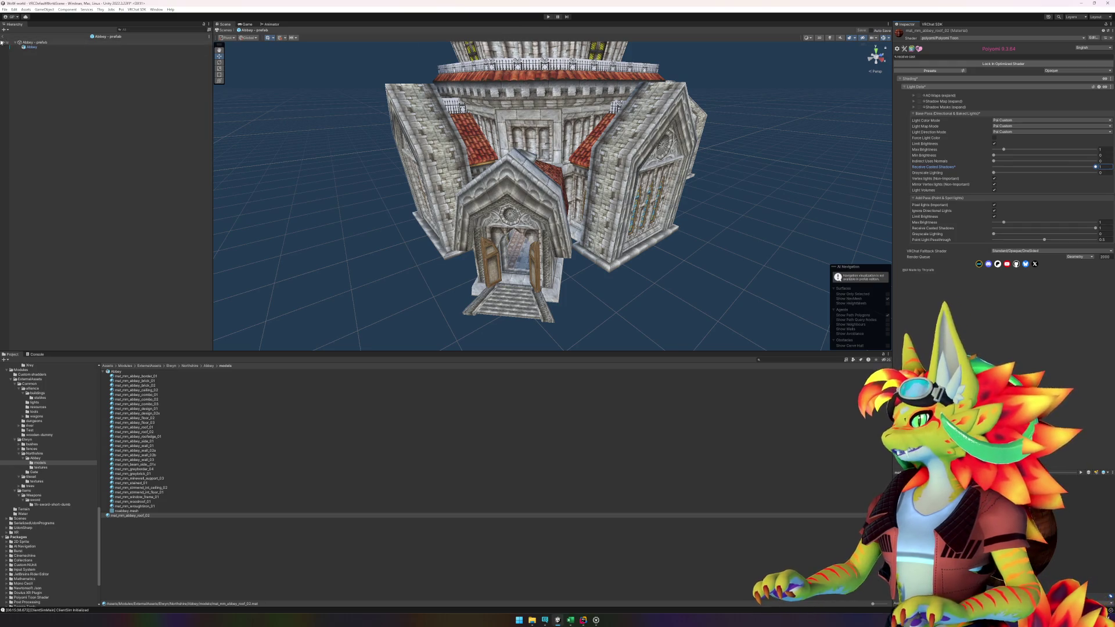
{"action": "left_click", "coordinate": [7, 36]}
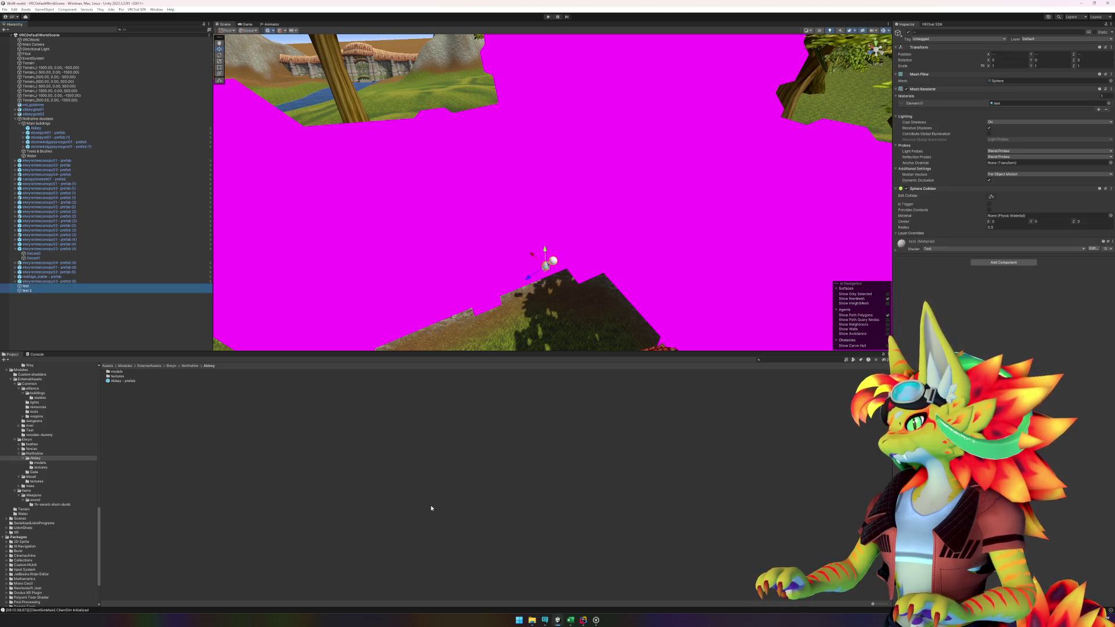
- Reimport the Abbey folder, delete the 'test' object, and minimise the Unity editor
{"action": "right_click", "coordinate": [335, 493]}
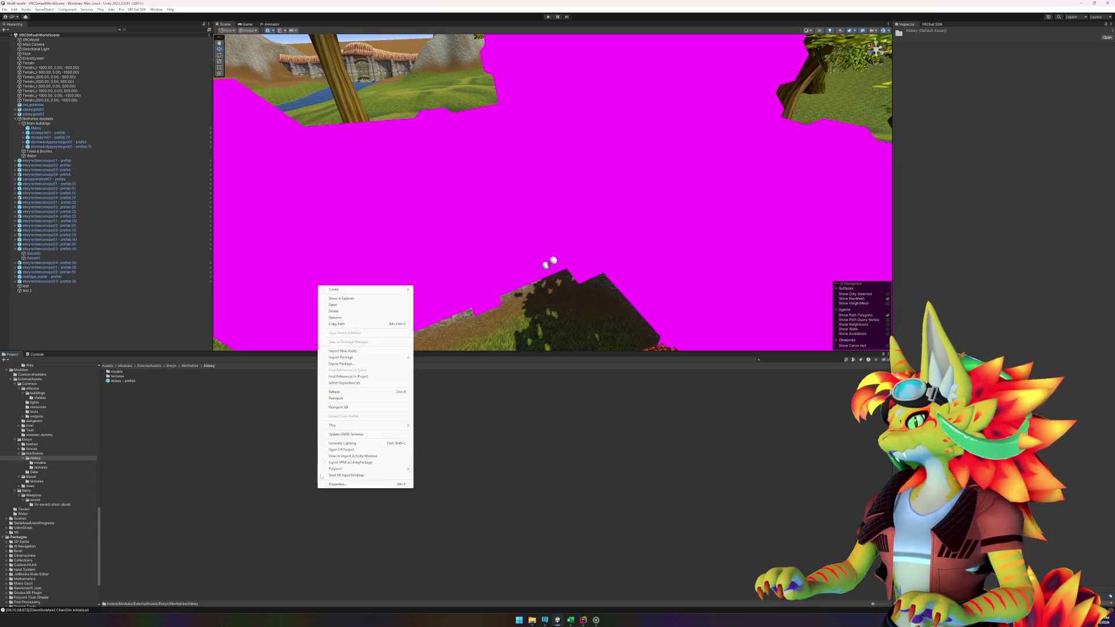
{"action": "left_click", "coordinate": [343, 393]}
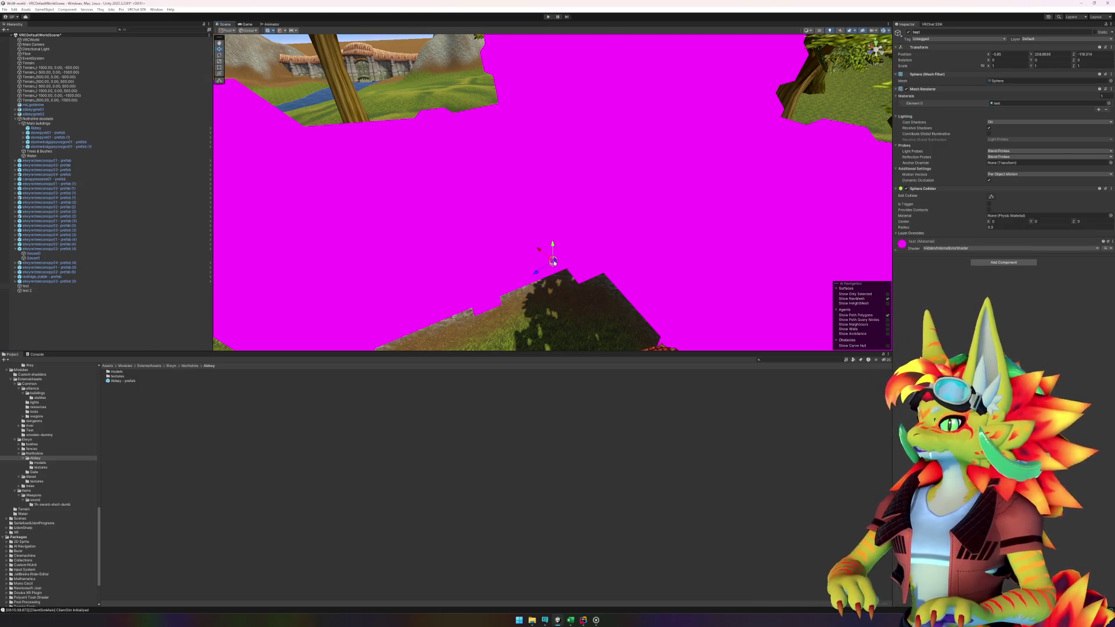
{"action": "key", "text": "Delete"}
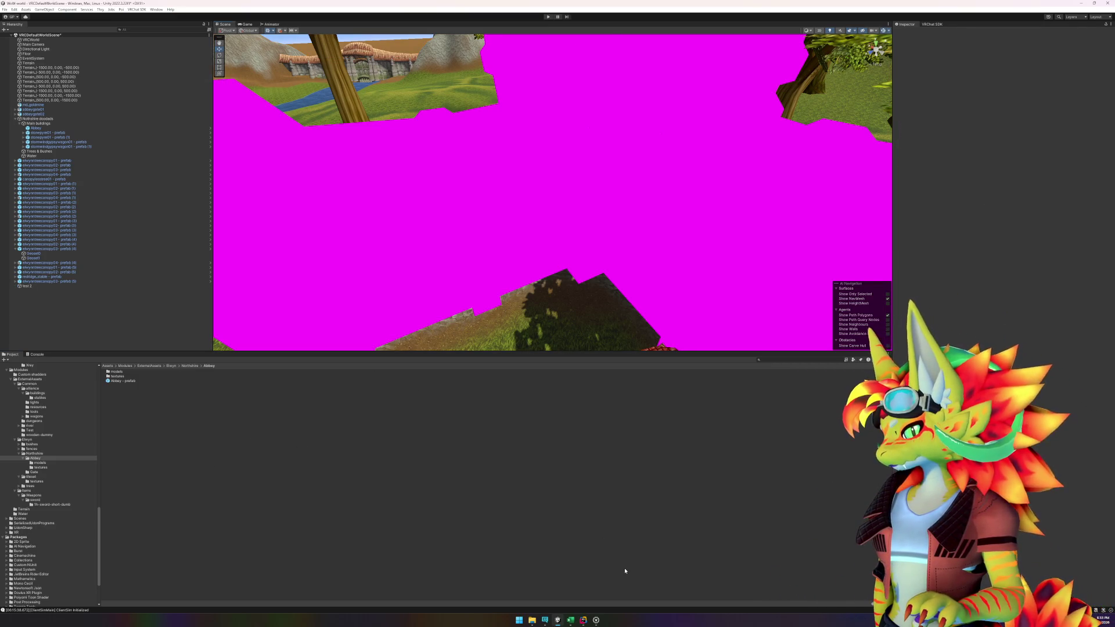
{"action": "left_click", "coordinate": [1082, 3]}
{"action": "left_click", "coordinate": [1081, 3]}
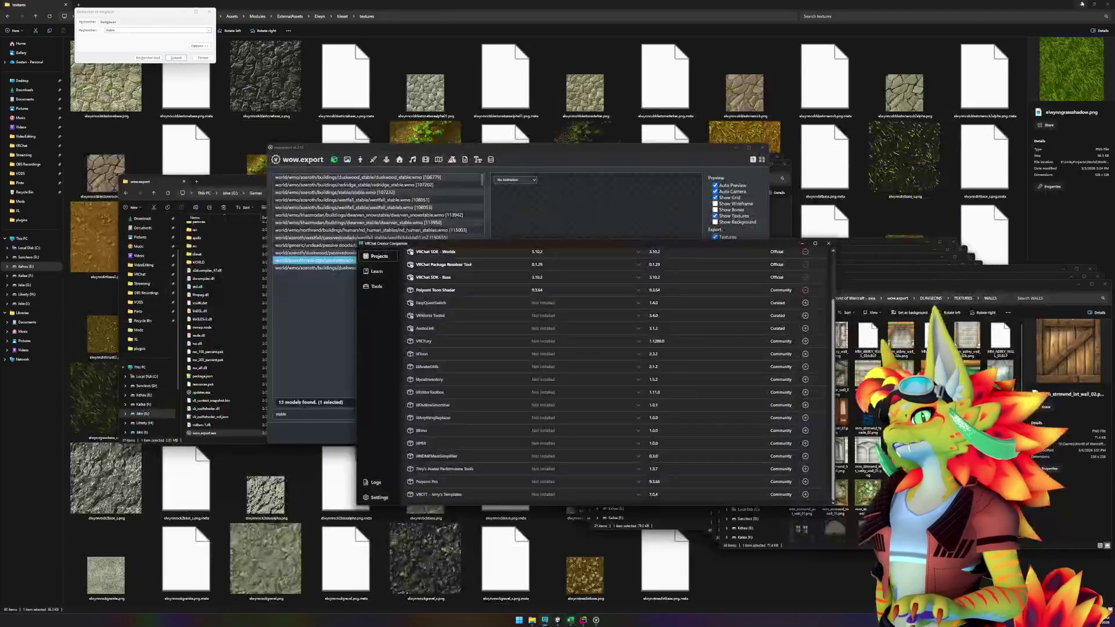
- Close the four stacked texture Explorer windows and bring Unity back from the taskbar
{"action": "left_click", "coordinate": [1081, 3]}
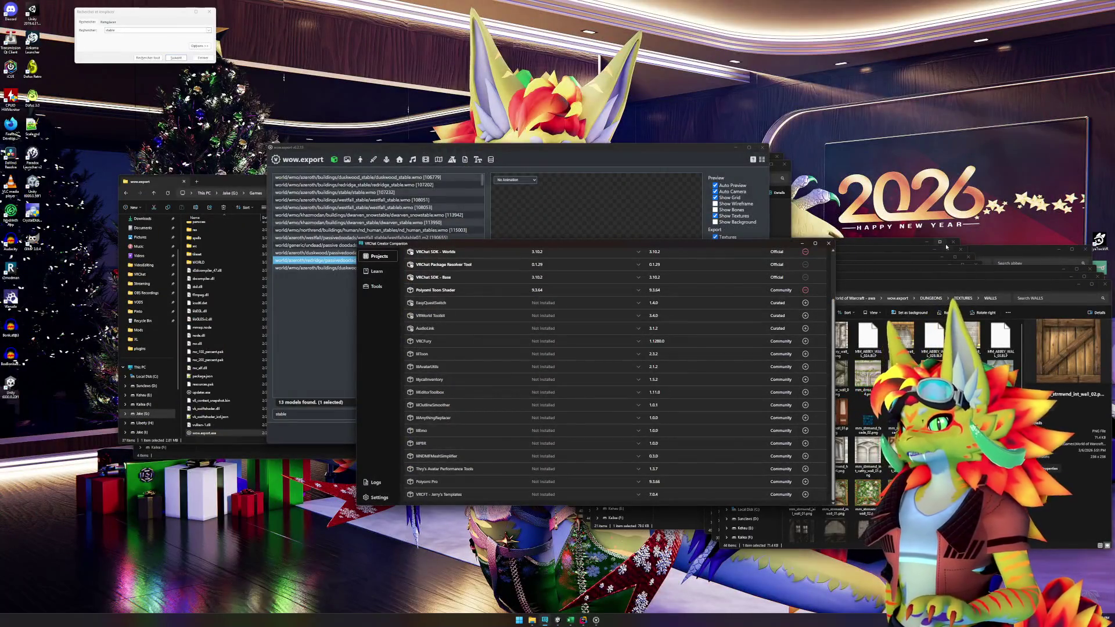
{"action": "left_click", "coordinate": [1102, 277]}
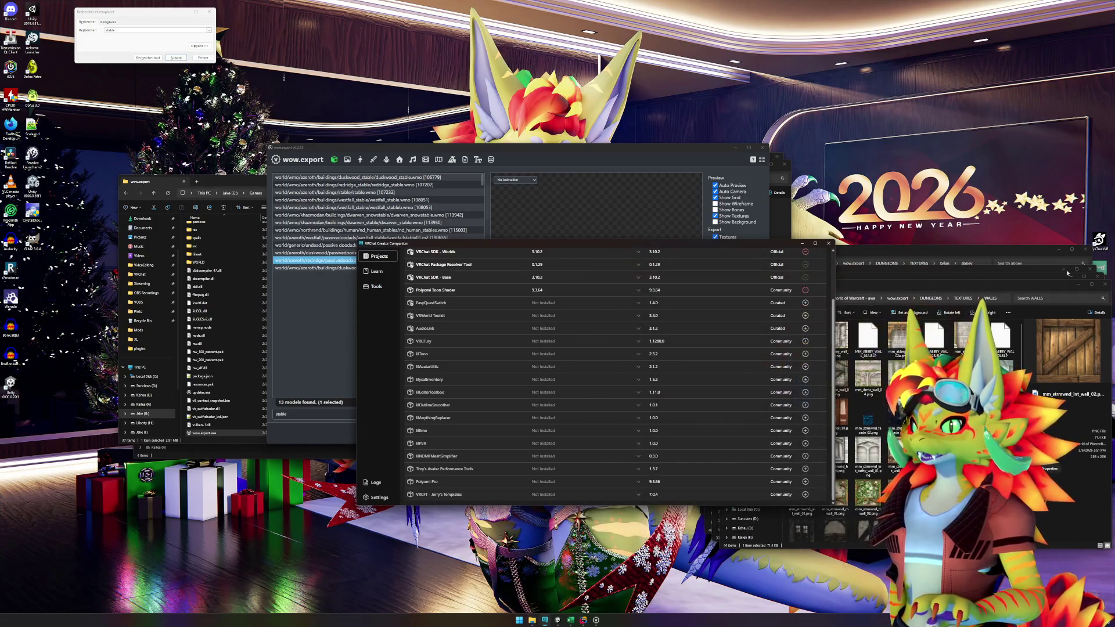
{"action": "left_click", "coordinate": [1102, 278]}
{"action": "left_click", "coordinate": [1101, 278]}
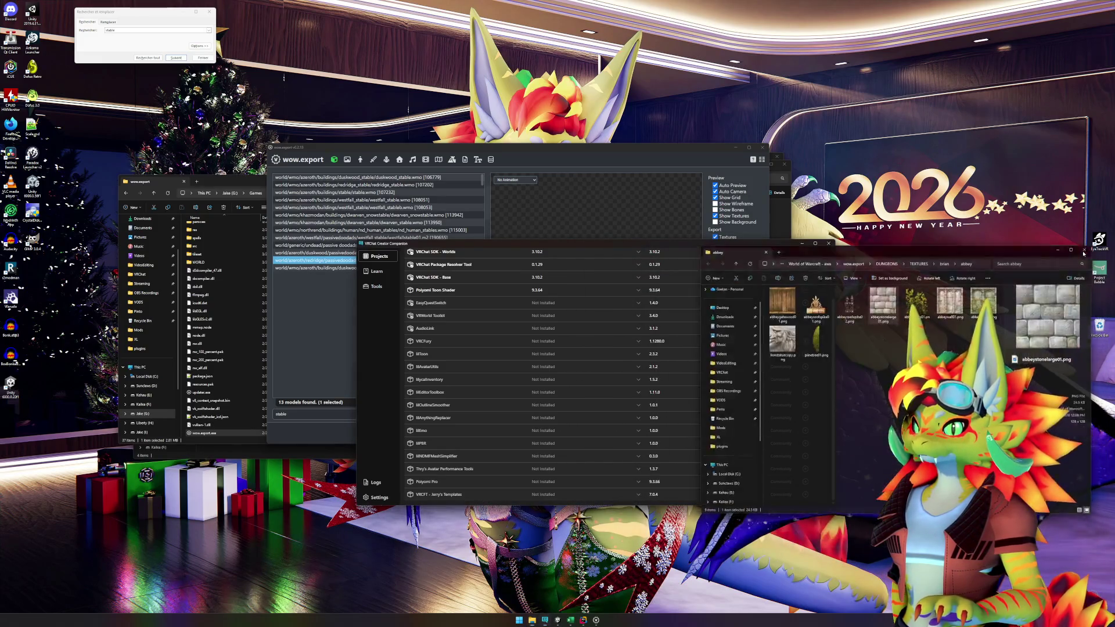
{"action": "left_click", "coordinate": [1101, 278]}
{"action": "double_click", "coordinate": [1099, 326]}
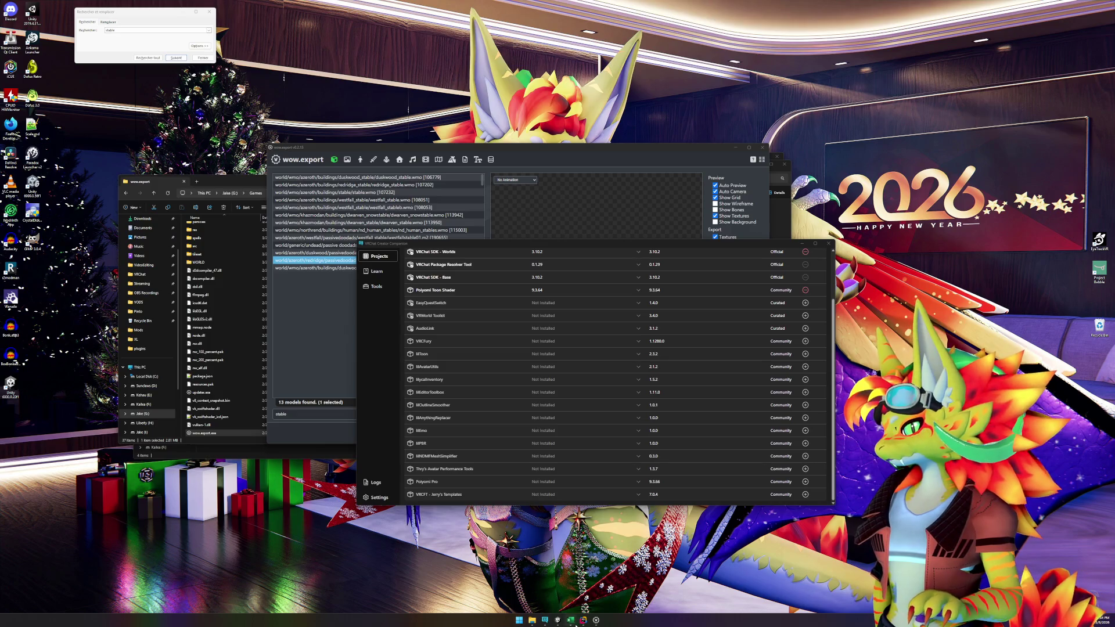
{"action": "left_click", "coordinate": [559, 621]}
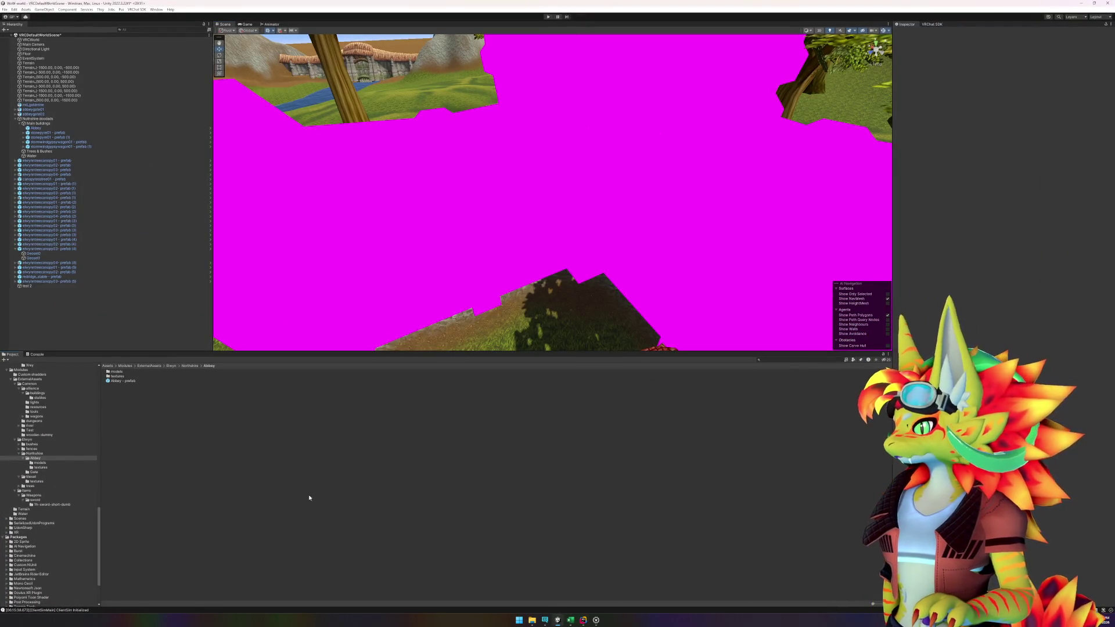
- Reimport Abbey, delete 'test 2', and select all 29 materials in the Abbey materials folder
{"action": "right_click", "coordinate": [208, 446]}
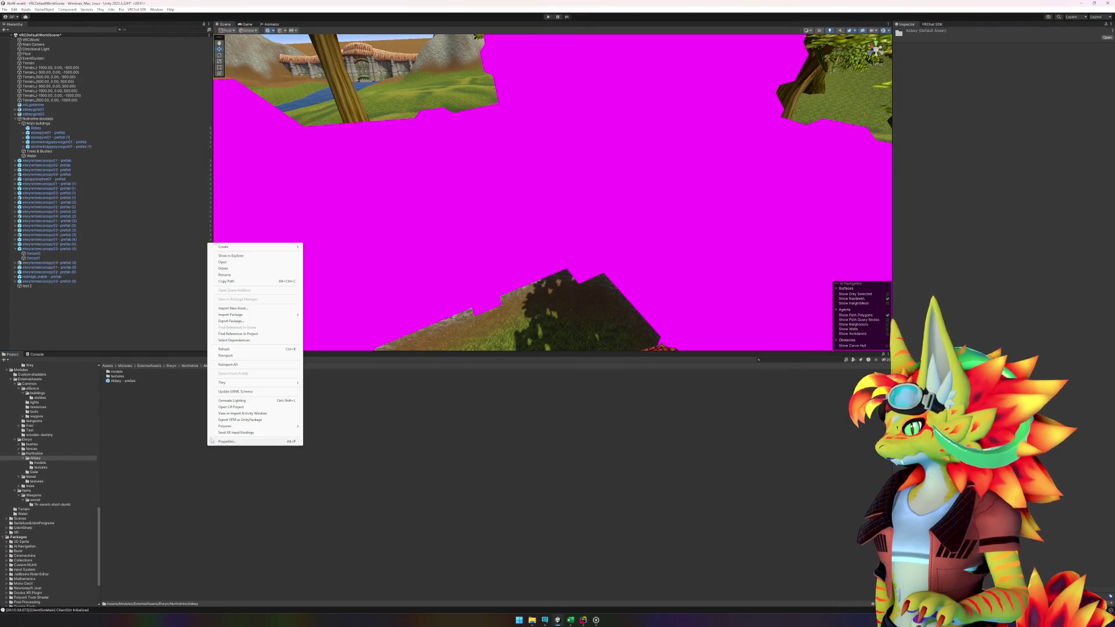
{"action": "left_click", "coordinate": [230, 356]}
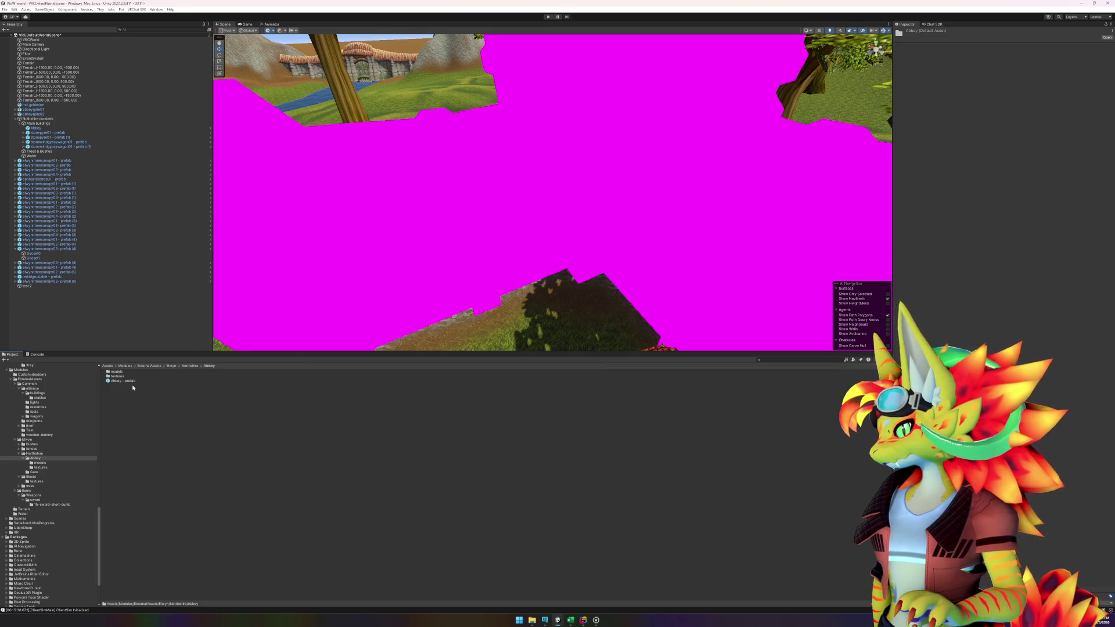
{"action": "left_click", "coordinate": [126, 373]}
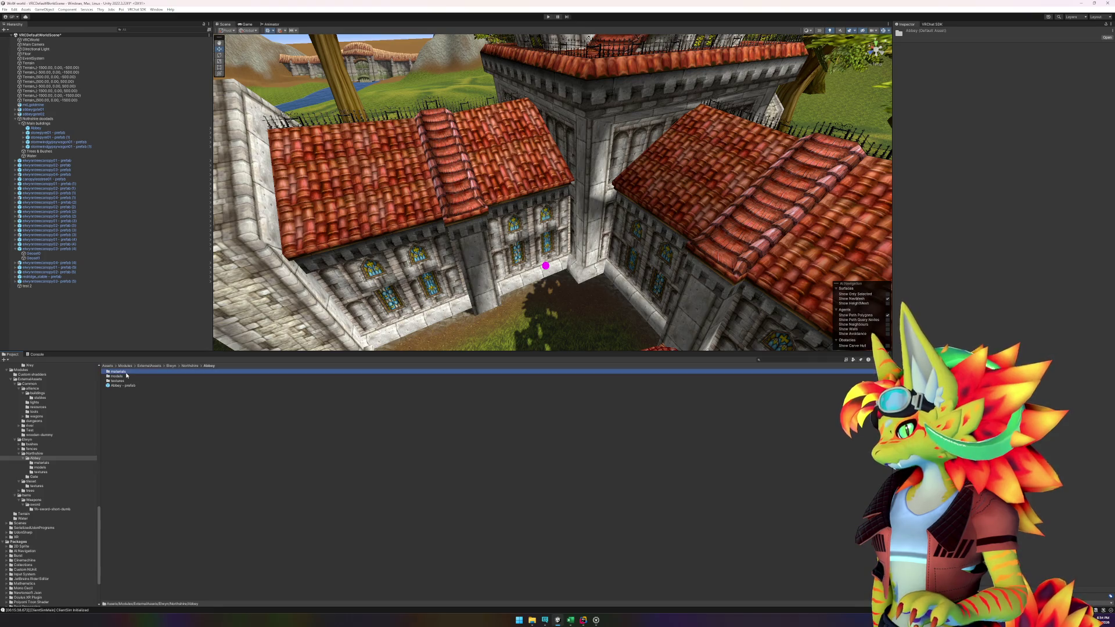
{"action": "left_click", "coordinate": [546, 266]}
{"action": "key", "text": "Delete"}
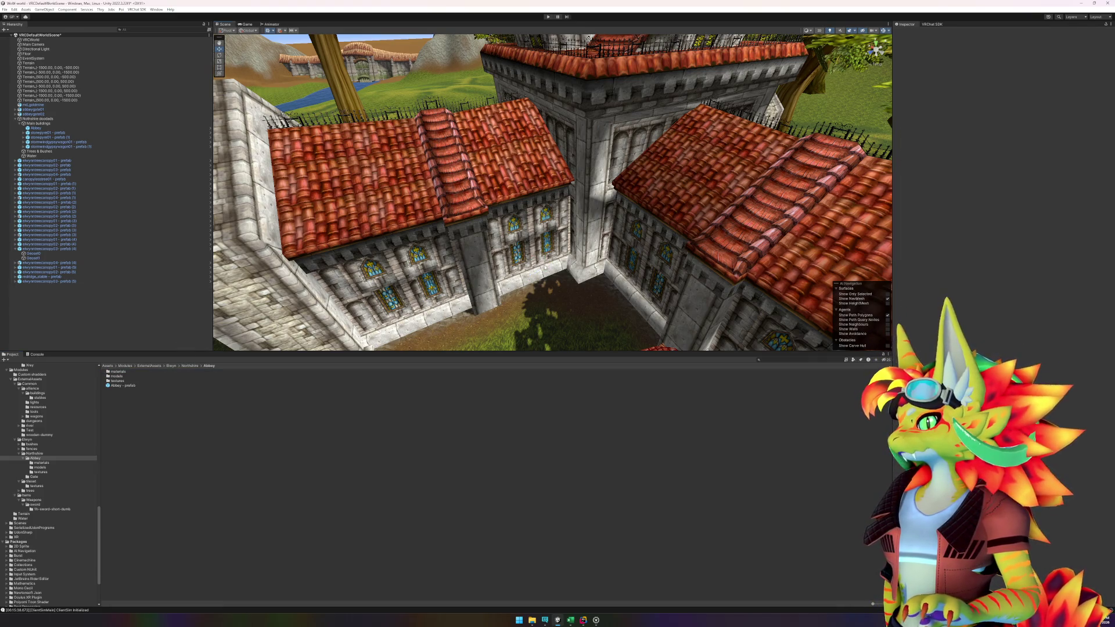
{"action": "double_click", "coordinate": [108, 372]}
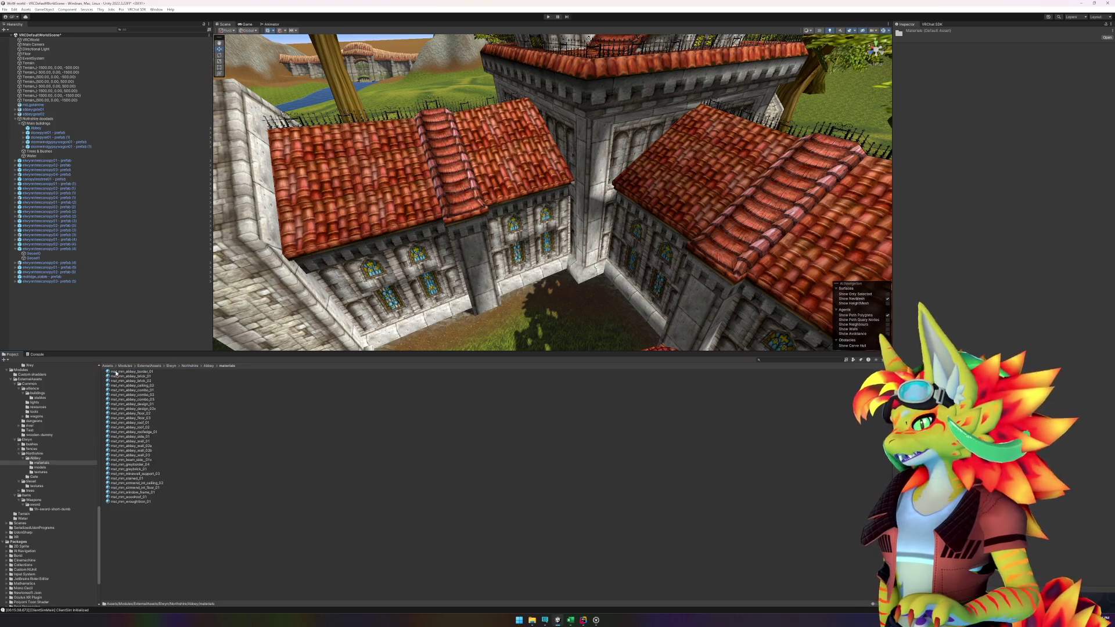
{"action": "left_click", "coordinate": [124, 503], "text": "shift"}
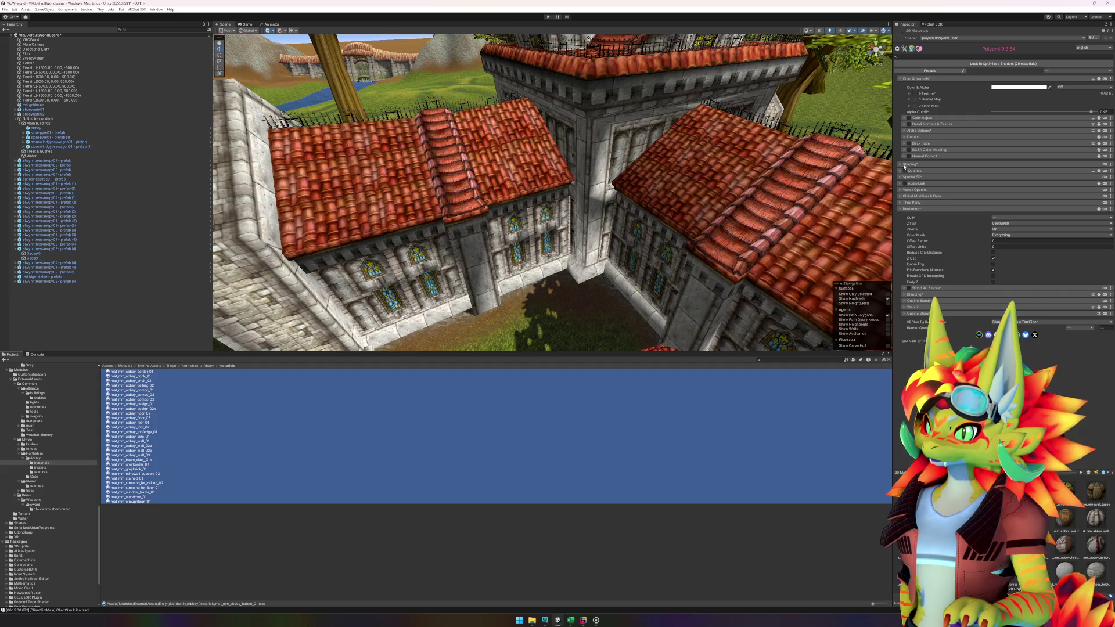
- Expand the shared Shading section and browse the Add Pass (Point & Spot Lights) options
{"action": "left_click", "coordinate": [902, 79]}
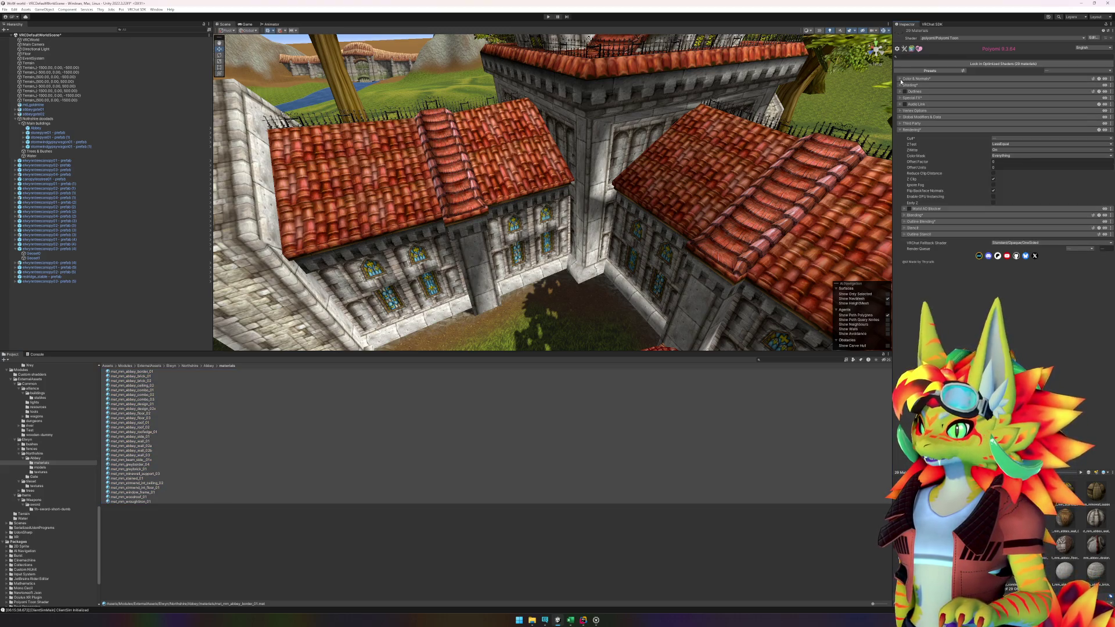
{"action": "left_click", "coordinate": [901, 86]}
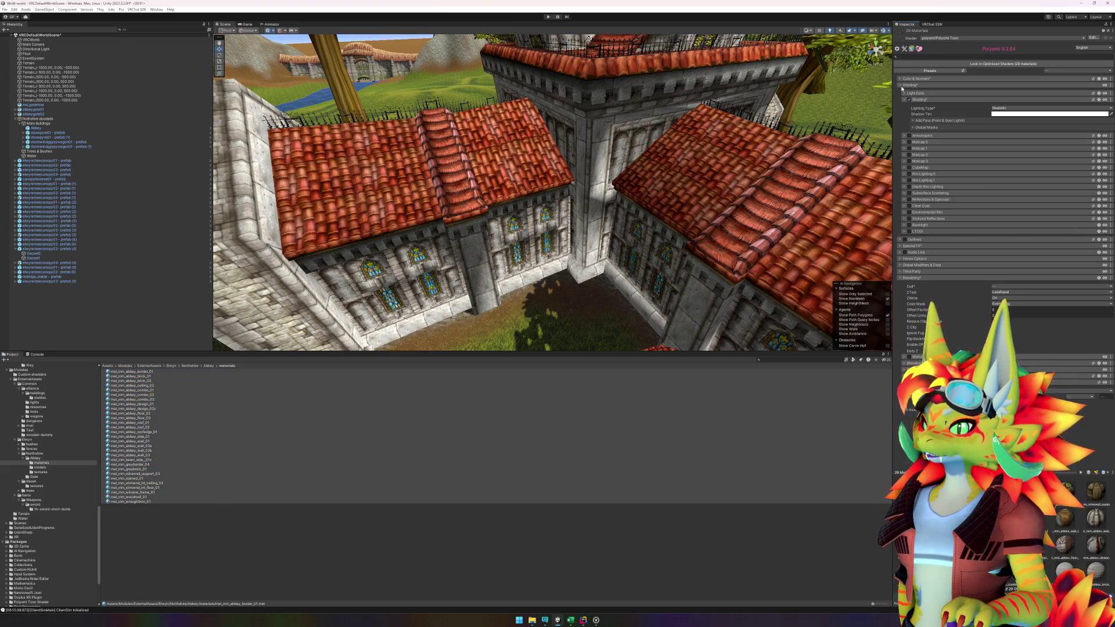
{"action": "left_click", "coordinate": [915, 121]}
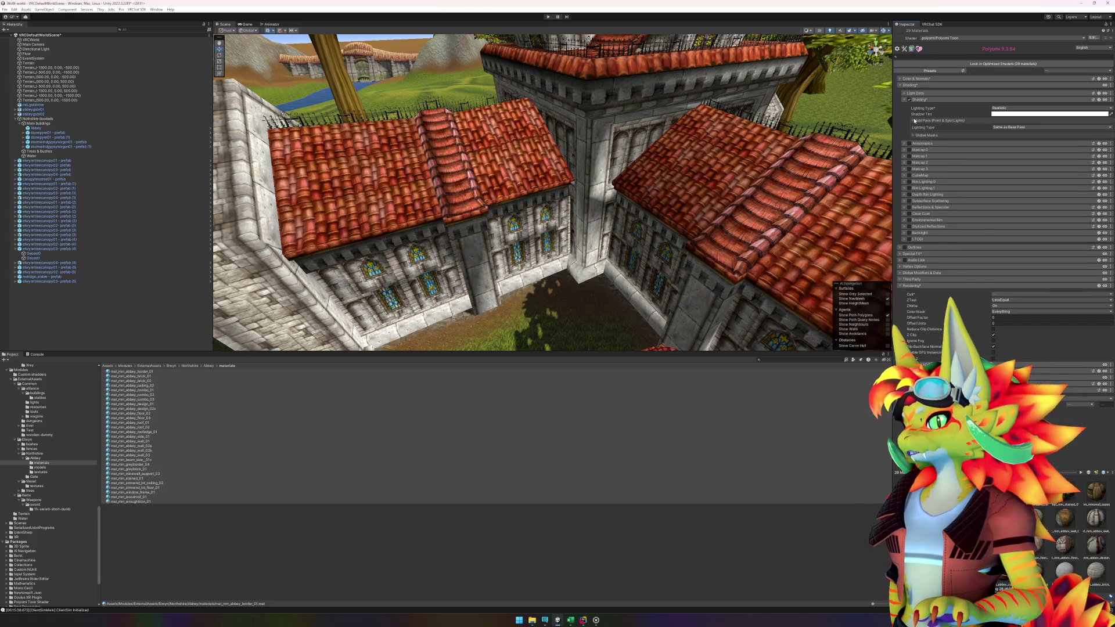
{"action": "left_click", "coordinate": [915, 121]}
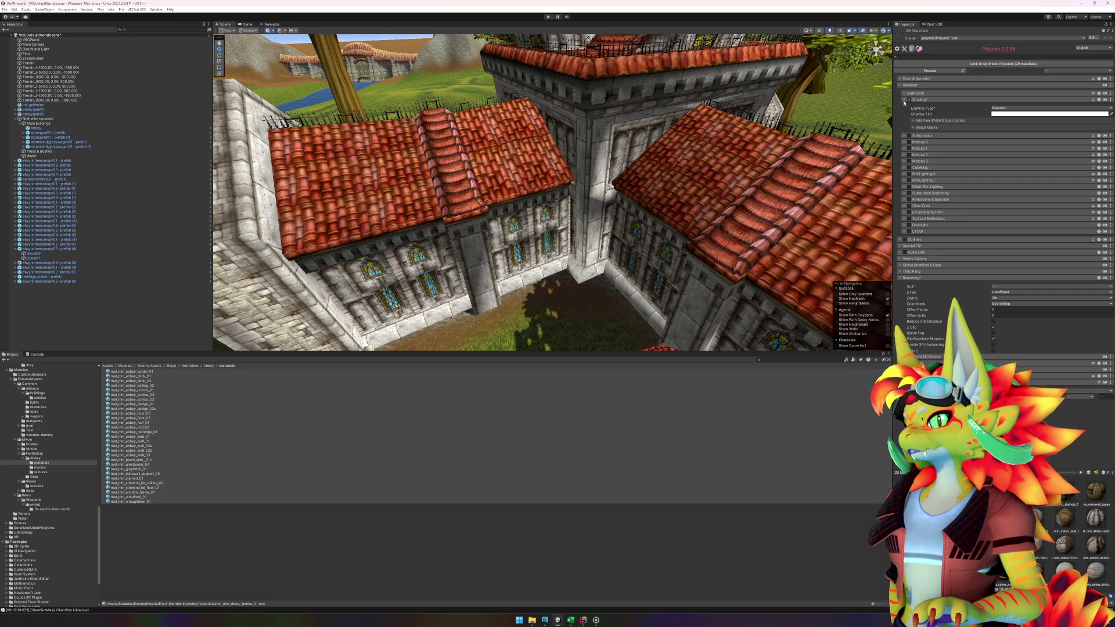
{"action": "left_click", "coordinate": [904, 100]}
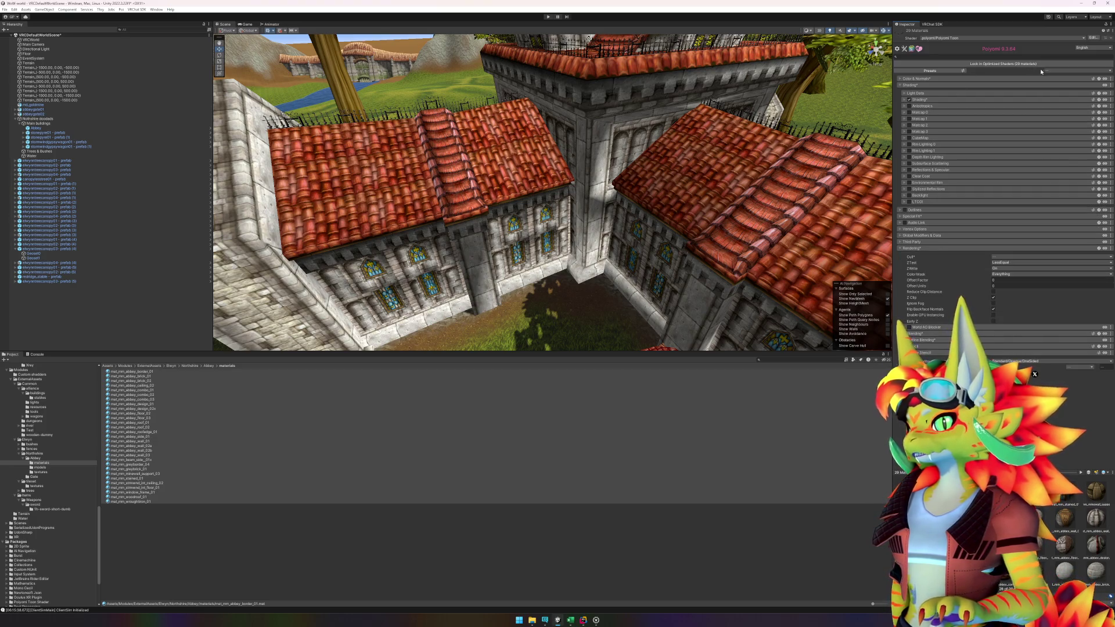
- Drag point-light Receive Casted Shadows to 0 across all materials, then select Abbey in the Hierarchy
{"action": "left_click", "coordinate": [1057, 57]}
{"action": "type", "text": "aud"}
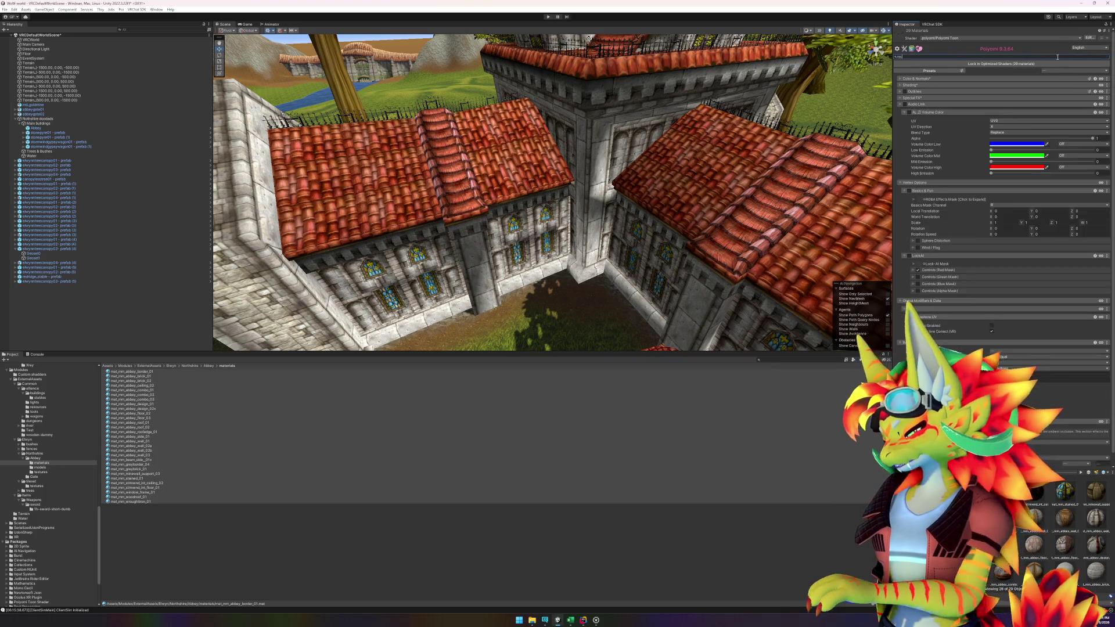
{"action": "type", "text": "eive"}
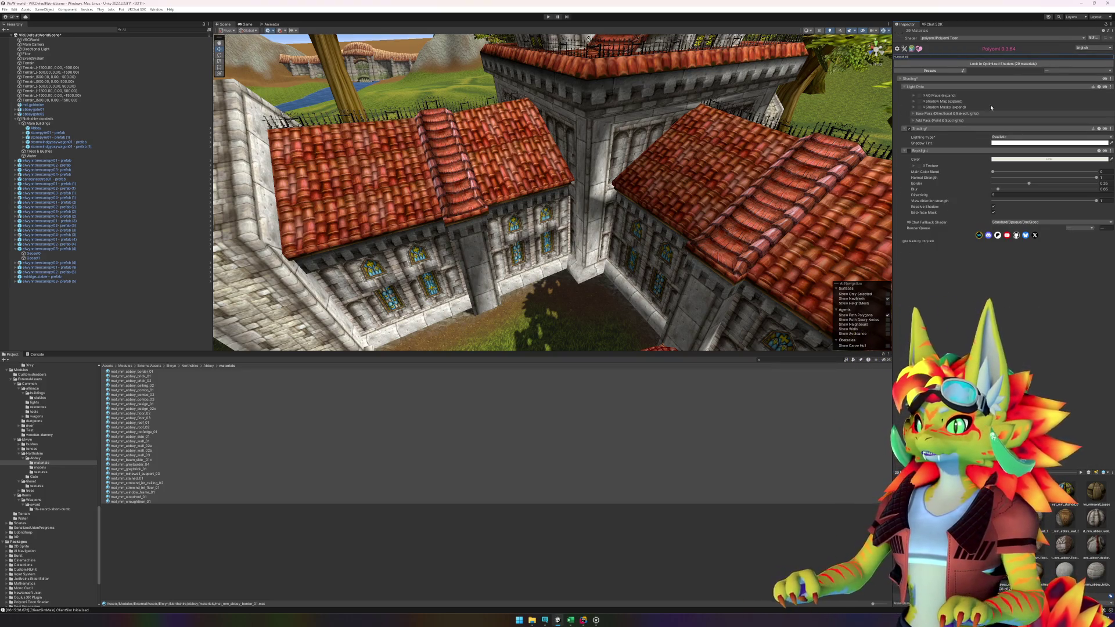
{"action": "left_click", "coordinate": [915, 121]}
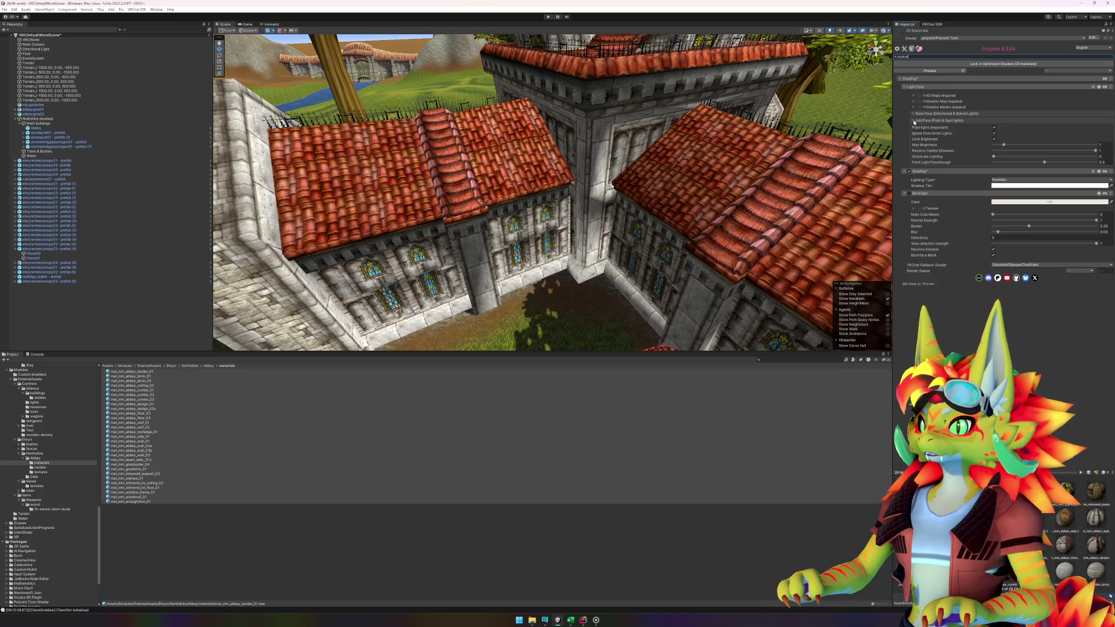
{"action": "left_click_drag", "start_coordinate": [815, 158], "coordinate": [659, 183]}
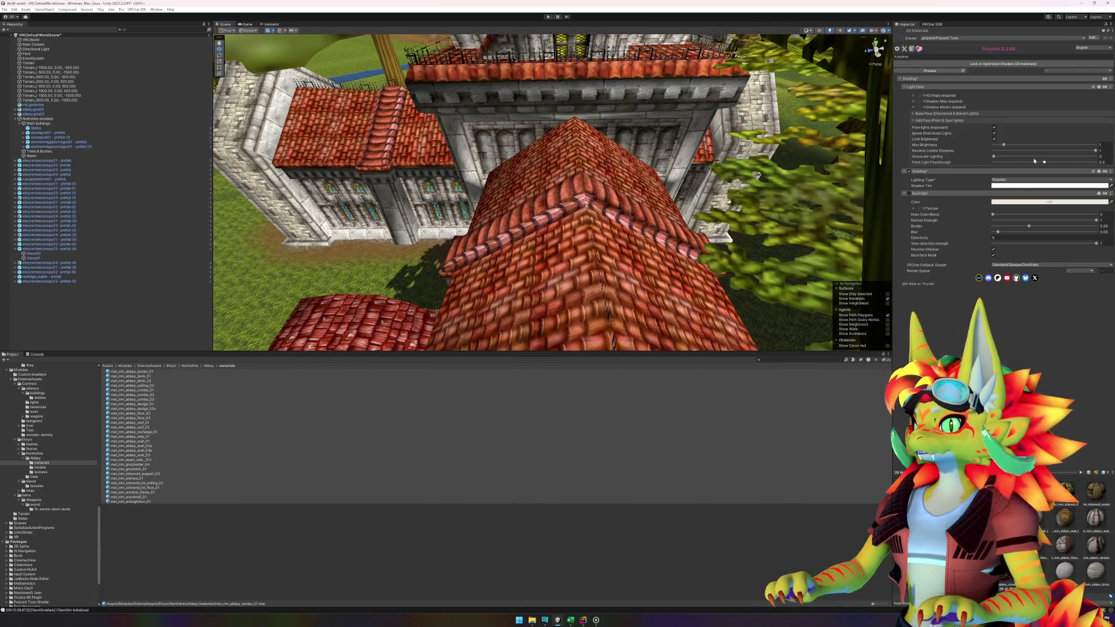
{"action": "mouse_move", "coordinate": [1020, 153]}
{"action": "left_mouse_down"}
{"action": "mouse_move", "coordinate": [981, 152]}
{"action": "mouse_move", "coordinate": [1106, 150]}
{"action": "left_mouse_up"}
{"action": "mouse_move", "coordinate": [818, 210]}
{"action": "left_mouse_down"}
{"action": "mouse_move", "coordinate": [625, 182]}
{"action": "mouse_move", "coordinate": [672, 181]}
{"action": "left_mouse_up"}
{"action": "scroll", "coordinate": [672, 181], "scroll_direction": "down", "scroll_amount": 5}
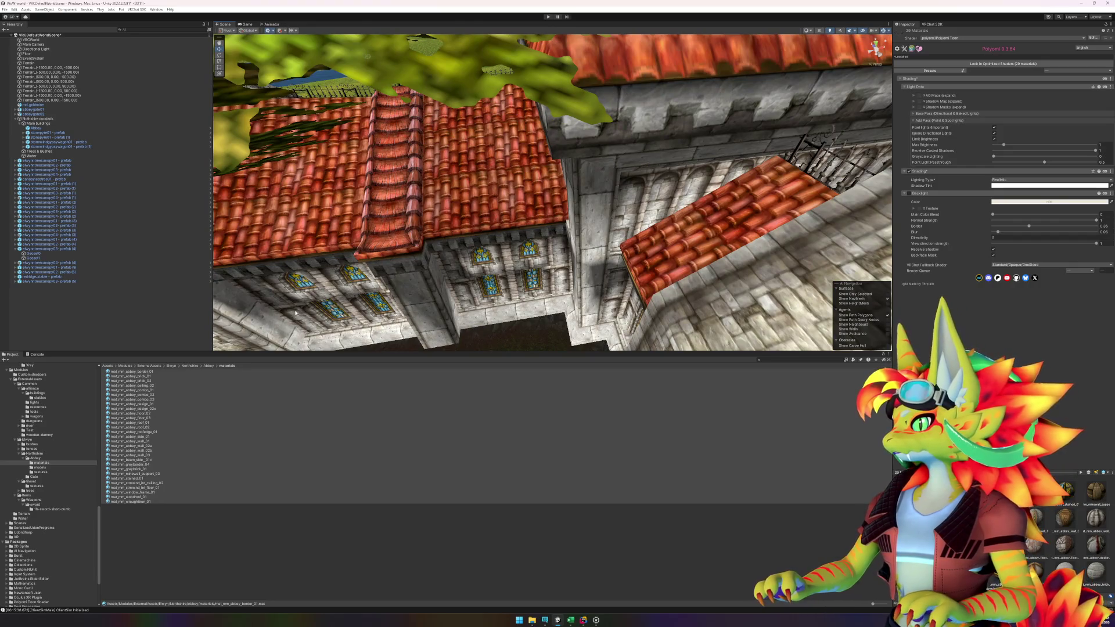
{"action": "left_click_drag", "start_coordinate": [399, 268], "coordinate": [338, 163]}
{"action": "left_click", "coordinate": [32, 128]}
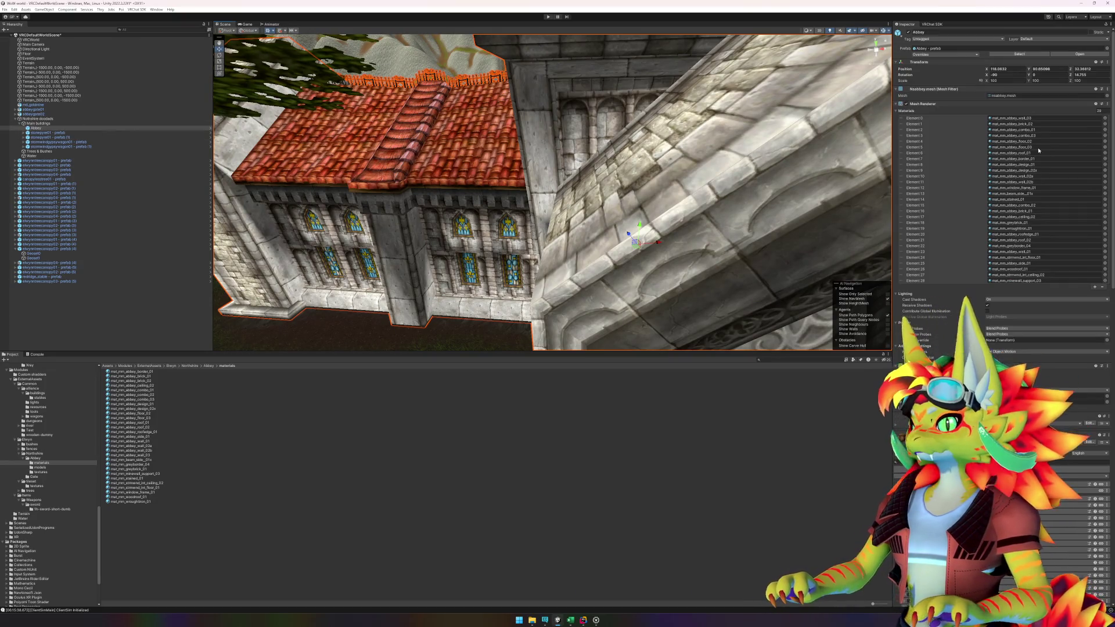
- Open mat_mm_abbey_roof_01 from Element 6, filter by 'shadow', and set point-light Receive Casted Shadows to 0.815
{"action": "left_click", "coordinate": [1012, 153]}
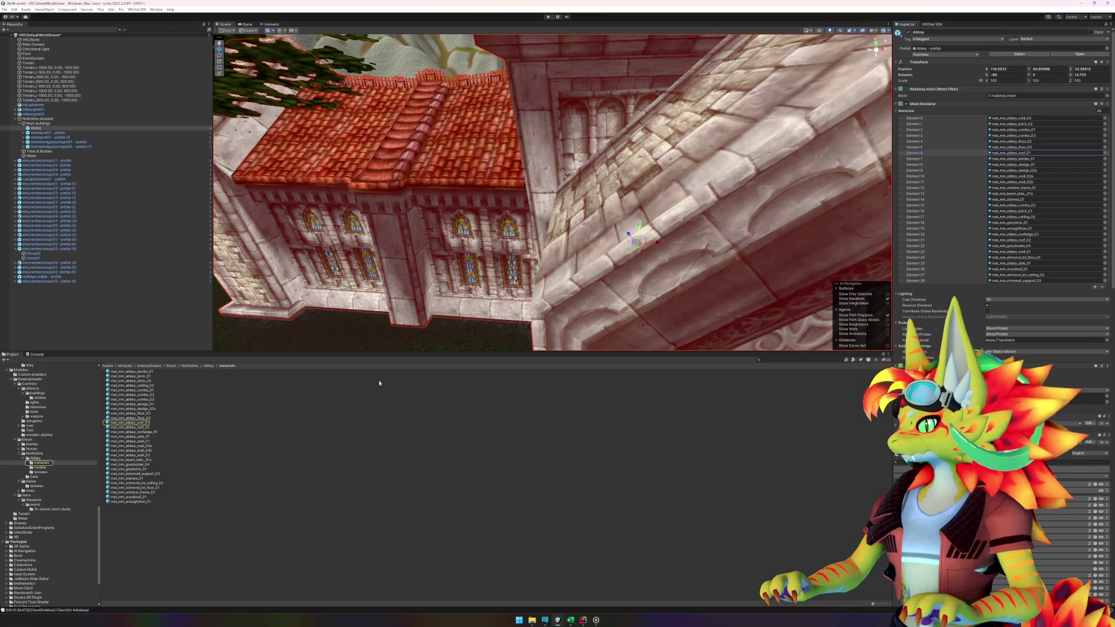
{"action": "left_click", "coordinate": [144, 423]}
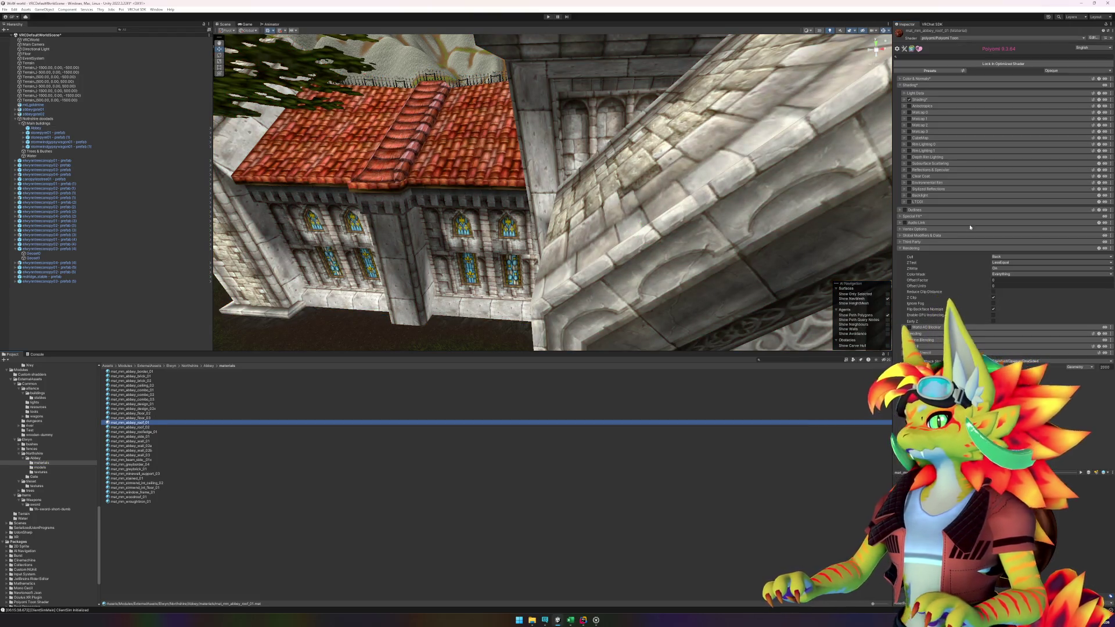
{"action": "left_click", "coordinate": [990, 56]}
{"action": "type", "text": "shadow"}
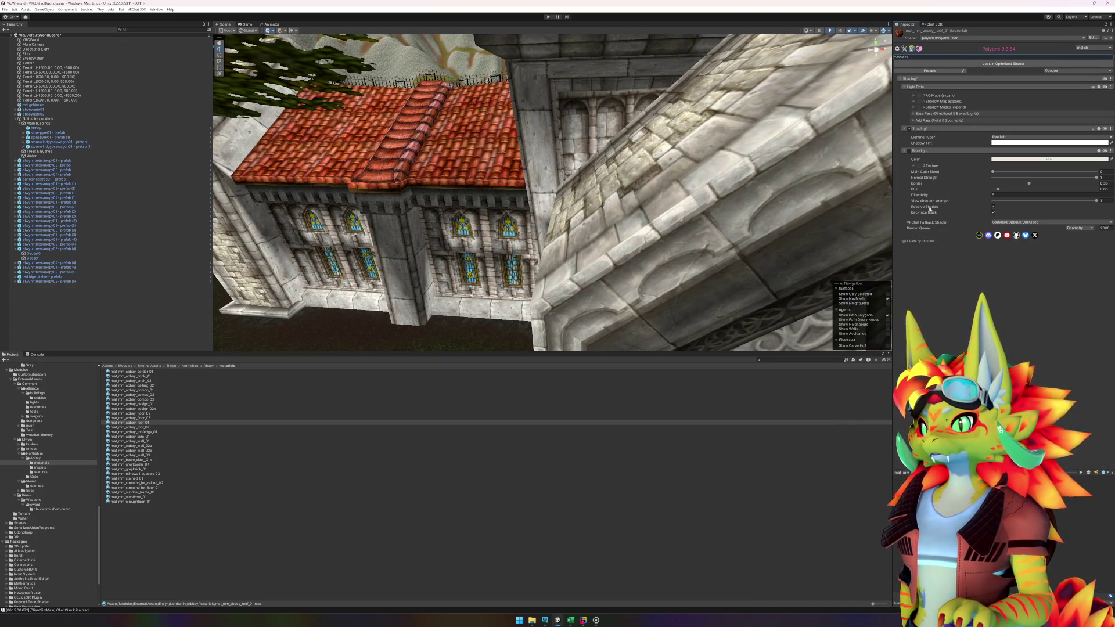
{"action": "left_click", "coordinate": [914, 120]}
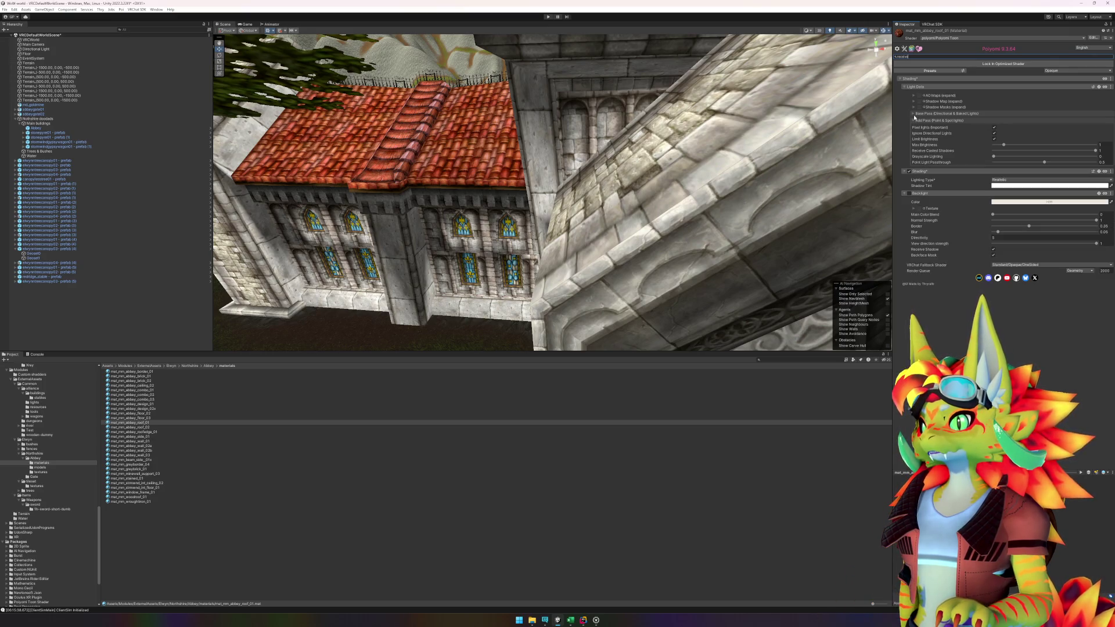
{"action": "mouse_move", "coordinate": [1096, 151]}
{"action": "left_mouse_down"}
{"action": "mouse_move", "coordinate": [1055, 150]}
{"action": "mouse_move", "coordinate": [1105, 152]}
{"action": "left_mouse_up"}
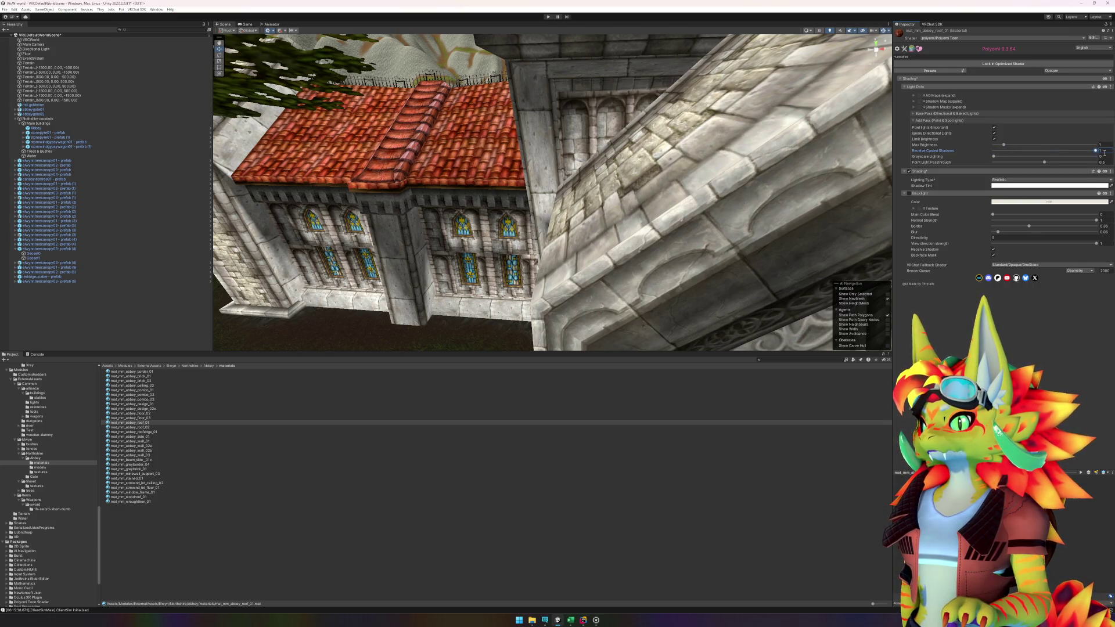
- Raise Base Pass Receive Casted Shadows to 1 and select all abbey materials with Ctrl+A
{"action": "left_click", "coordinate": [914, 113]}
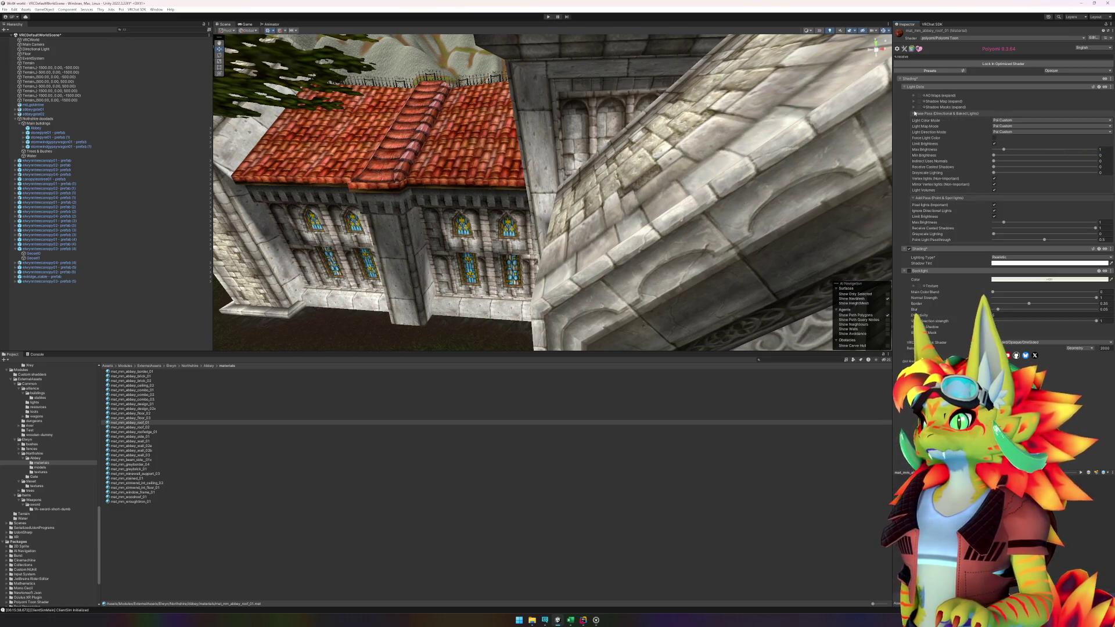
{"action": "left_click", "coordinate": [994, 167]}
{"action": "left_click_drag", "start_coordinate": [993, 168], "coordinate": [1096, 168]}
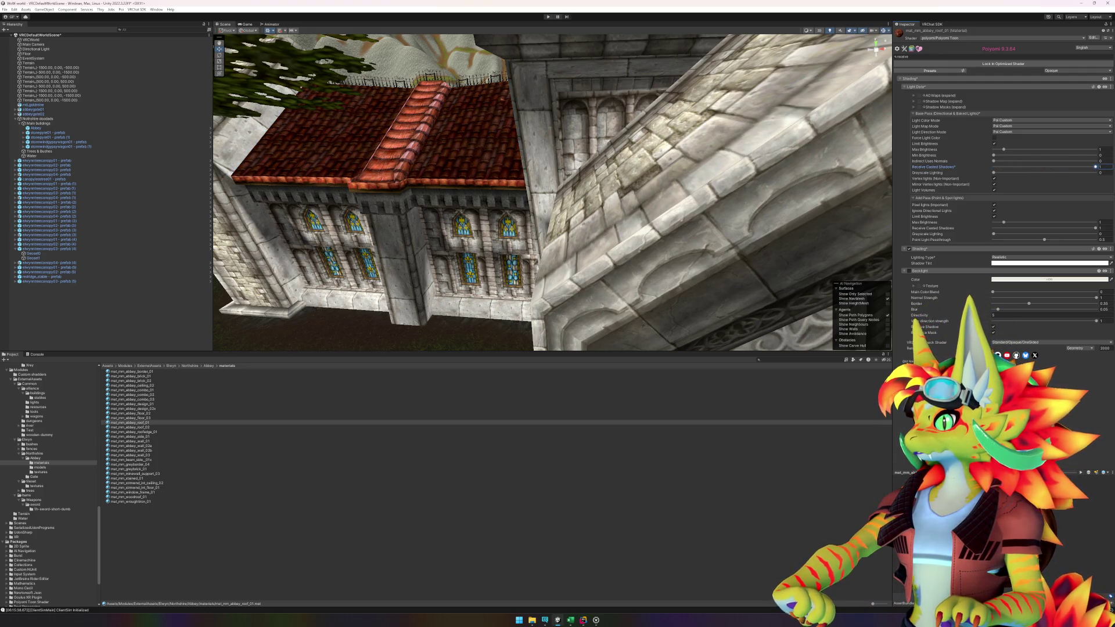
{"action": "left_click_drag", "start_coordinate": [578, 158], "coordinate": [541, 175]}
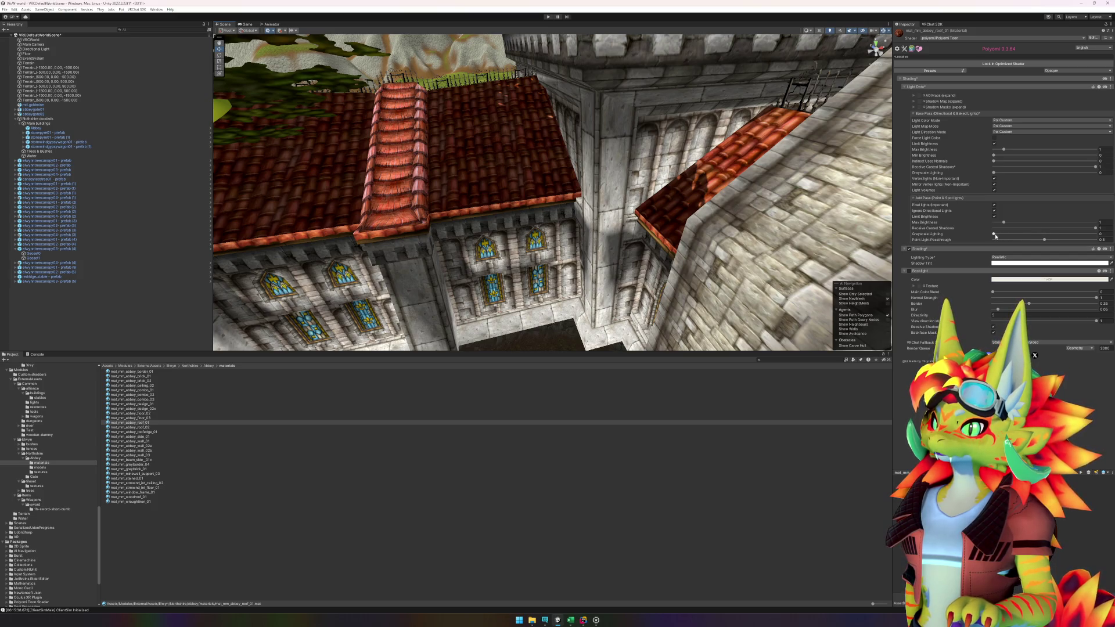
{"action": "mouse_move", "coordinate": [478, 90]}
{"action": "left_mouse_down"}
{"action": "mouse_move", "coordinate": [478, 140]}
{"action": "mouse_move", "coordinate": [653, 145]}
{"action": "left_mouse_up"}
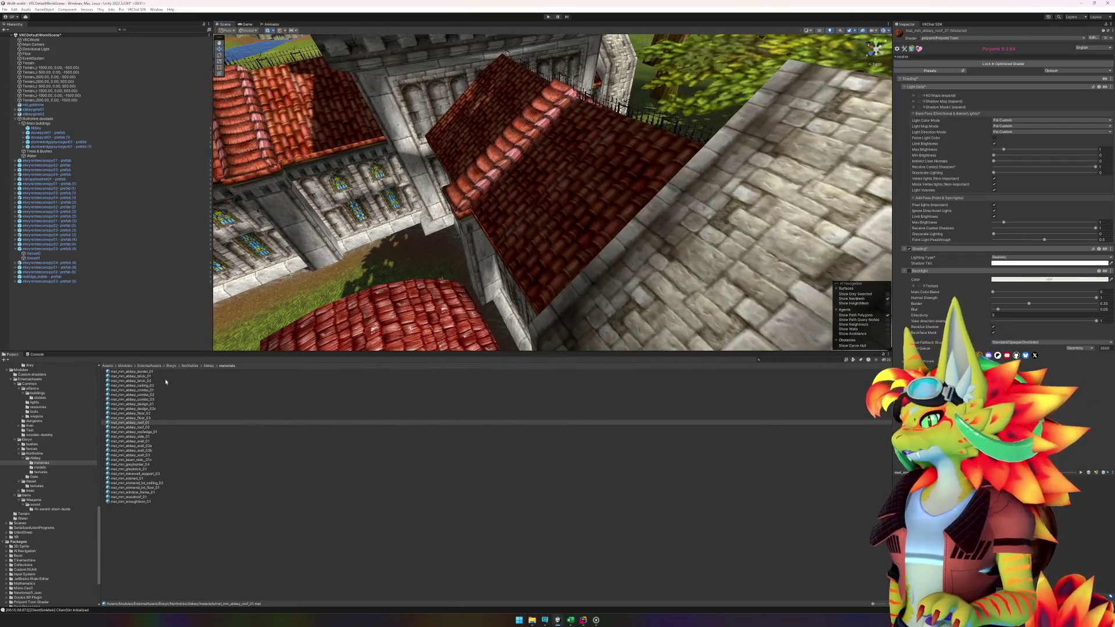
{"action": "left_click", "coordinate": [147, 395]}
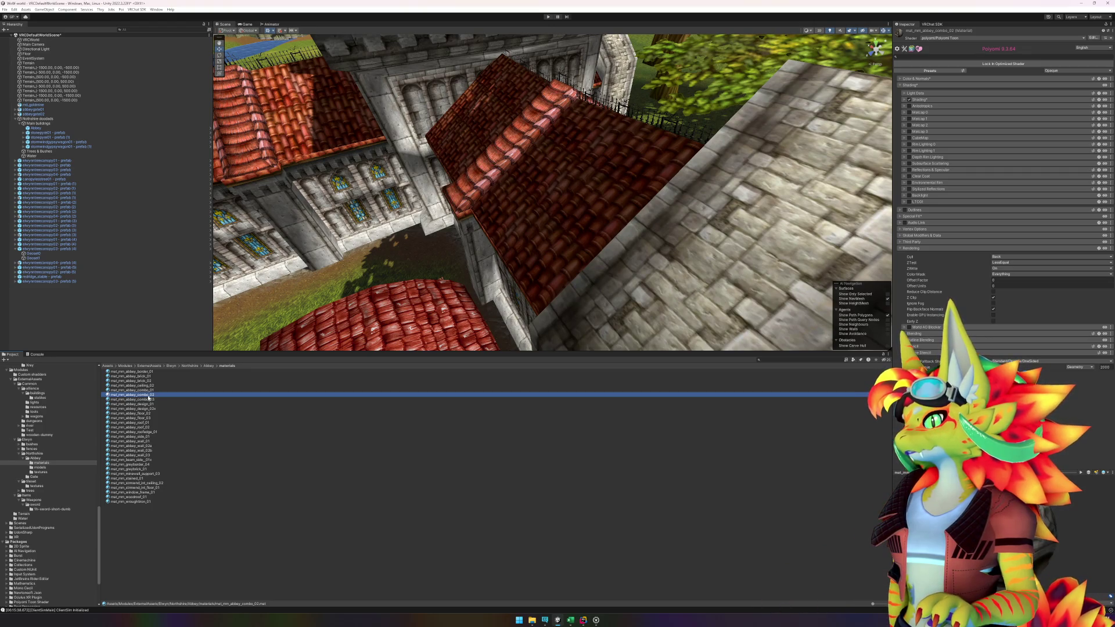
{"action": "key", "text": "ctrl+a"}
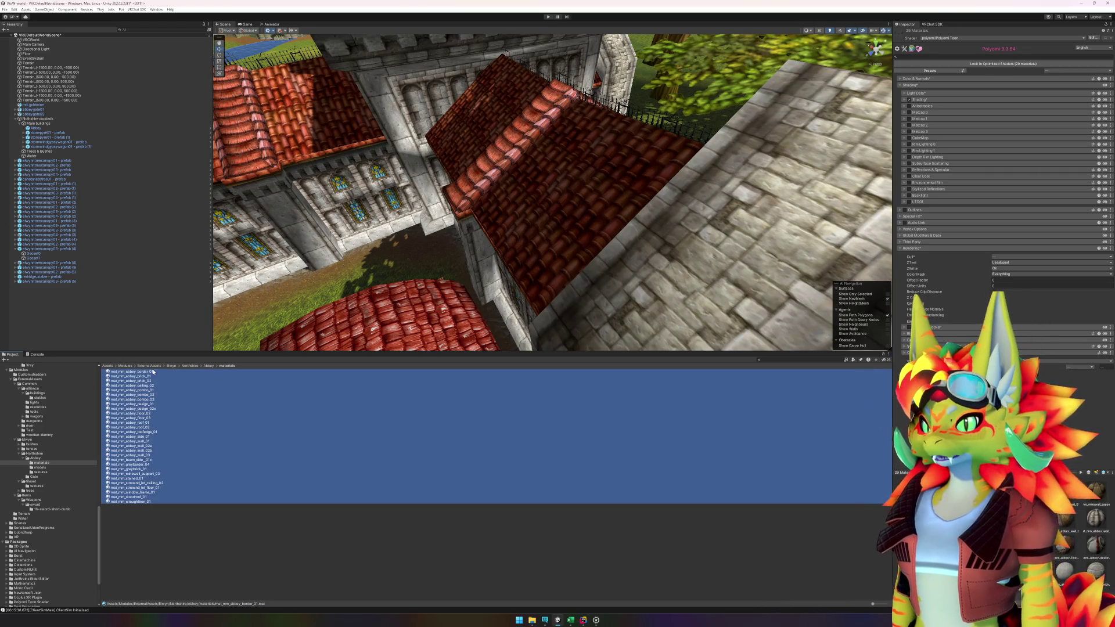
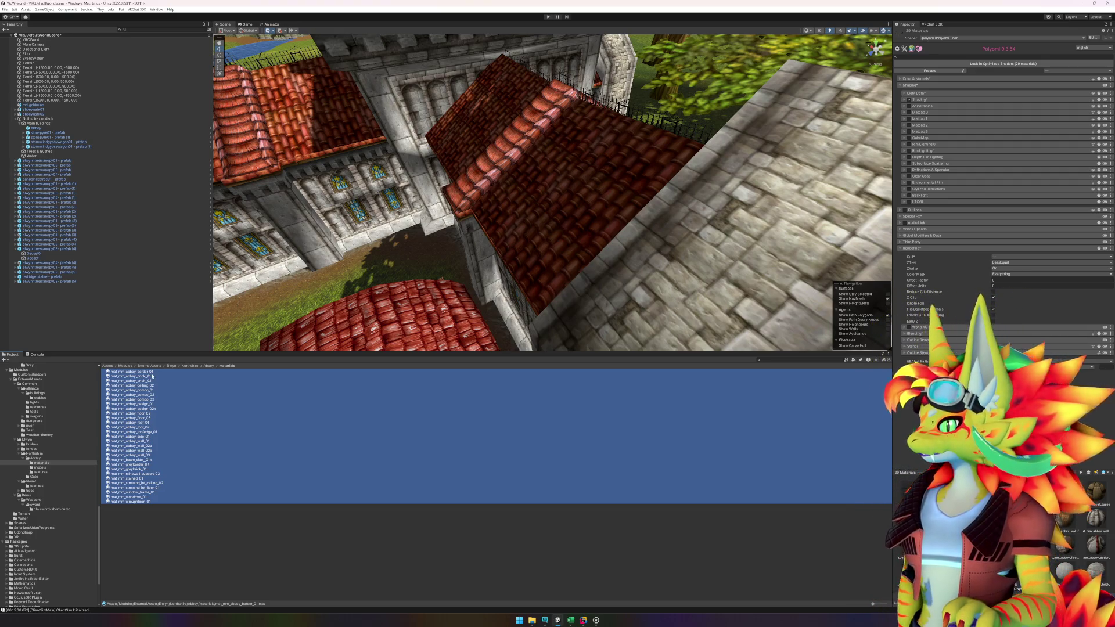
- Browse the Shading submenu of the Poiyomi Presets list for the selected abbey materials
{"action": "left_click", "coordinate": [962, 71]}
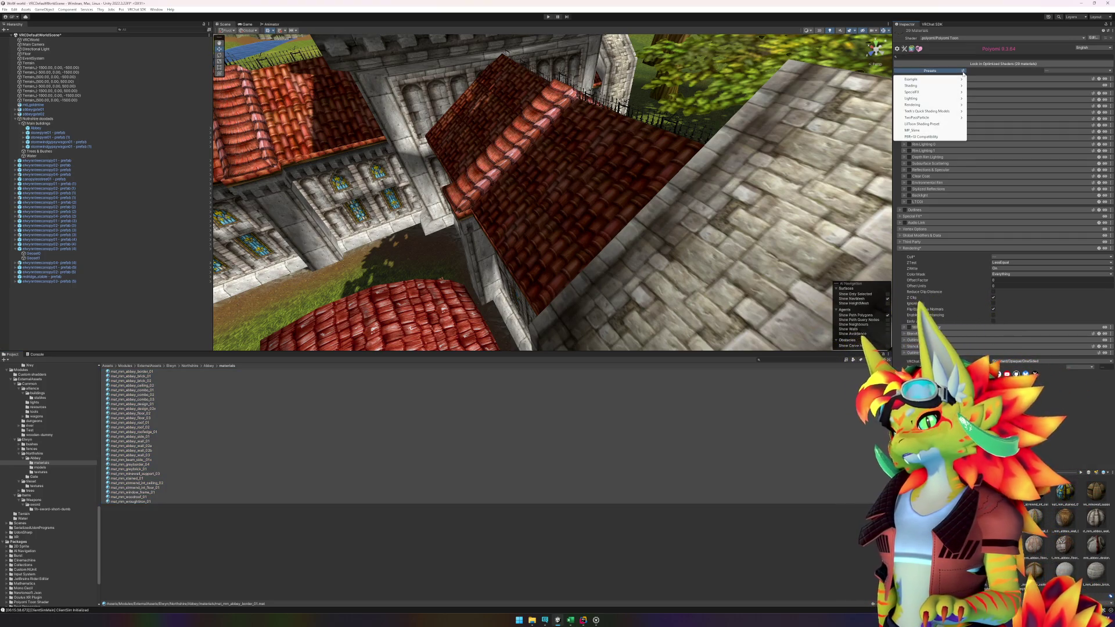
{"action": "mouse_move", "coordinate": [960, 86]}
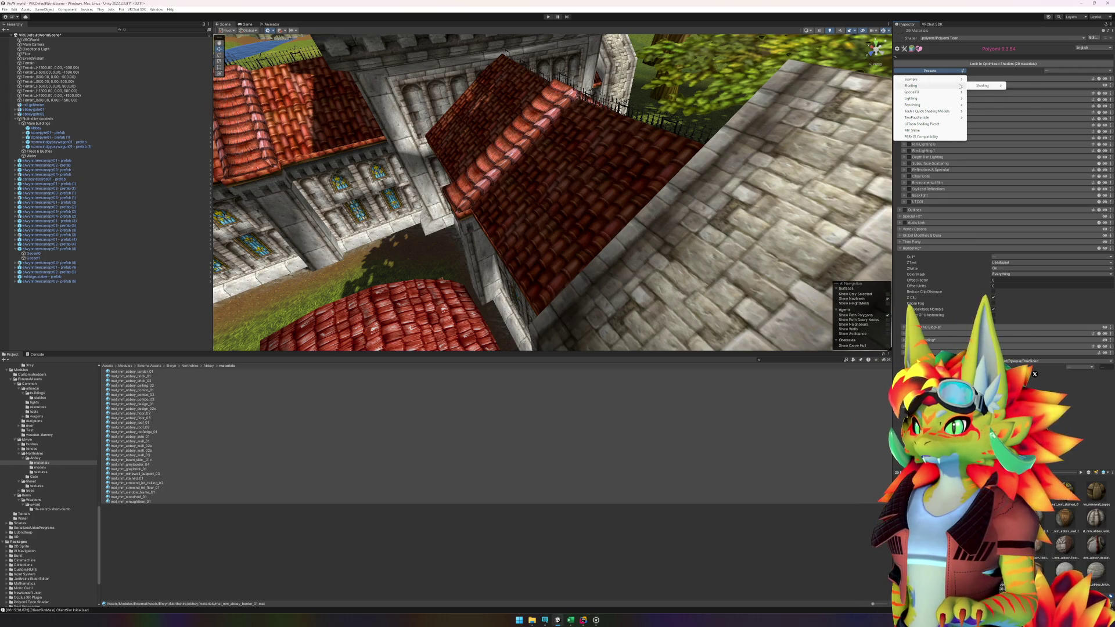